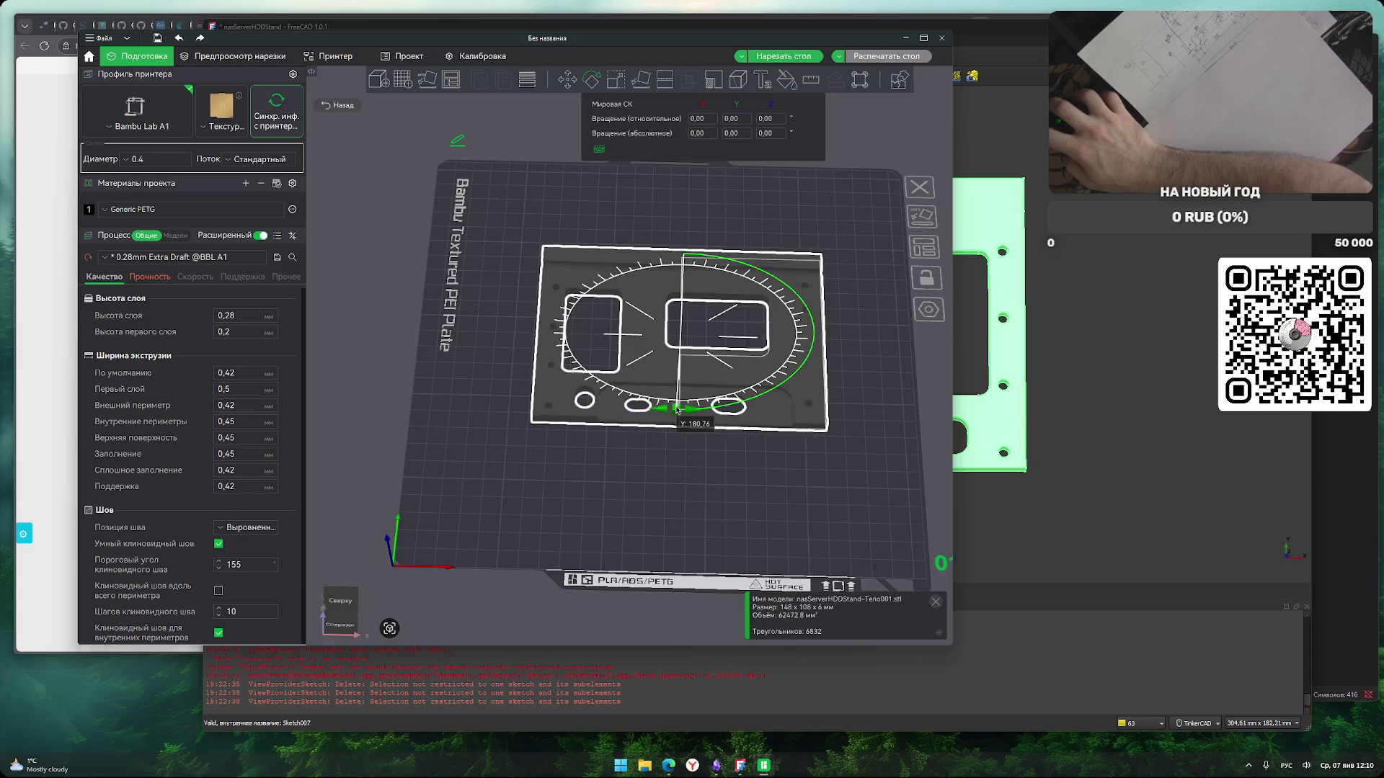
Exit the rotation tool and orbit the view to see the plate side-on.
{"action": "left_click", "coordinate": [664, 463]}
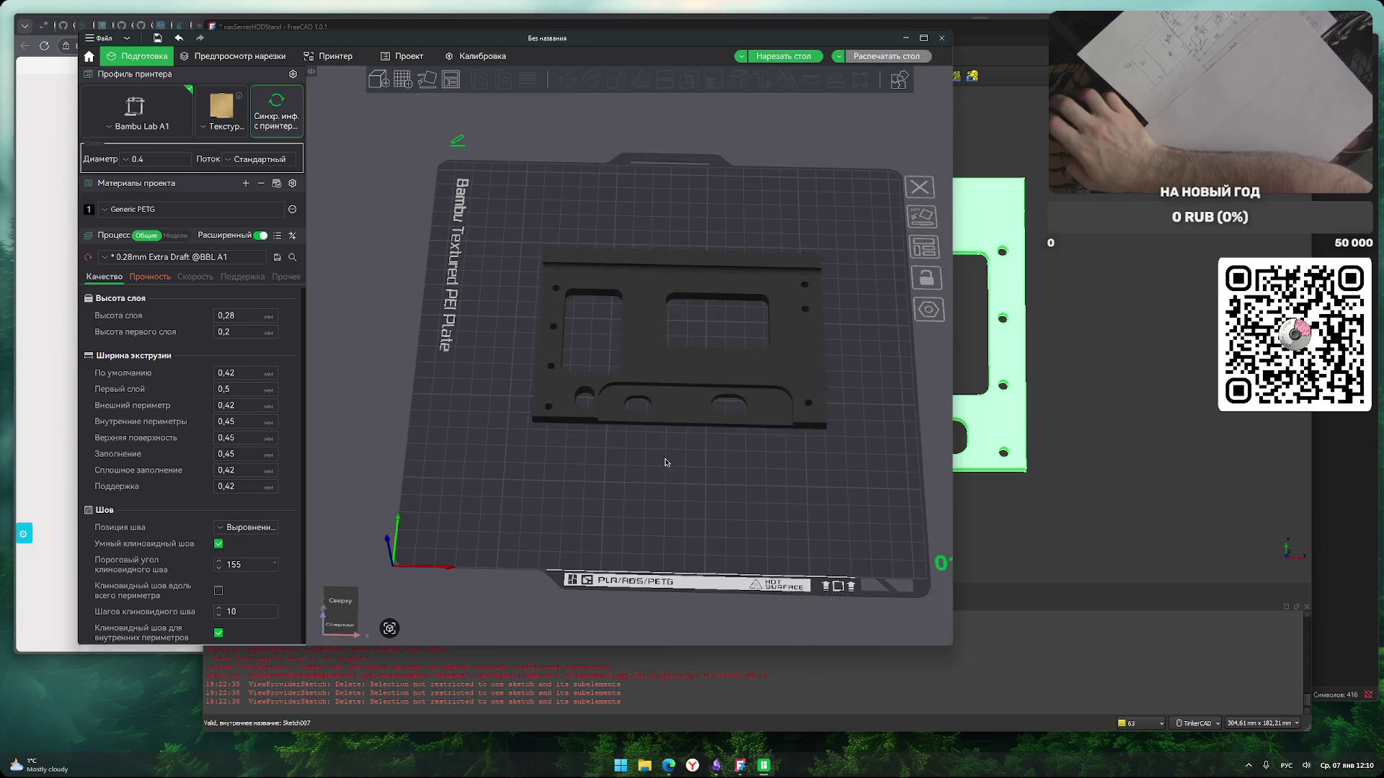
{"action": "scroll", "coordinate": [643, 515], "scroll_direction": "up", "scroll_amount": 3}
{"action": "mouse_move", "coordinate": [595, 533]}
{"action": "left_mouse_down"}
{"action": "mouse_move", "coordinate": [620, 526]}
{"action": "mouse_move", "coordinate": [634, 548]}
{"action": "mouse_move", "coordinate": [675, 510]}
{"action": "left_mouse_up"}
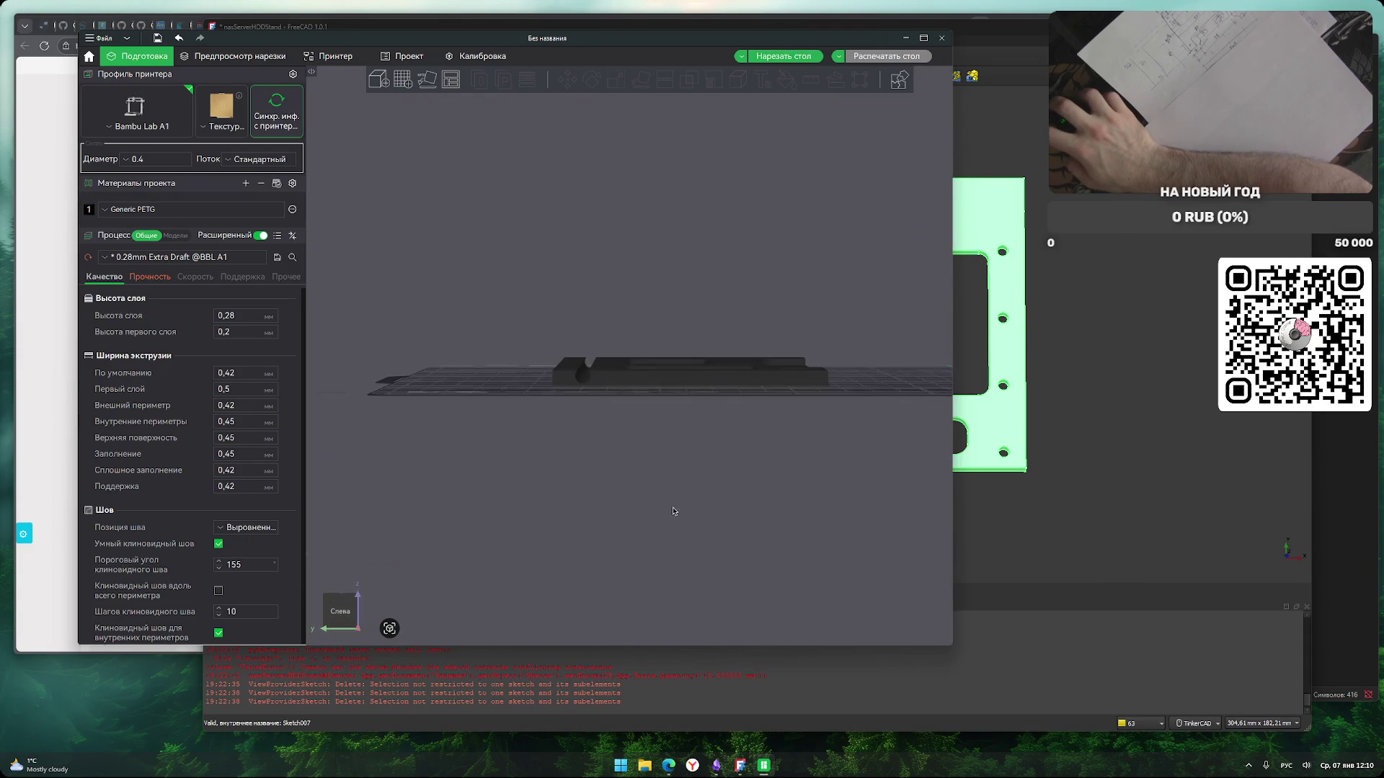
{"action": "scroll", "coordinate": [673, 509], "scroll_direction": "up", "scroll_amount": 5}
{"action": "scroll", "coordinate": [556, 496], "scroll_direction": "down", "scroll_amount": 3}
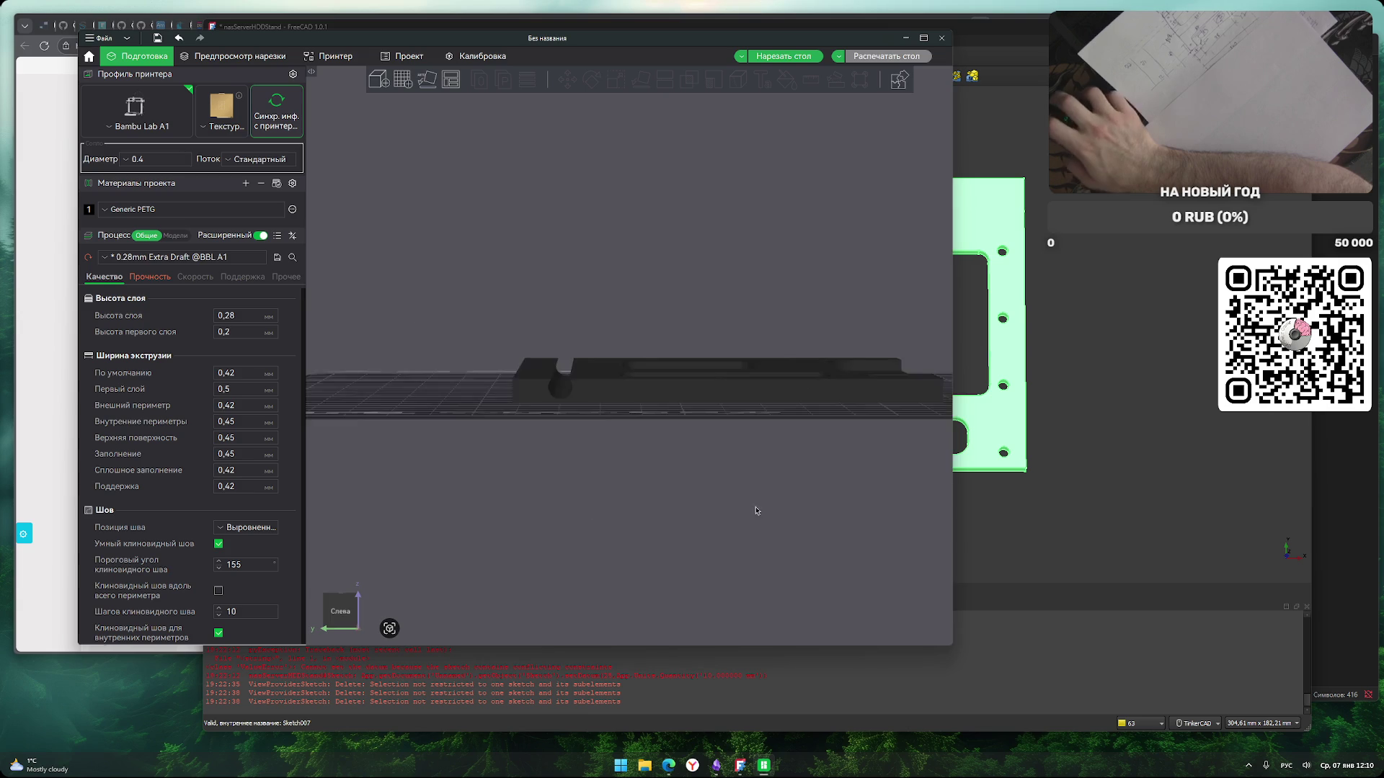
{"action": "key", "text": "0"}
{"action": "scroll", "coordinate": [688, 533], "scroll_direction": "down", "scroll_amount": 2}
{"action": "left_click_drag", "start_coordinate": [688, 534], "coordinate": [692, 501]}
Switch to the top-down view of the build plate and select the HDD stand model.
{"action": "key", "text": "1"}
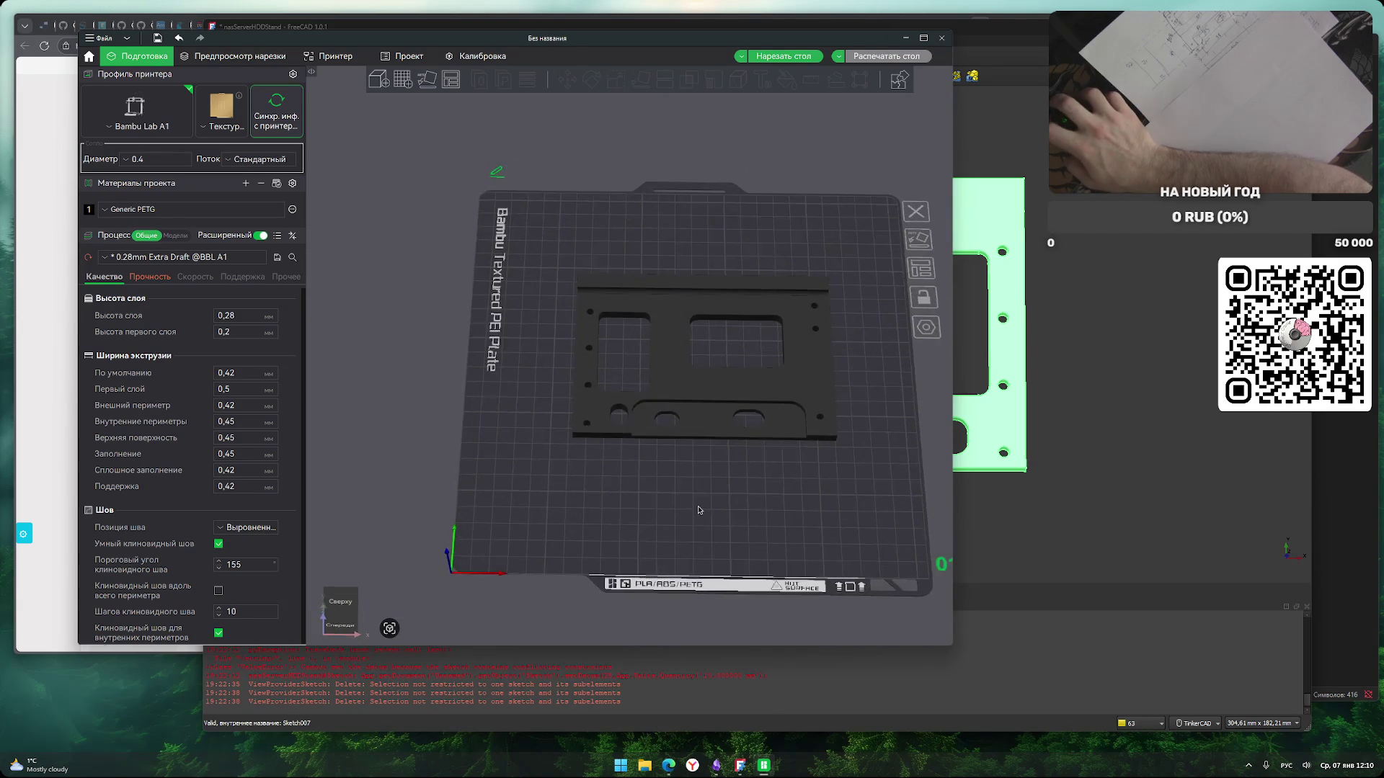
{"action": "scroll", "coordinate": [649, 533], "scroll_direction": "up", "scroll_amount": 3}
{"action": "scroll", "coordinate": [654, 522], "scroll_direction": "up", "scroll_amount": 2}
{"action": "scroll", "coordinate": [642, 468], "scroll_direction": "down", "scroll_amount": 1}
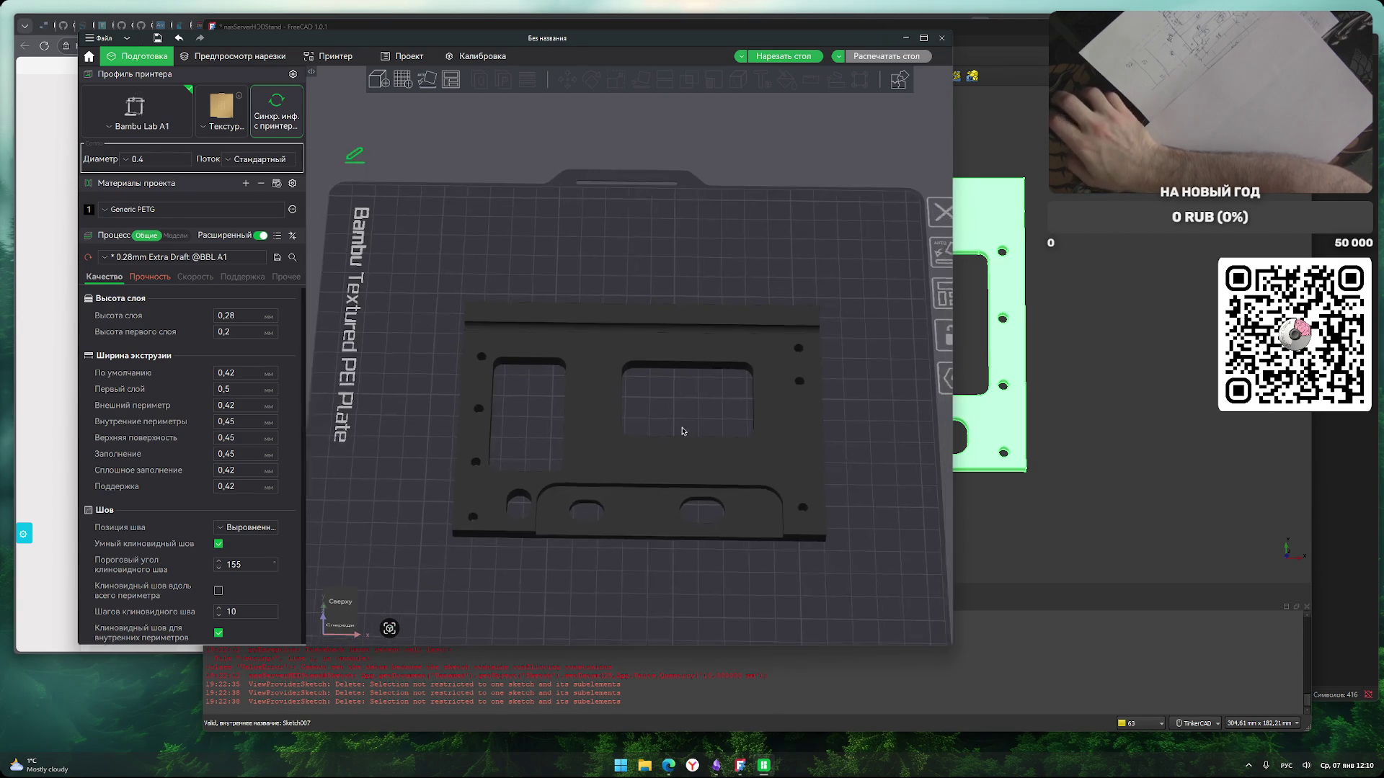
{"action": "left_click", "coordinate": [629, 390]}
{"action": "left_click", "coordinate": [640, 401]}
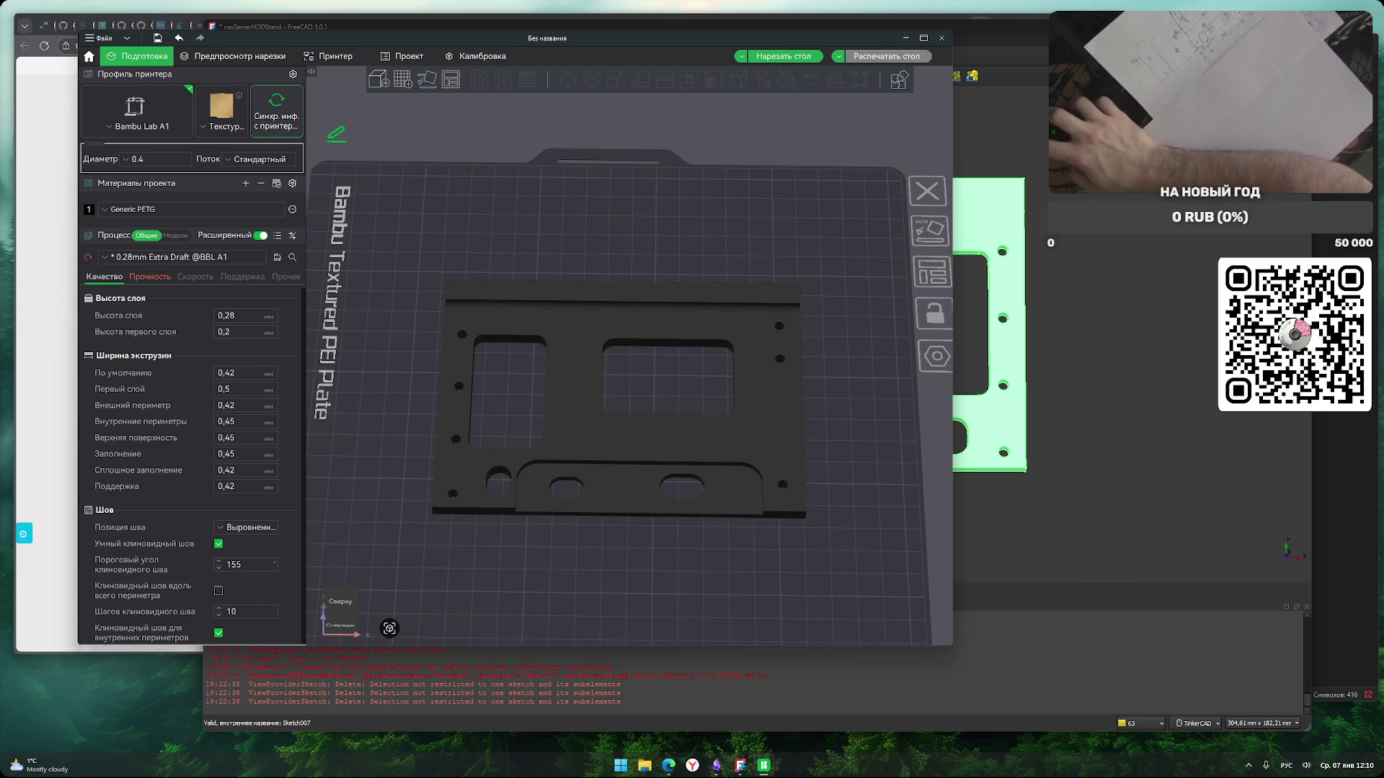
{"action": "right_click_drag", "start_coordinate": [621, 581], "coordinate": [617, 531]}
{"action": "scroll", "coordinate": [632, 571], "scroll_direction": "down", "scroll_amount": 3}
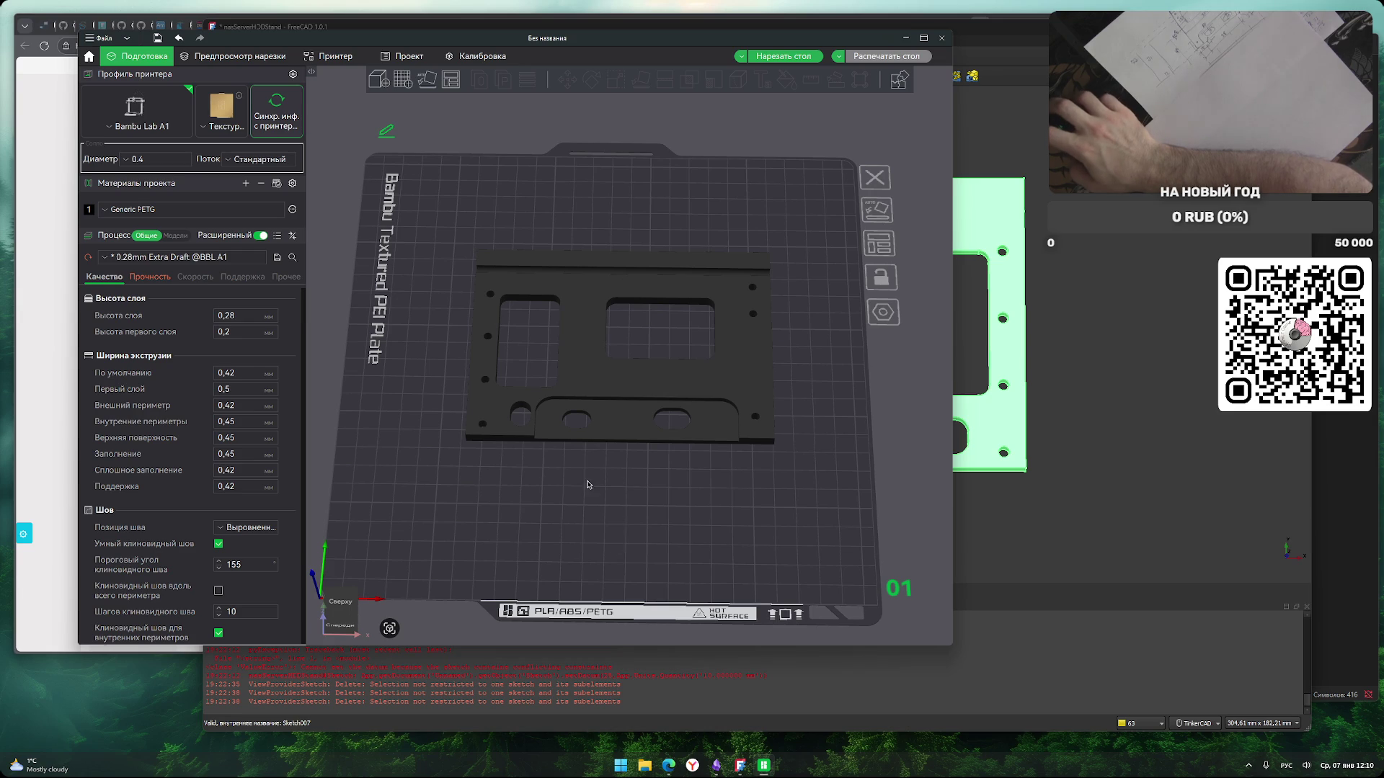
{"action": "scroll", "coordinate": [437, 432], "scroll_direction": "up", "scroll_amount": 5}
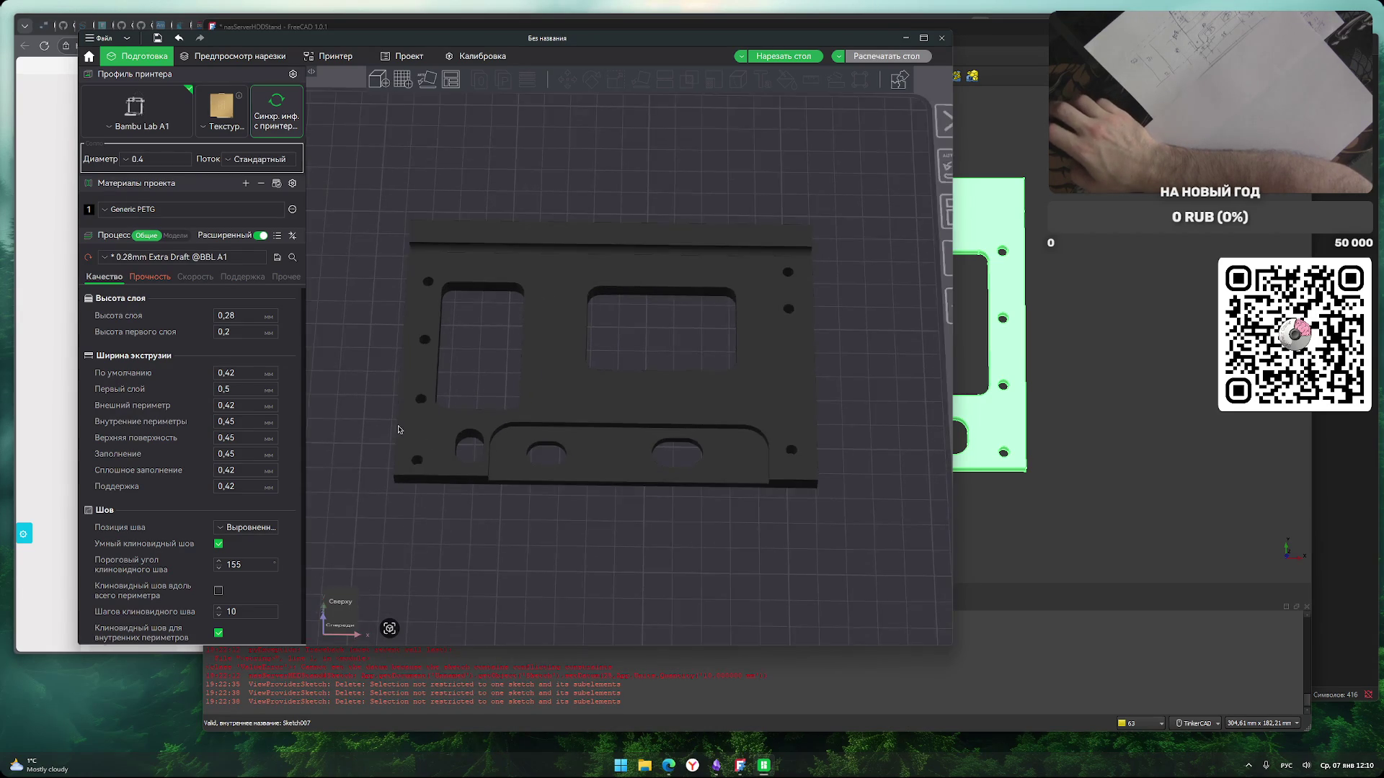
{"action": "left_click", "coordinate": [500, 270]}
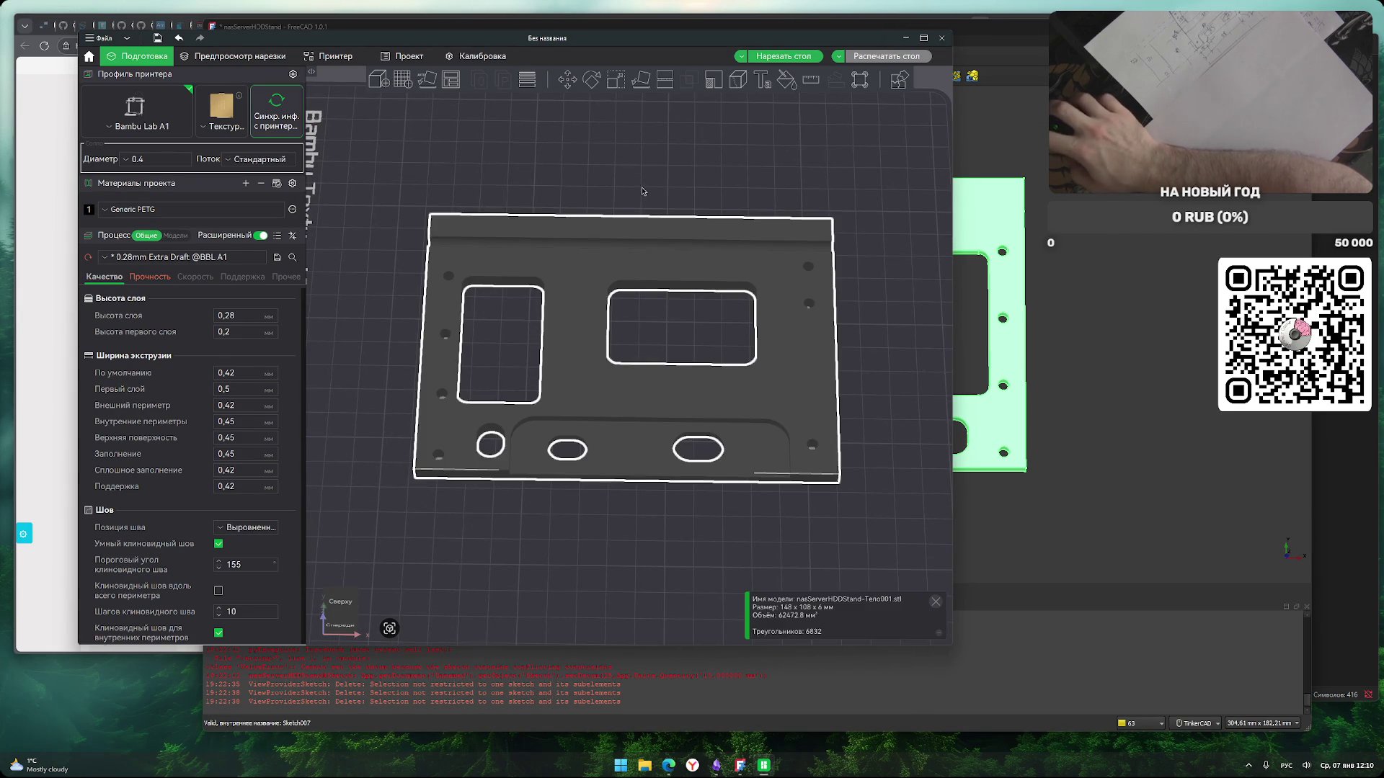
Turn the cut plane upright 90° about X, move it near the plate edge, and split the plate.
{"action": "left_click", "coordinate": [659, 83]}
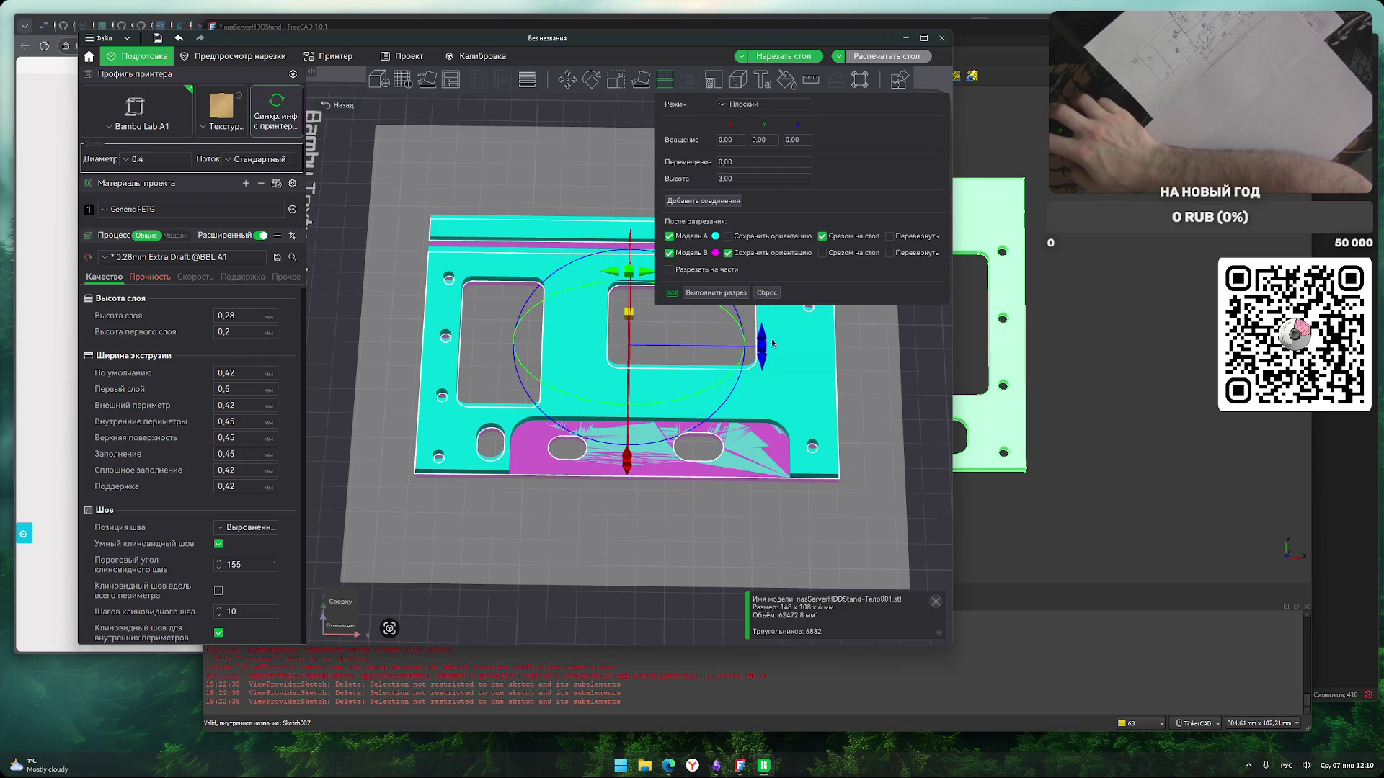
{"action": "left_click_drag", "start_coordinate": [713, 532], "coordinate": [641, 521]}
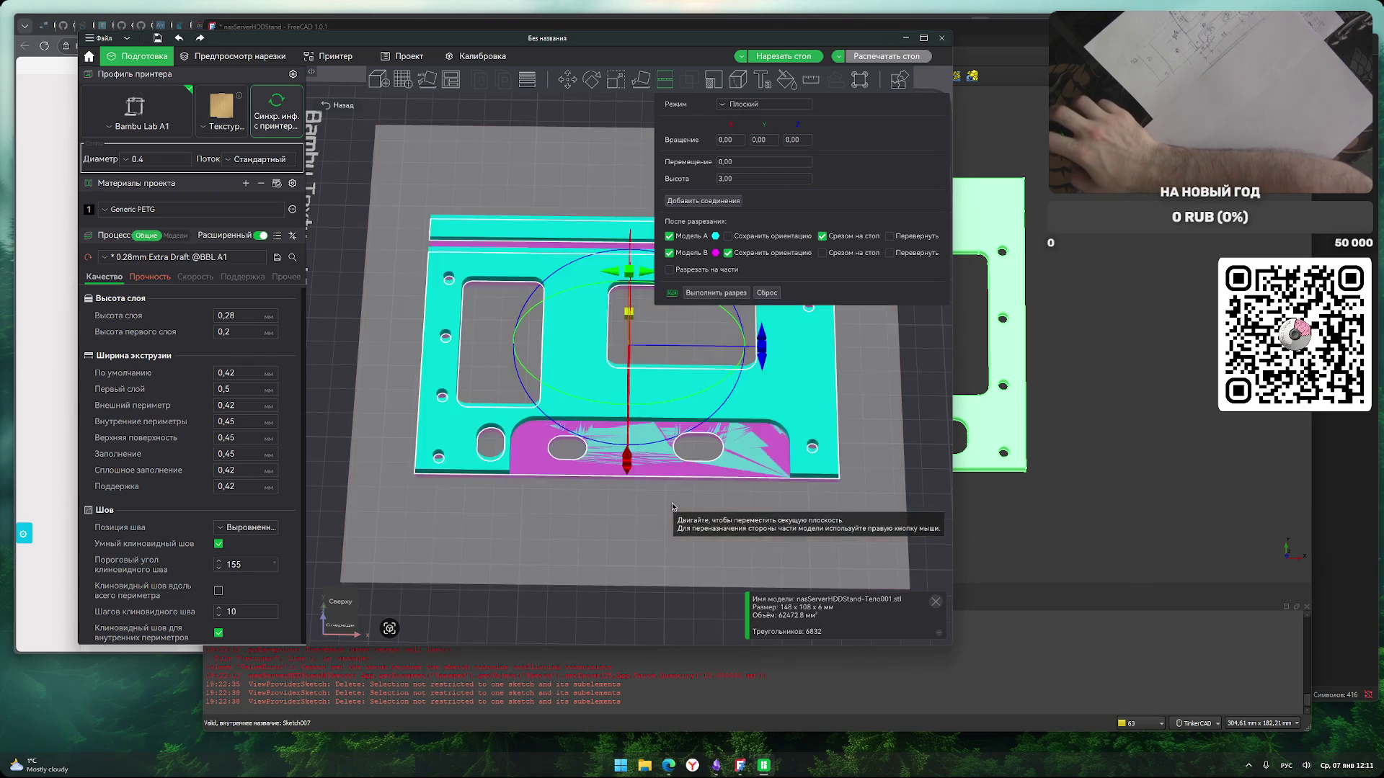
{"action": "mouse_move", "coordinate": [649, 531]}
{"action": "middle_mouse_down"}
{"action": "mouse_move", "coordinate": [683, 566]}
{"action": "mouse_move", "coordinate": [632, 523]}
{"action": "middle_mouse_up"}
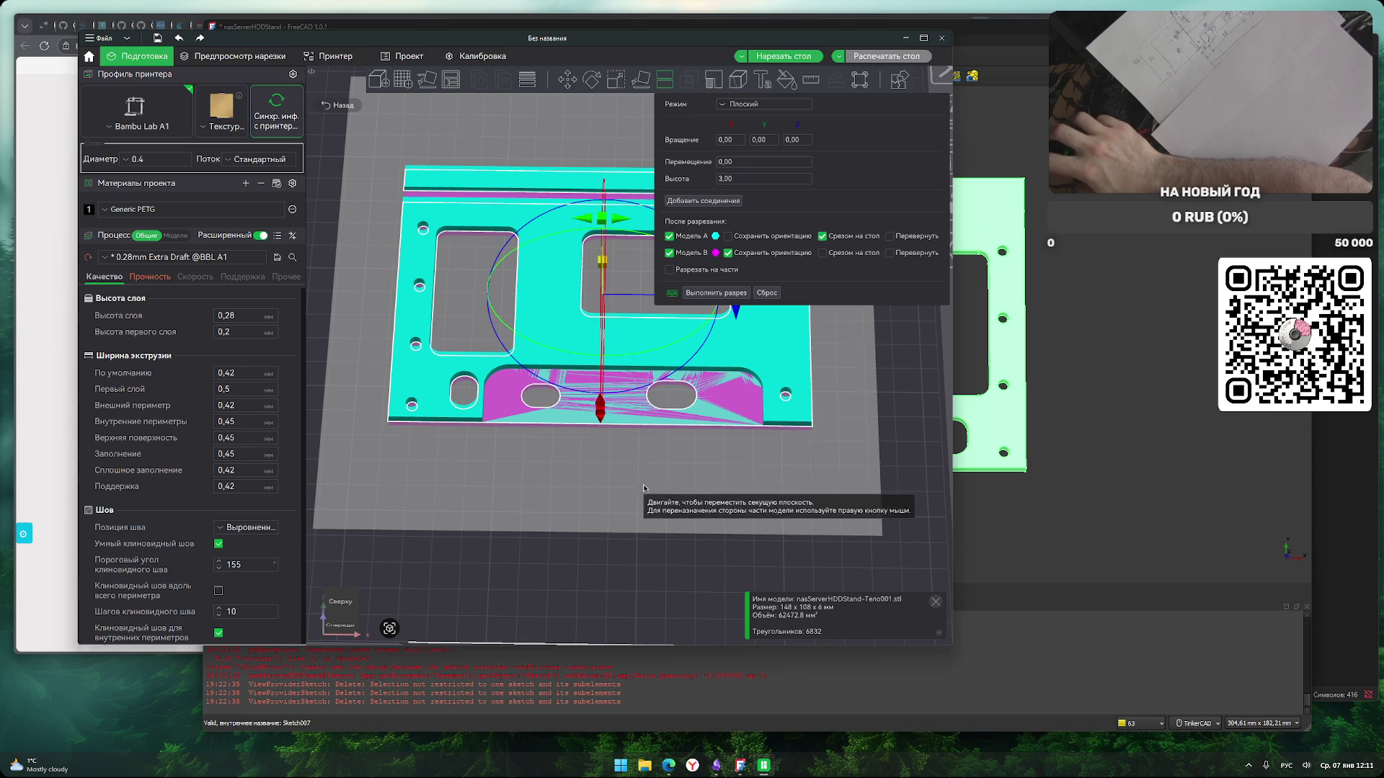
{"action": "mouse_move", "coordinate": [596, 412]}
{"action": "left_mouse_down"}
{"action": "mouse_move", "coordinate": [601, 256]}
{"action": "mouse_move", "coordinate": [604, 374]}
{"action": "left_mouse_up"}
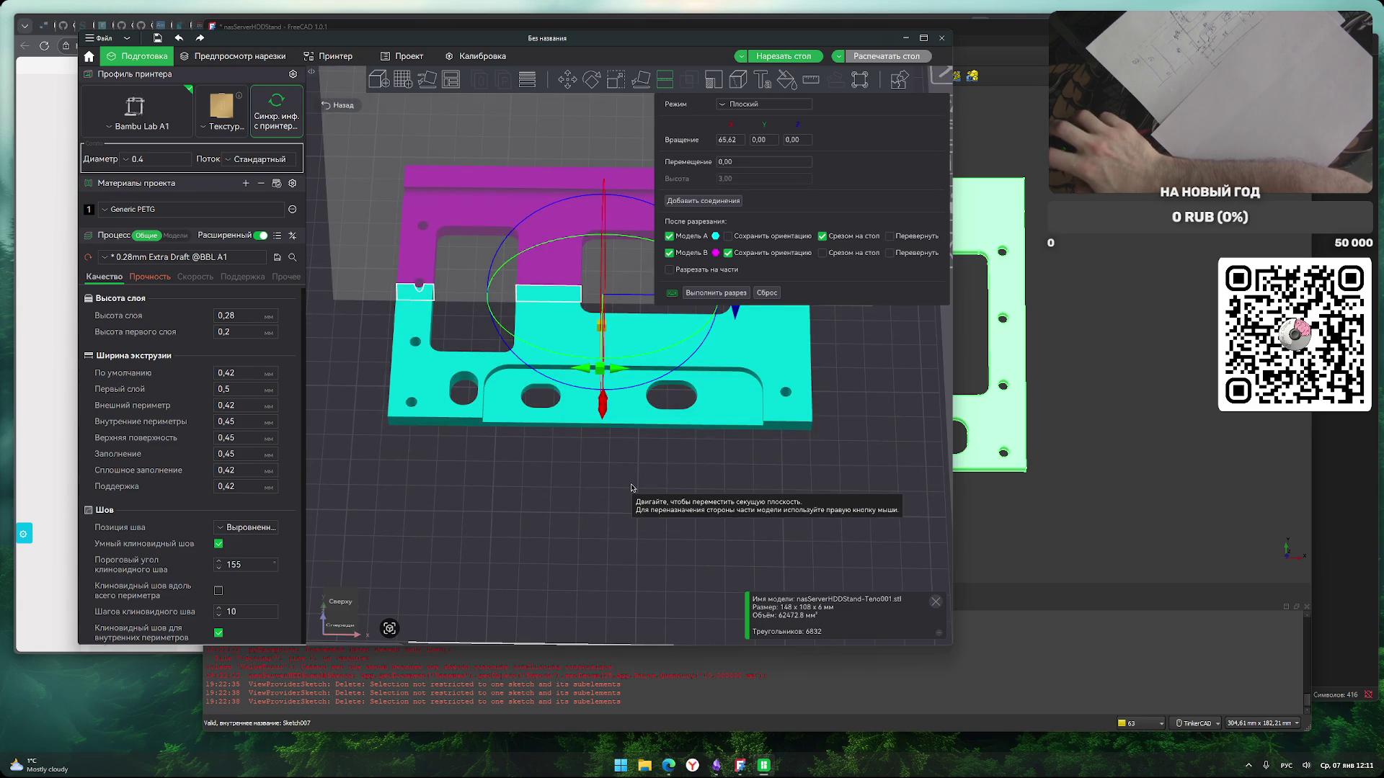
{"action": "mouse_move", "coordinate": [606, 533]}
{"action": "left_mouse_down"}
{"action": "mouse_move", "coordinate": [657, 575]}
{"action": "mouse_move", "coordinate": [630, 516]}
{"action": "left_mouse_up"}
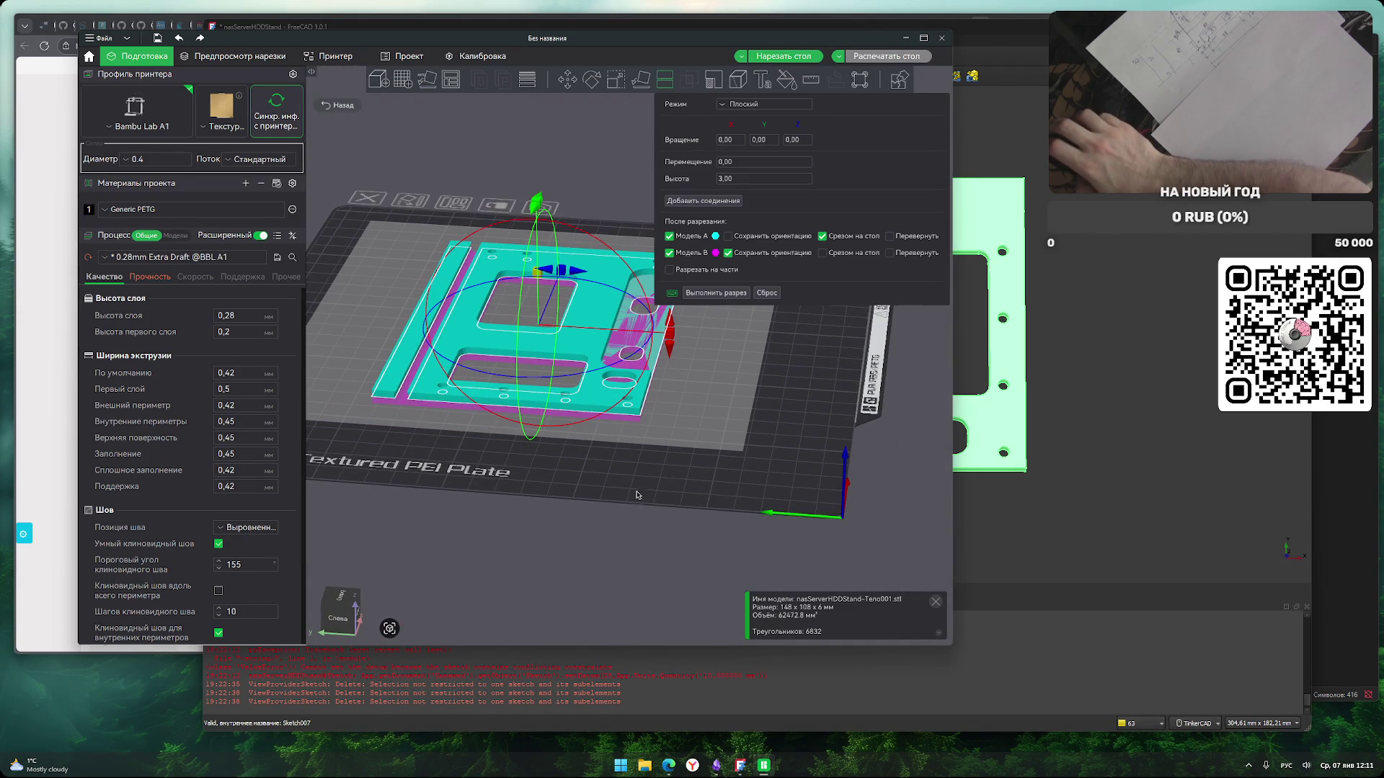
{"action": "mouse_move", "coordinate": [670, 321]}
{"action": "left_mouse_down"}
{"action": "mouse_move", "coordinate": [620, 404]}
{"action": "mouse_move", "coordinate": [539, 430]}
{"action": "left_mouse_up"}
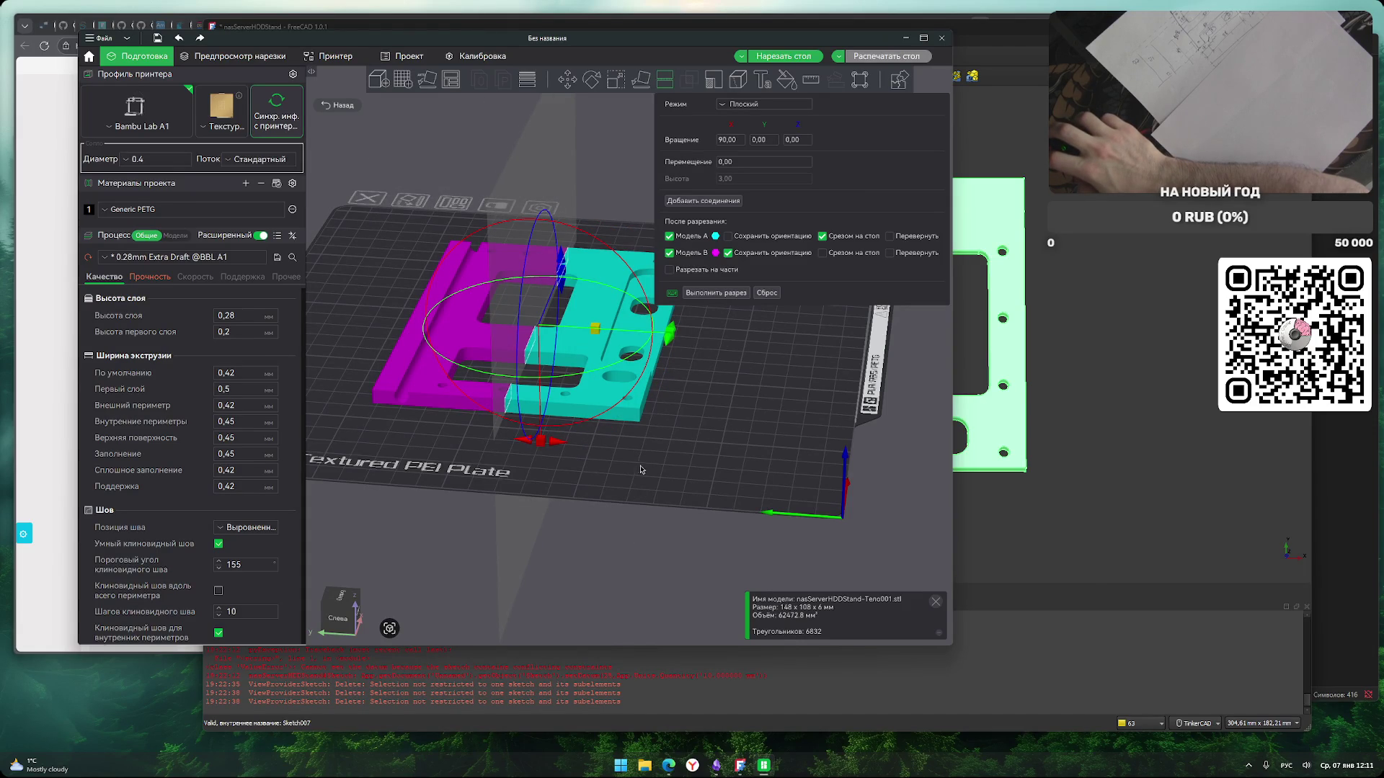
{"action": "left_click_drag", "start_coordinate": [604, 330], "coordinate": [525, 324]}
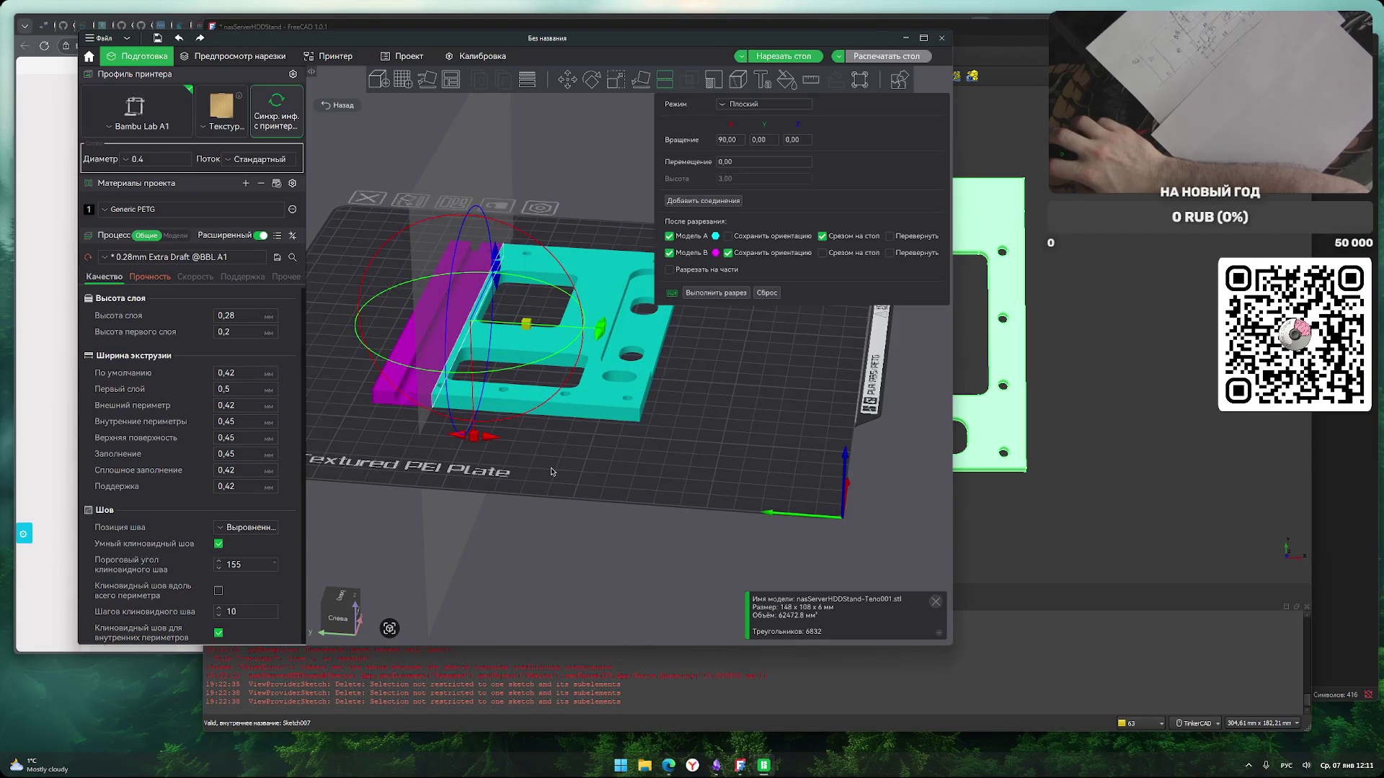
{"action": "left_click", "coordinate": [716, 293]}
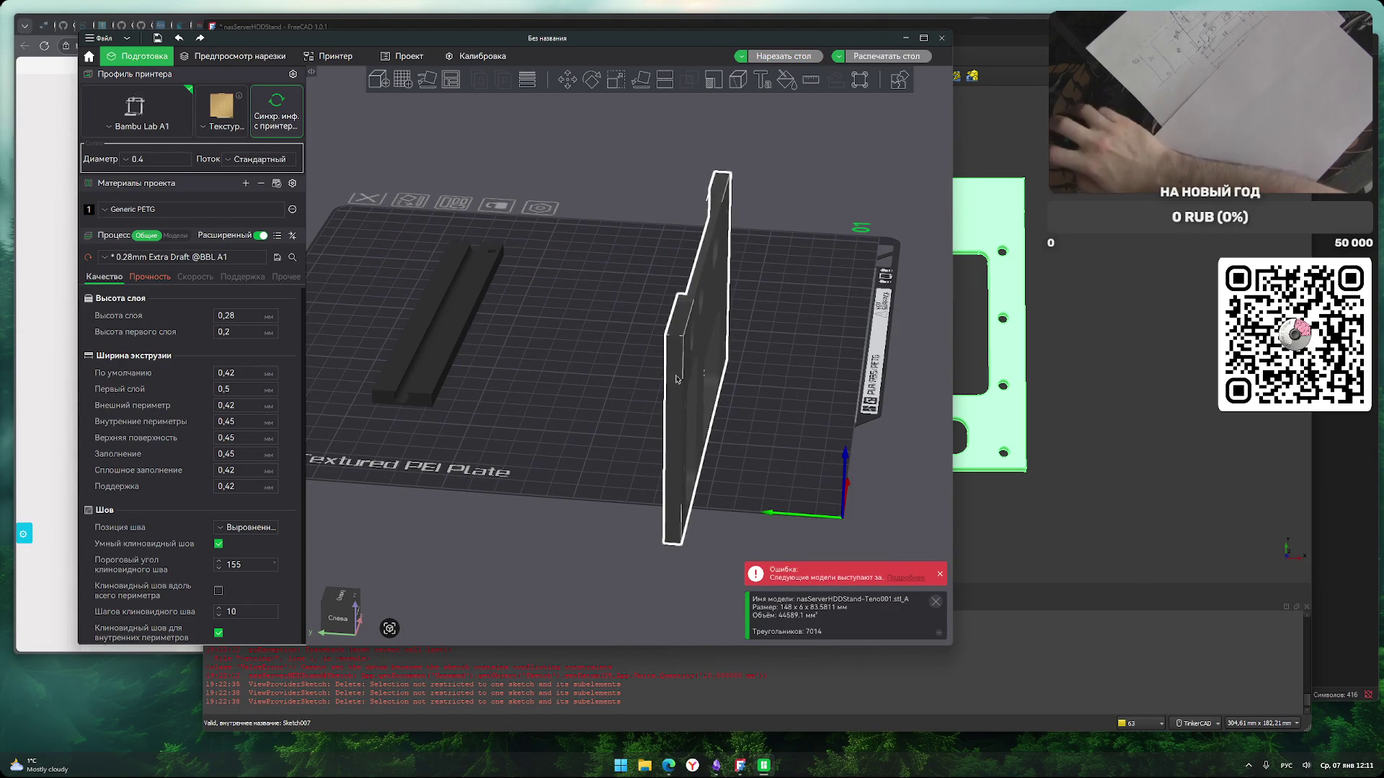
Delete the leftover part, keep only the 148 × 24.6 × 6 mm strip, and slice (11.77 g, 31m41s).
{"action": "key", "text": "Delete"}
{"action": "key", "text": "a"}
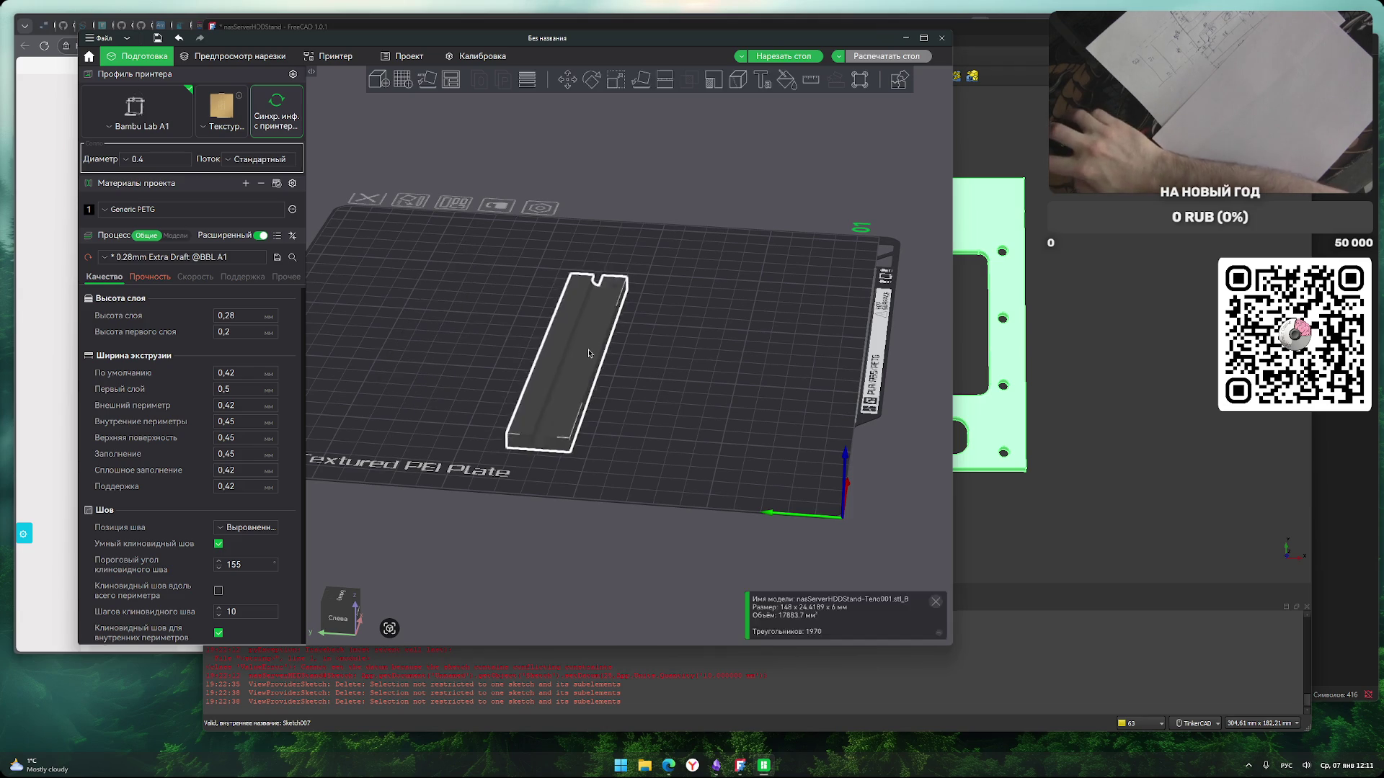
{"action": "left_click", "coordinate": [718, 362]}
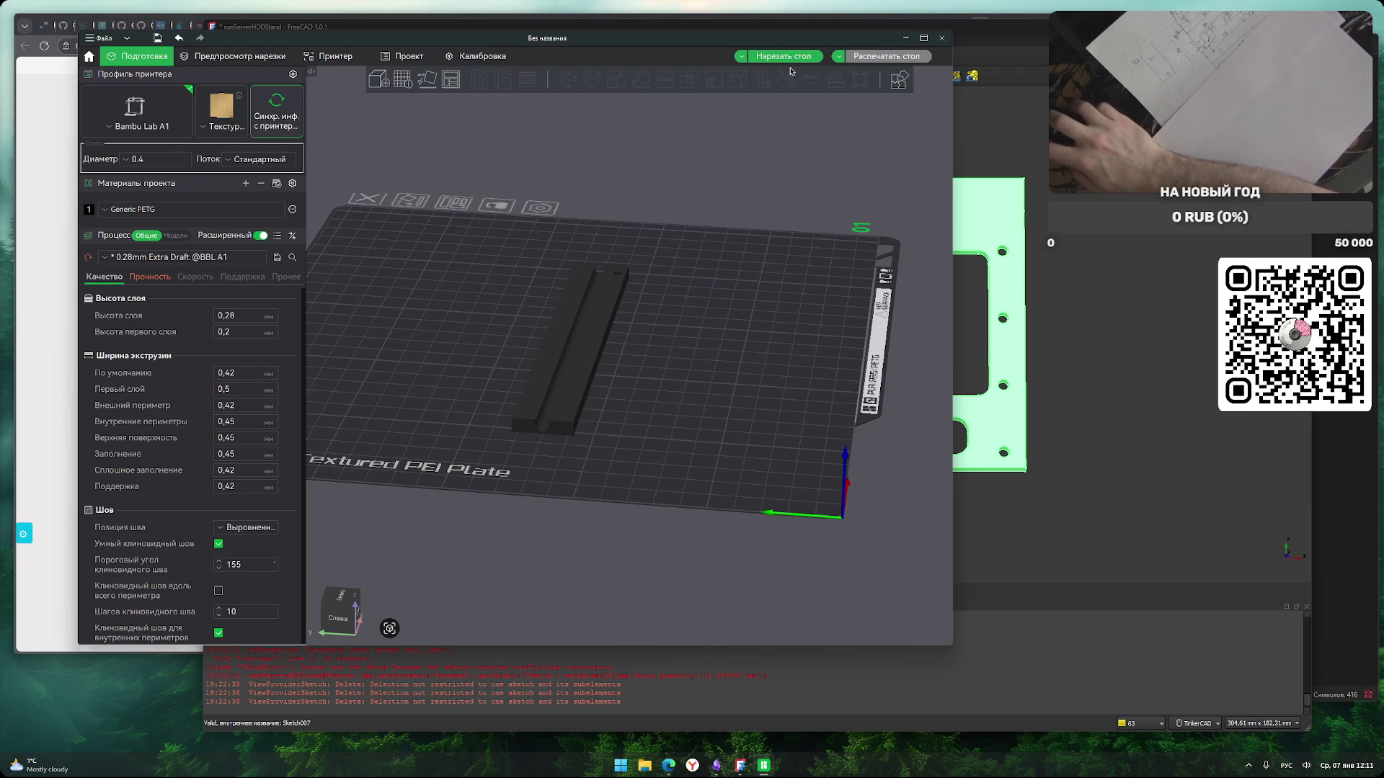
{"action": "key", "text": "ctrl+r"}
{"action": "mouse_move", "coordinate": [703, 377]}
{"action": "left_mouse_down"}
{"action": "mouse_move", "coordinate": [662, 422]}
{"action": "mouse_move", "coordinate": [685, 461]}
{"action": "mouse_move", "coordinate": [666, 462]}
{"action": "left_mouse_up"}
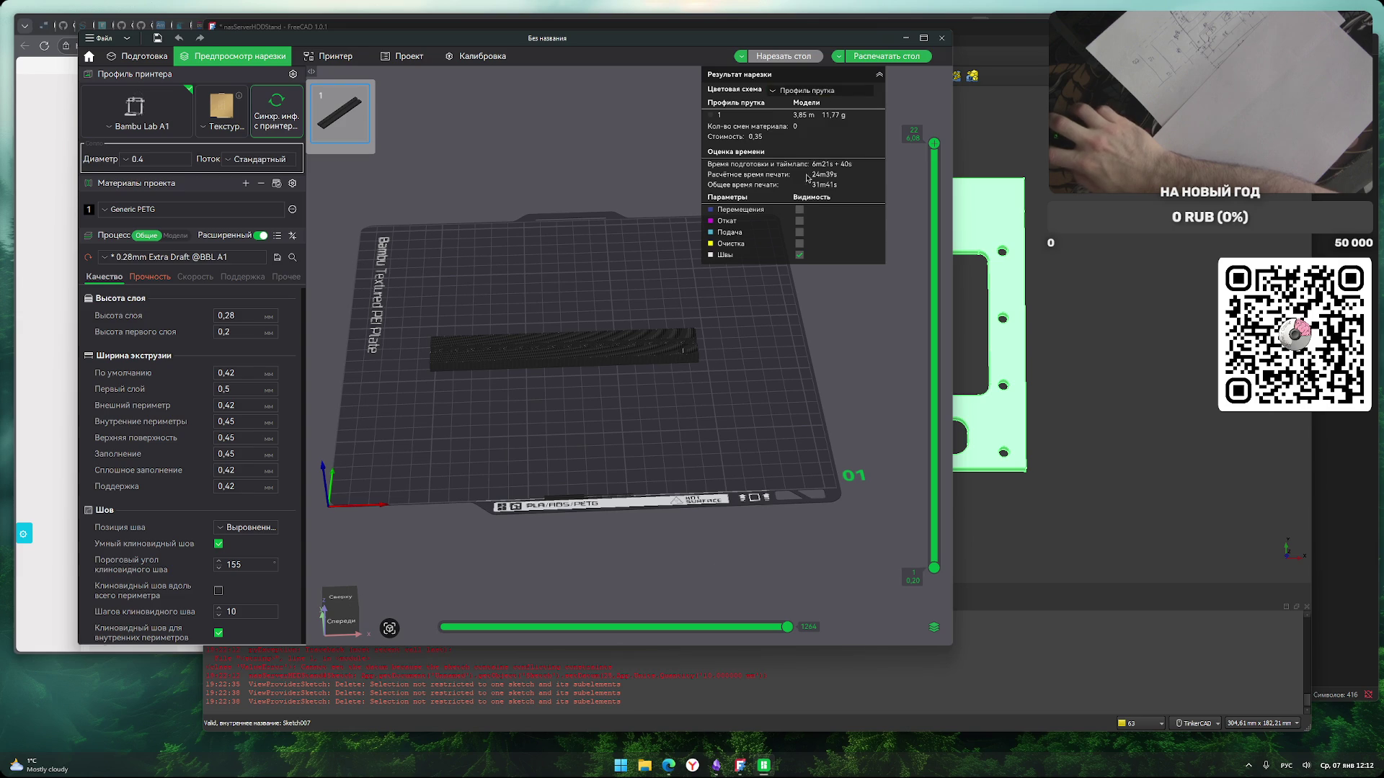
Send the sliced strip plate to the printer to start the print job.
{"action": "left_click", "coordinate": [892, 58]}
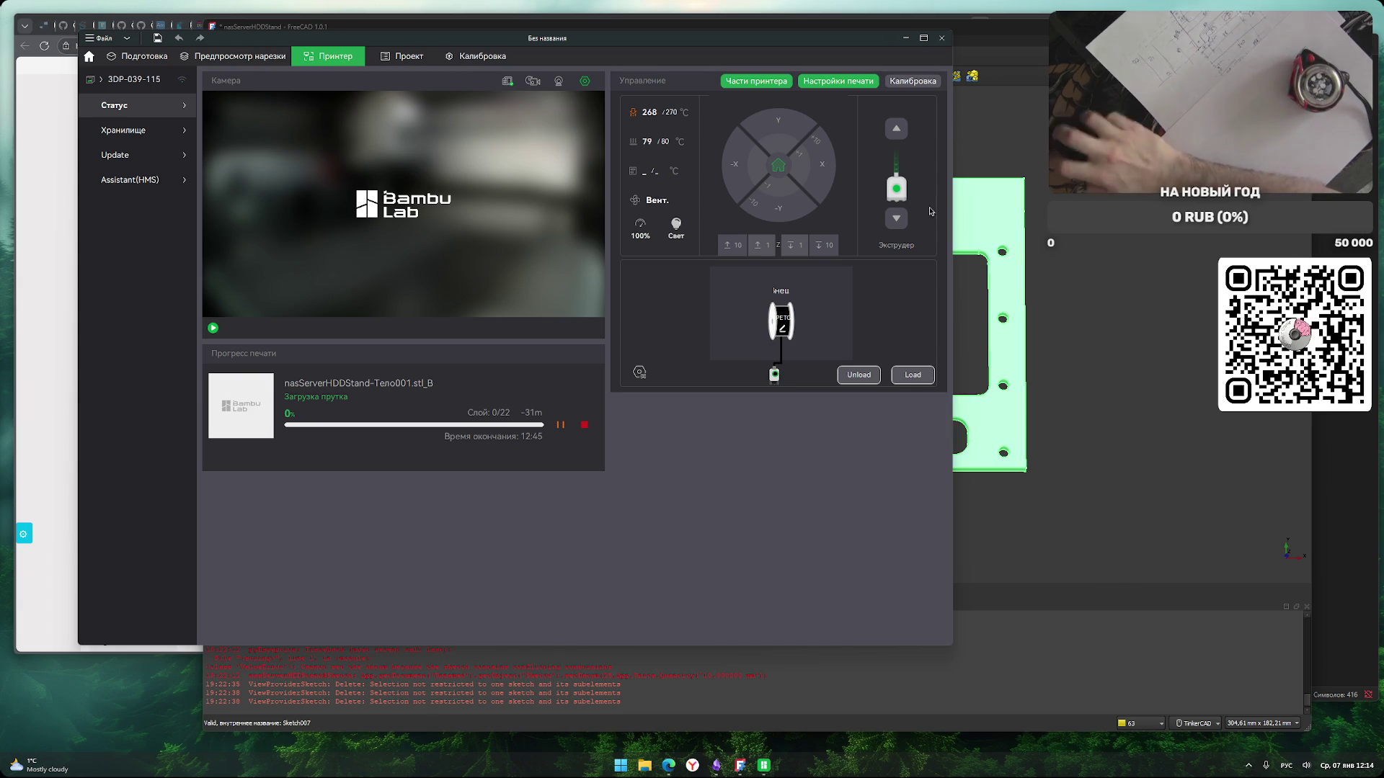
Stop the running strip print in Bambu Studio and return to the Prepare page.
{"action": "left_click", "coordinate": [1112, 367]}
{"action": "key", "text": "alt+Tab"}
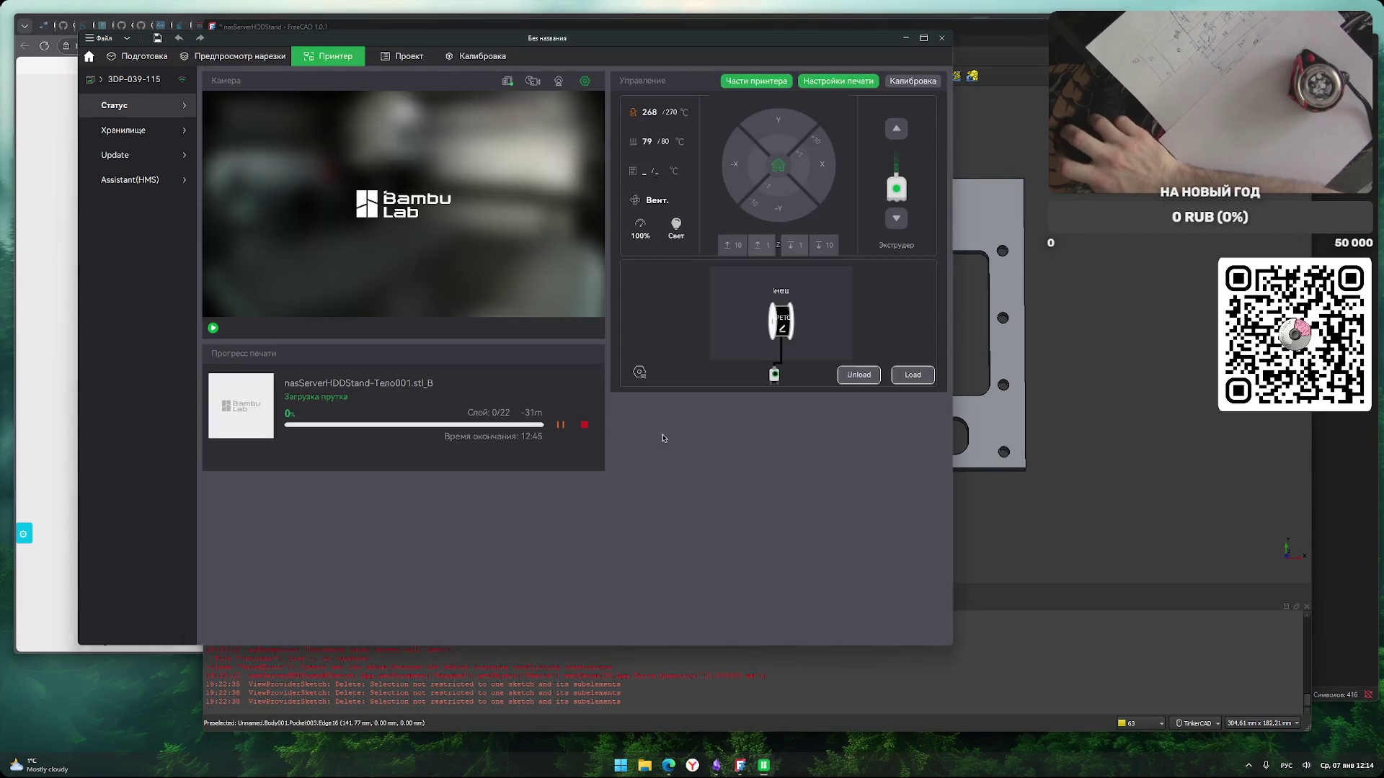
{"action": "left_click", "coordinate": [585, 426]}
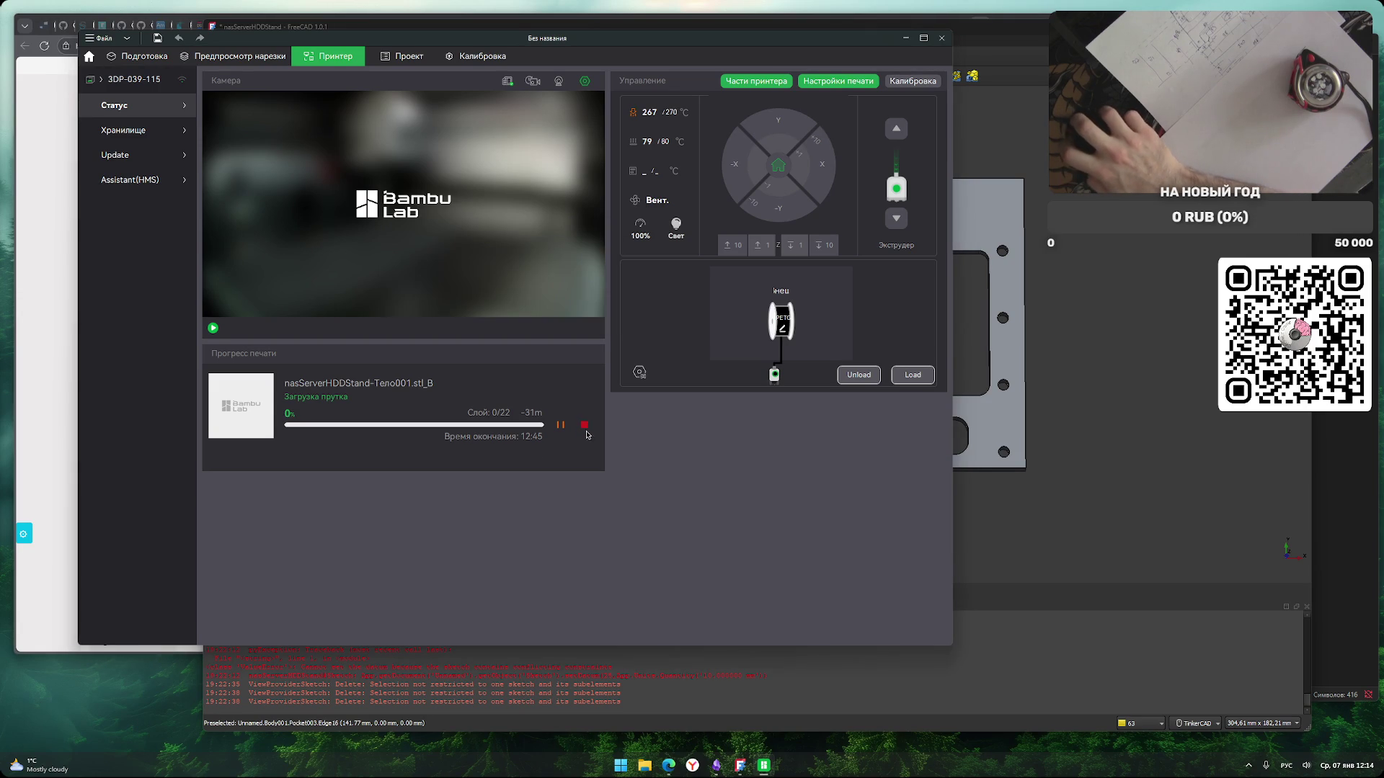
{"action": "left_click", "coordinate": [562, 284]}
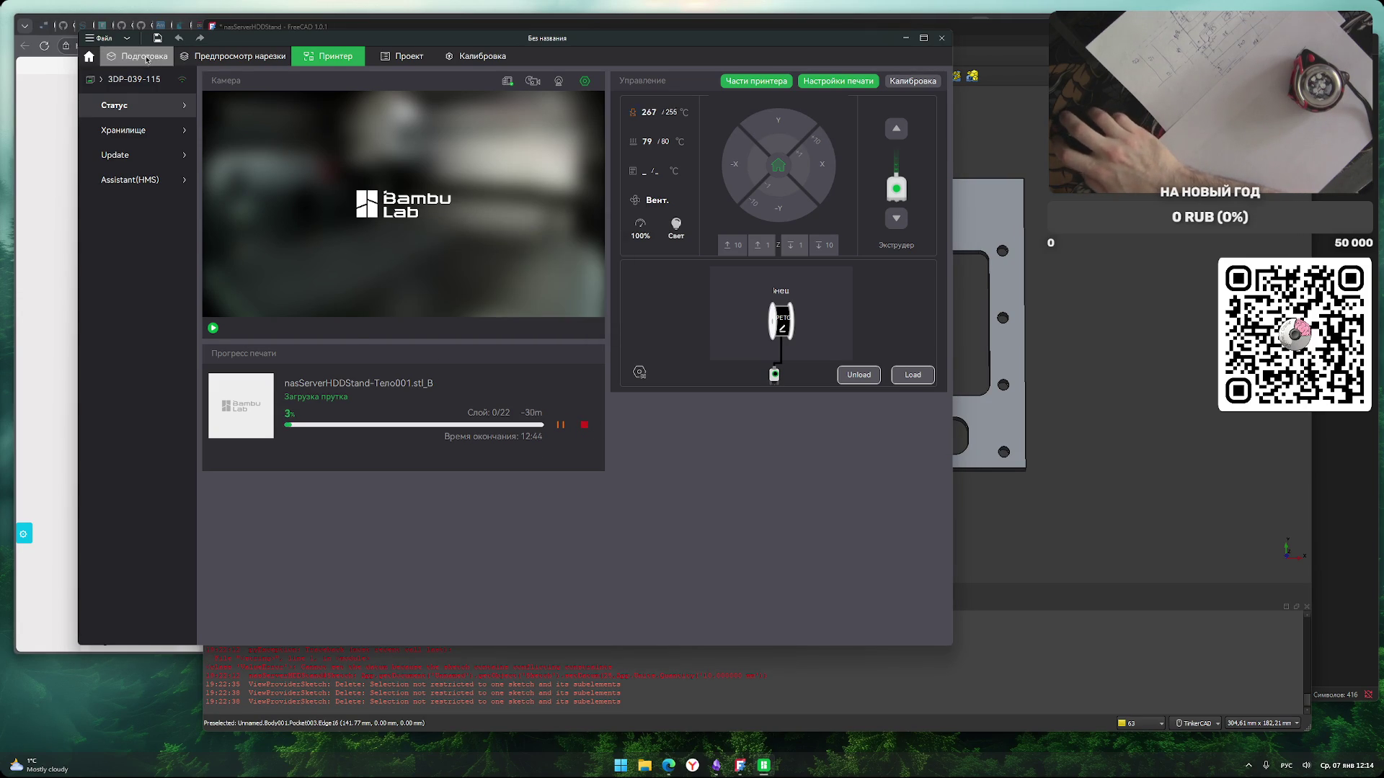
{"action": "left_click", "coordinate": [140, 56]}
{"action": "scroll", "coordinate": [540, 430], "scroll_direction": "up", "scroll_amount": 3}
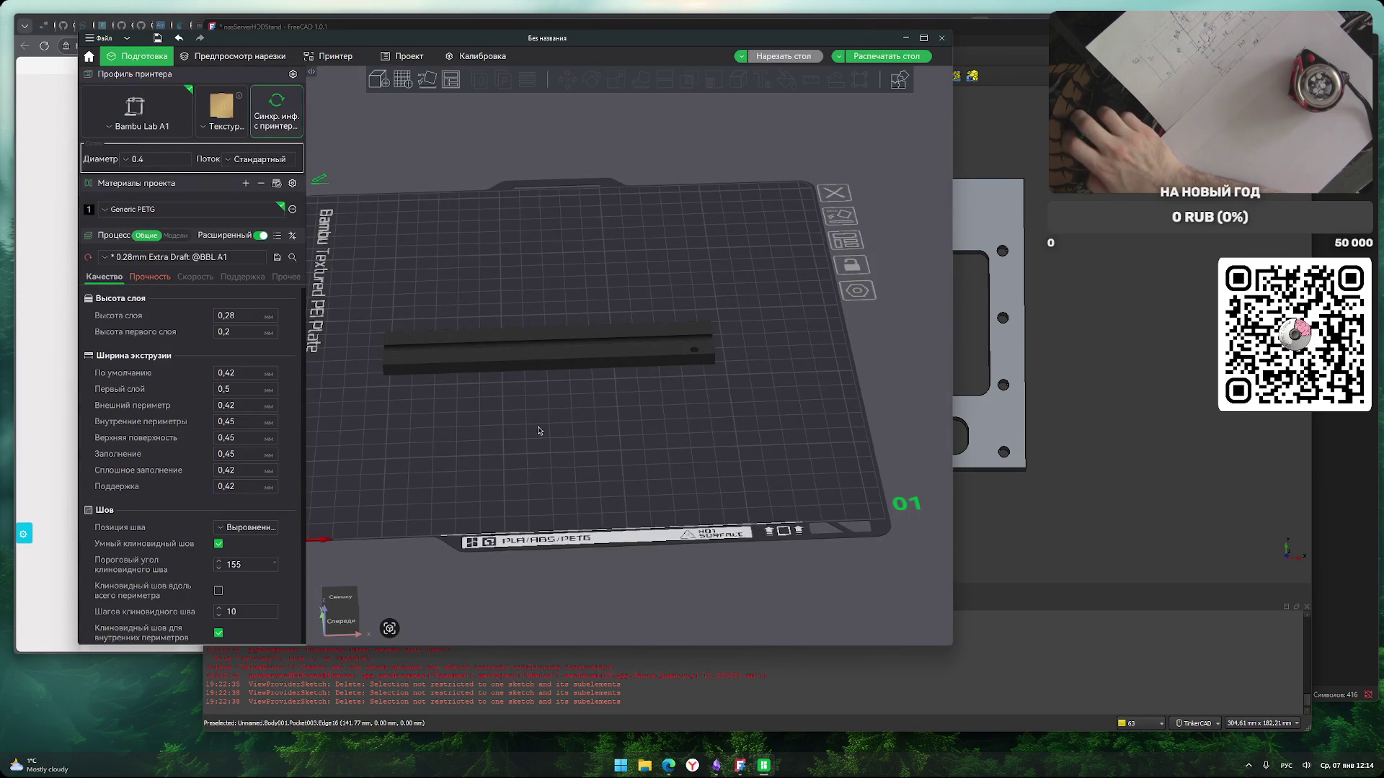
Scale the strip uniformly to 213 mm in X, then undo the proportional enlargement.
{"action": "left_click", "coordinate": [643, 358]}
{"action": "left_click", "coordinate": [616, 81]}
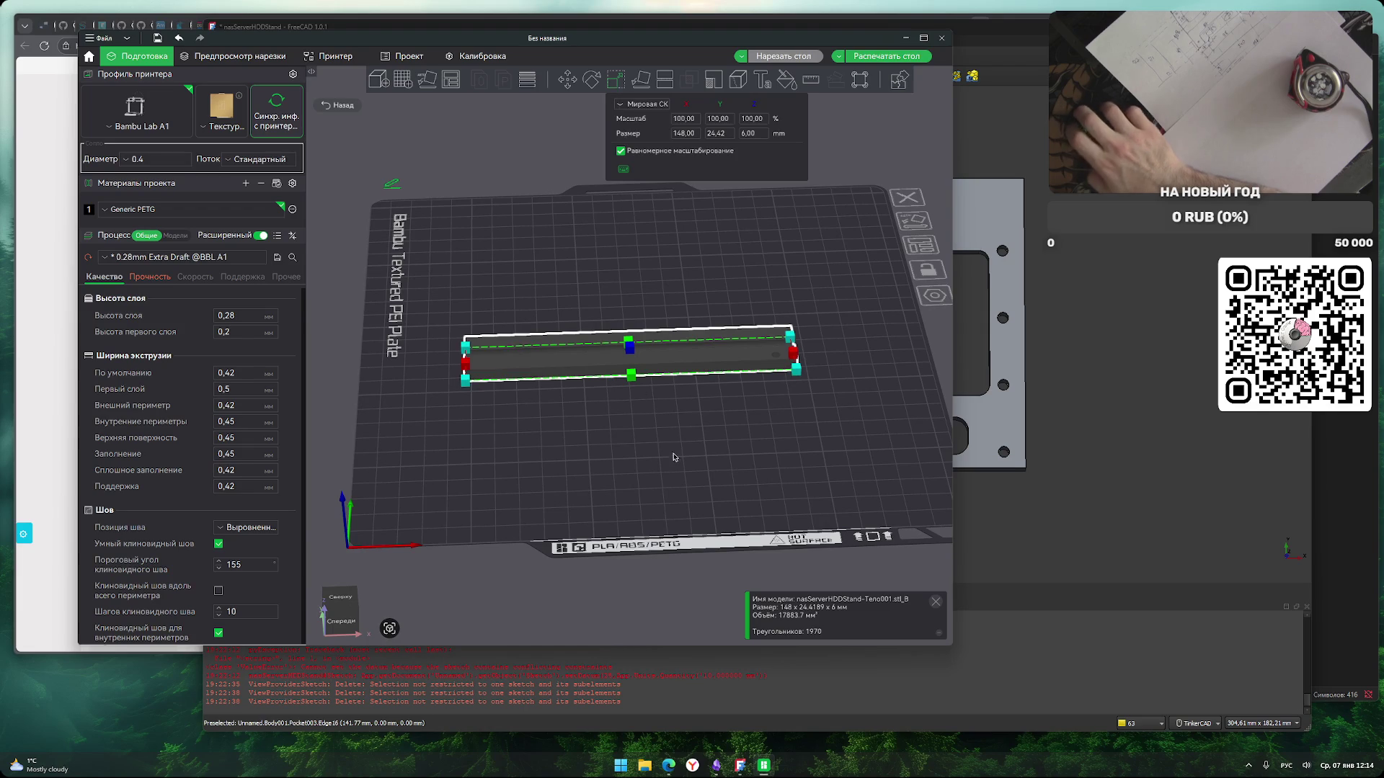
{"action": "scroll", "coordinate": [666, 465], "scroll_direction": "up", "scroll_amount": 2}
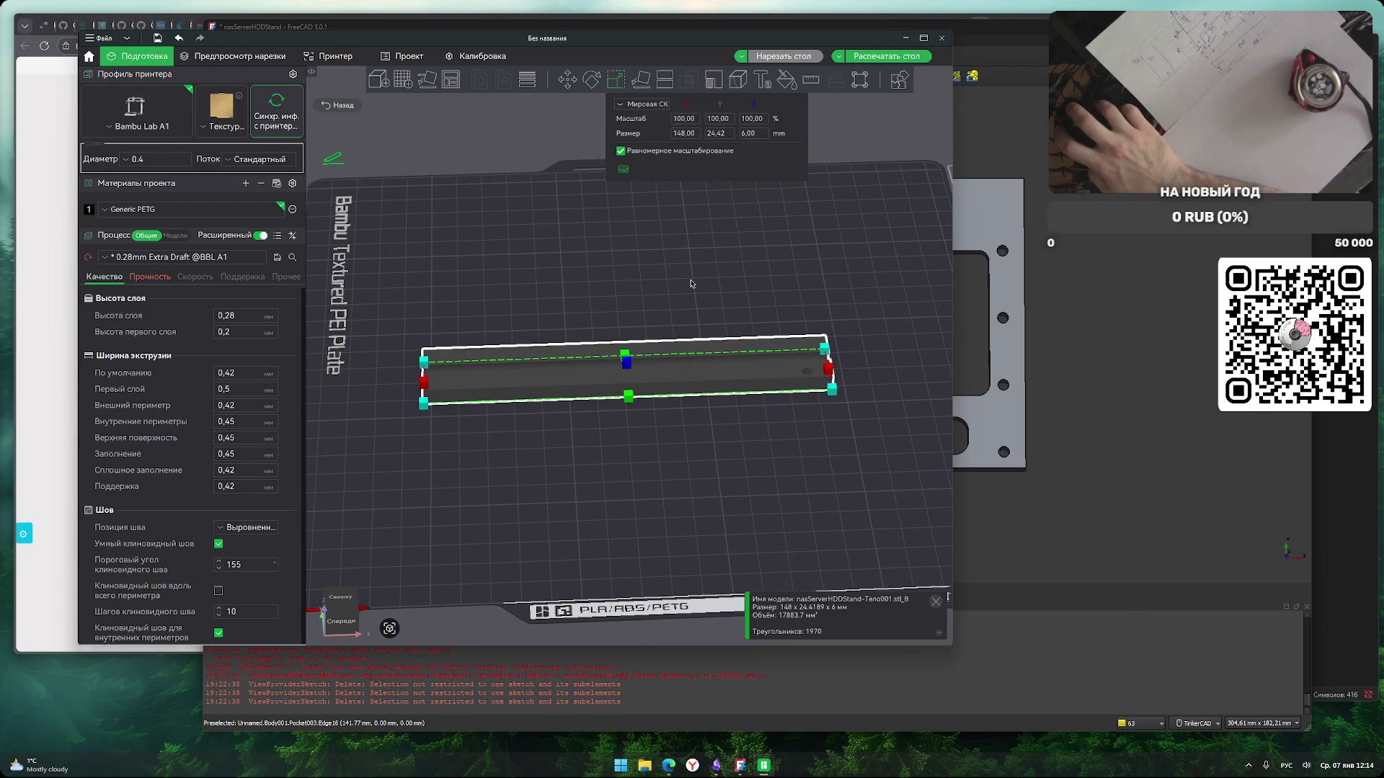
{"action": "left_click_drag", "start_coordinate": [696, 130], "coordinate": [718, 159]}
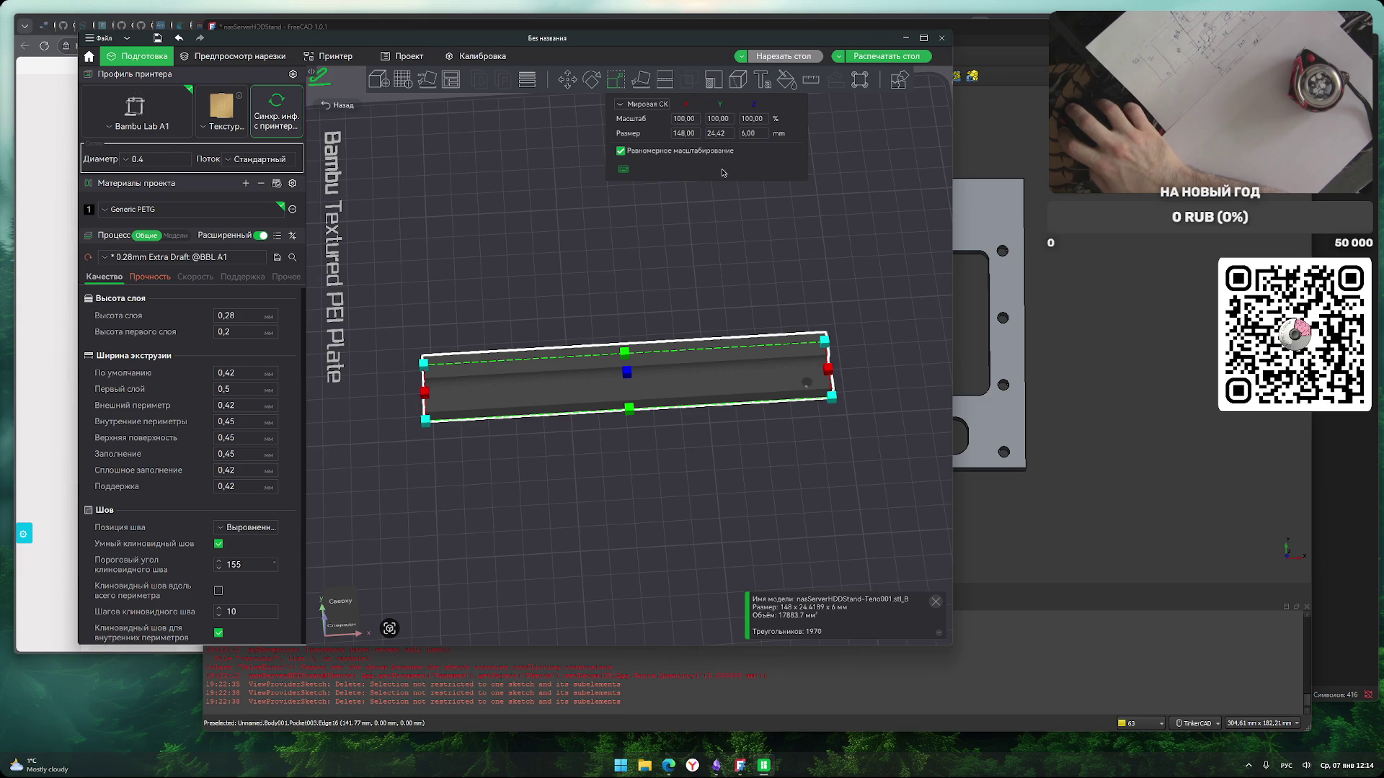
{"action": "key", "text": "Tab"}
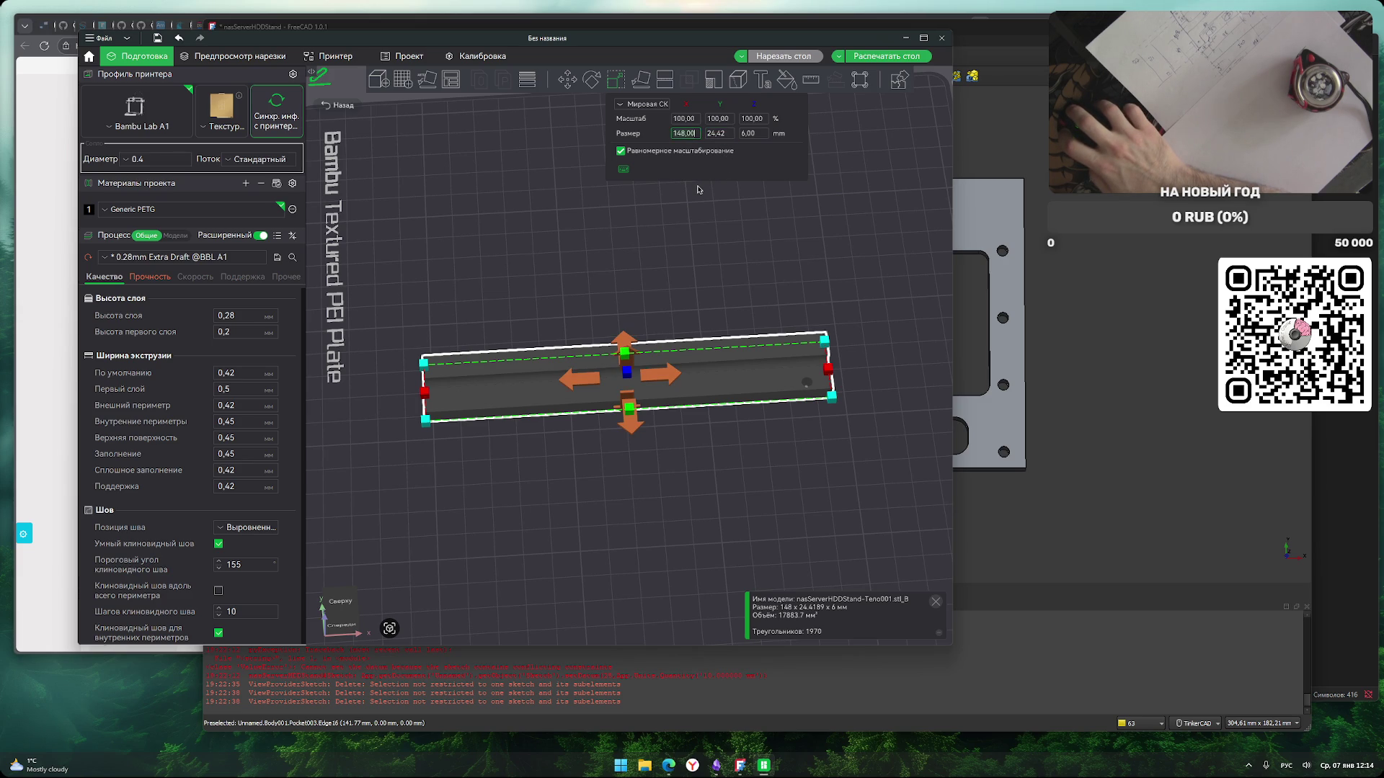
{"action": "type", "text": "213"}
{"action": "key", "text": "Return"}
{"action": "scroll", "coordinate": [670, 469], "scroll_direction": "down", "scroll_amount": 5}
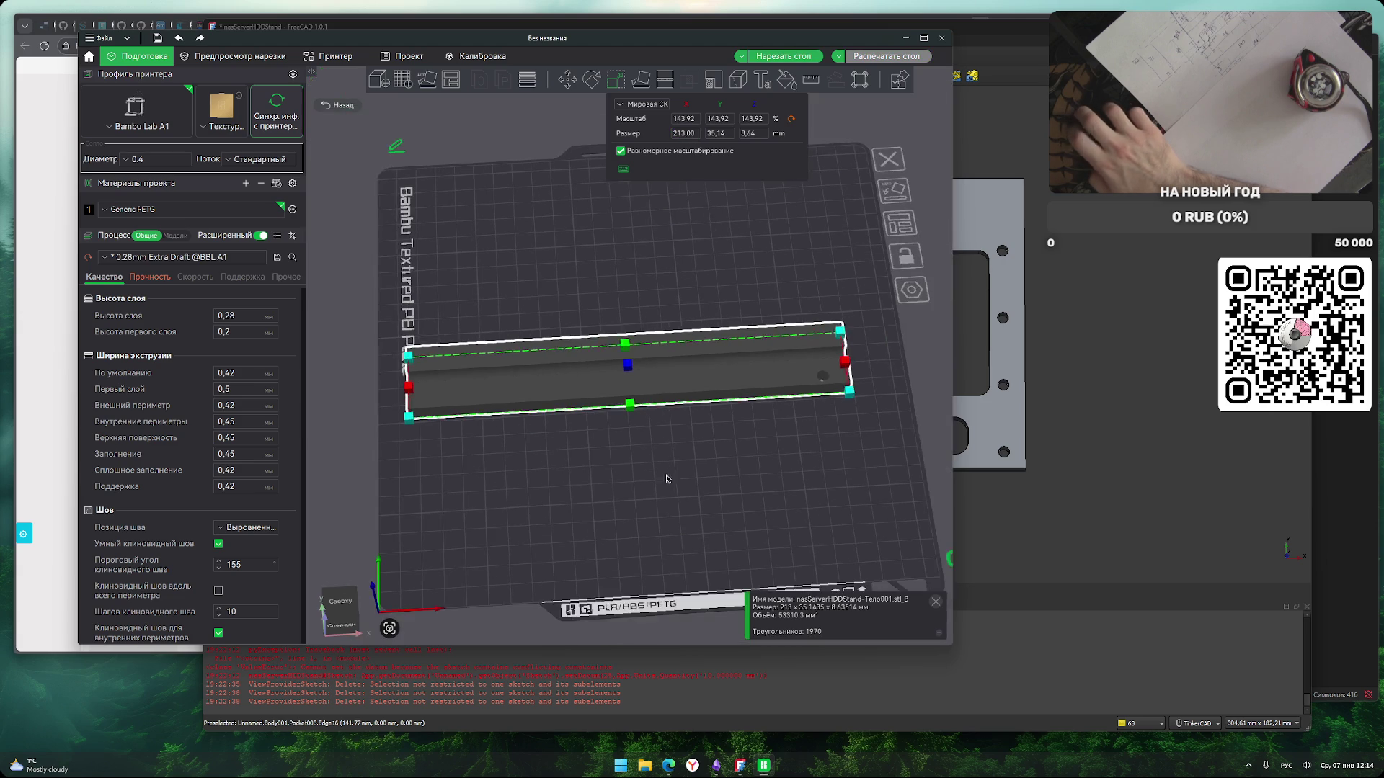
{"action": "left_click", "coordinate": [658, 485]}
{"action": "left_click", "coordinate": [658, 407]}
{"action": "key", "text": "ctrl+z"}
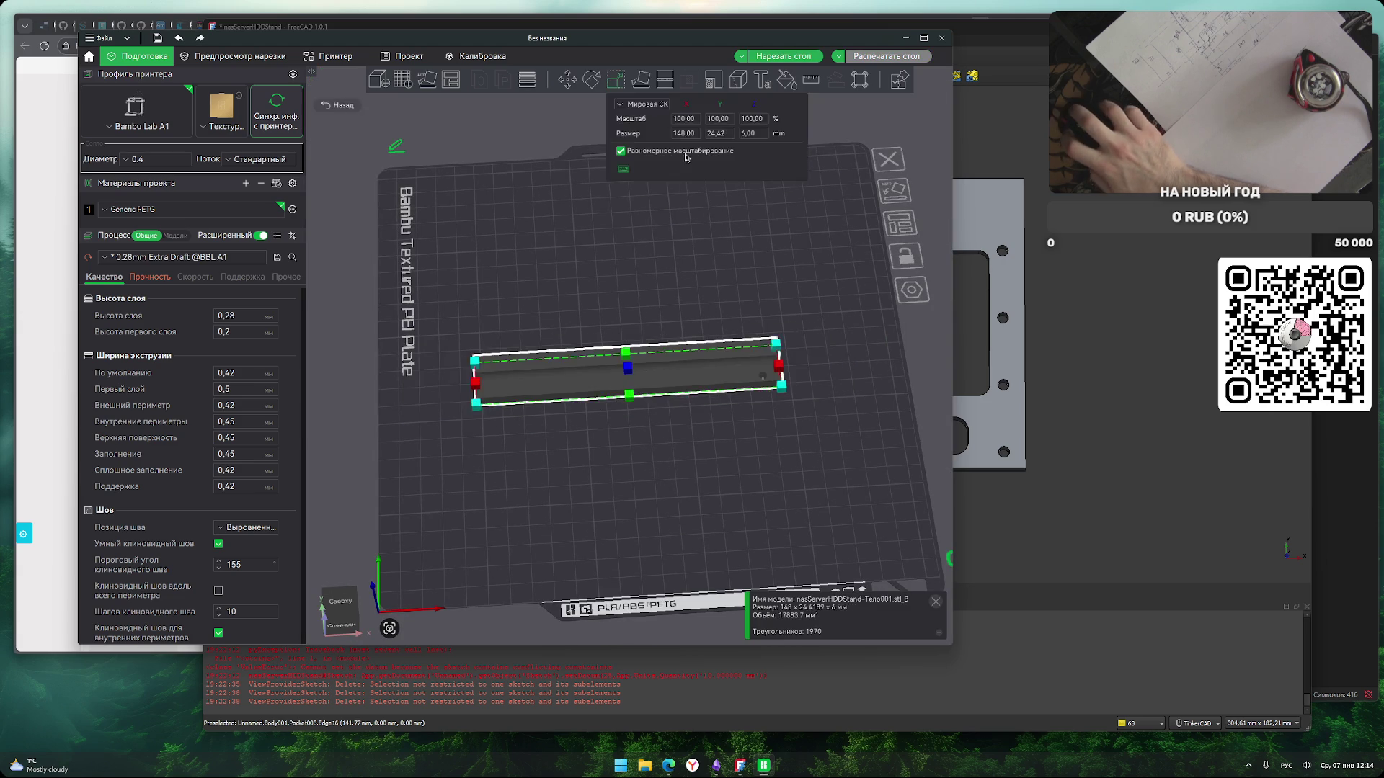
With uniform scaling off, stretch the strip to 213 mm long, slice, and send it to the printer.
{"action": "left_click", "coordinate": [621, 151]}
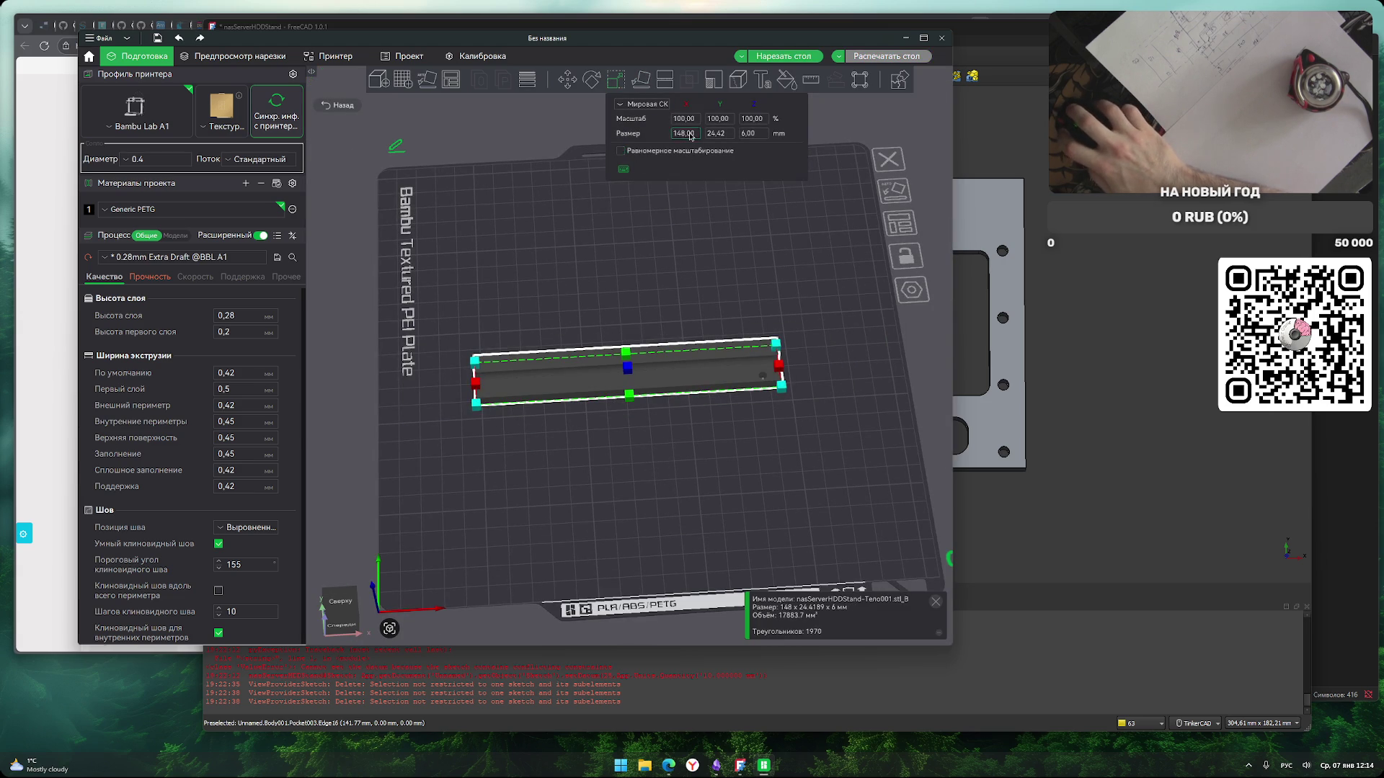
{"action": "type", "text": "213"}
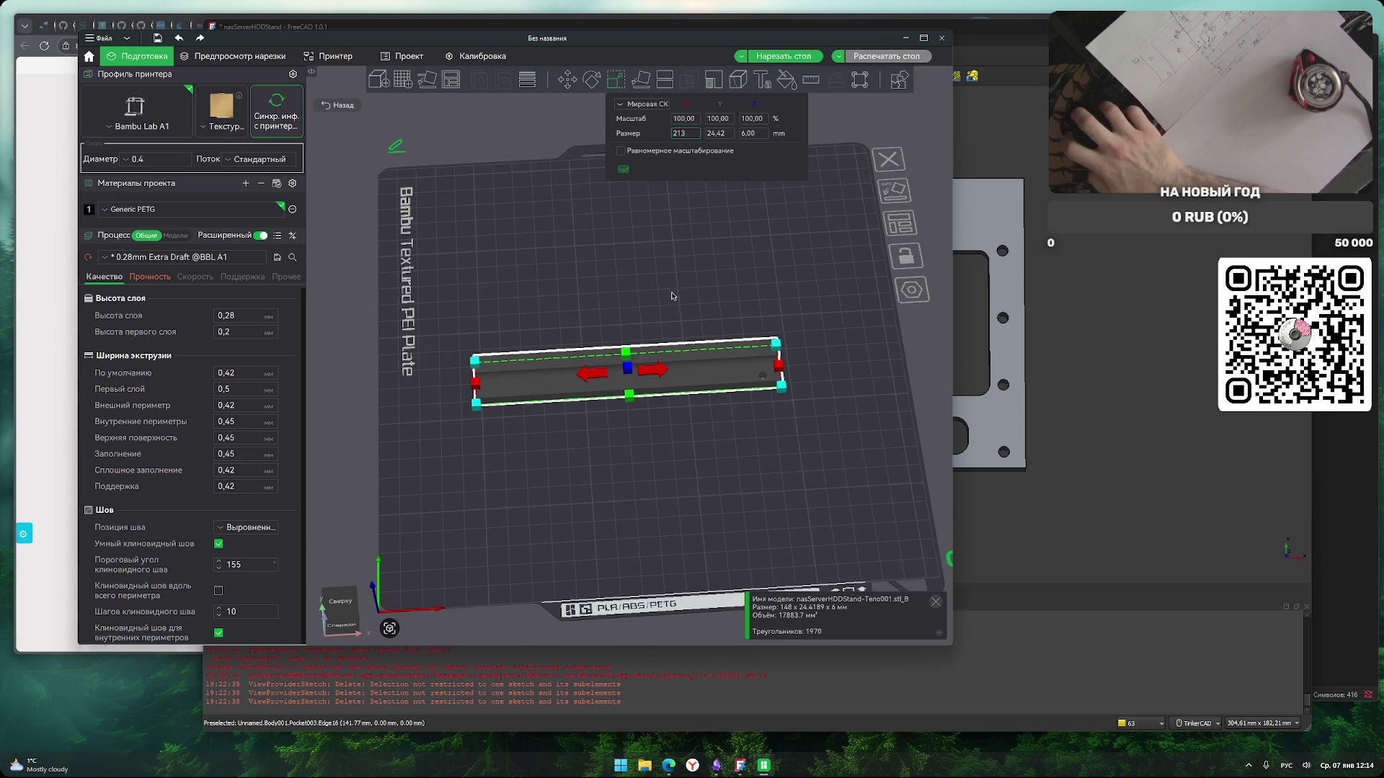
{"action": "key", "text": "Return"}
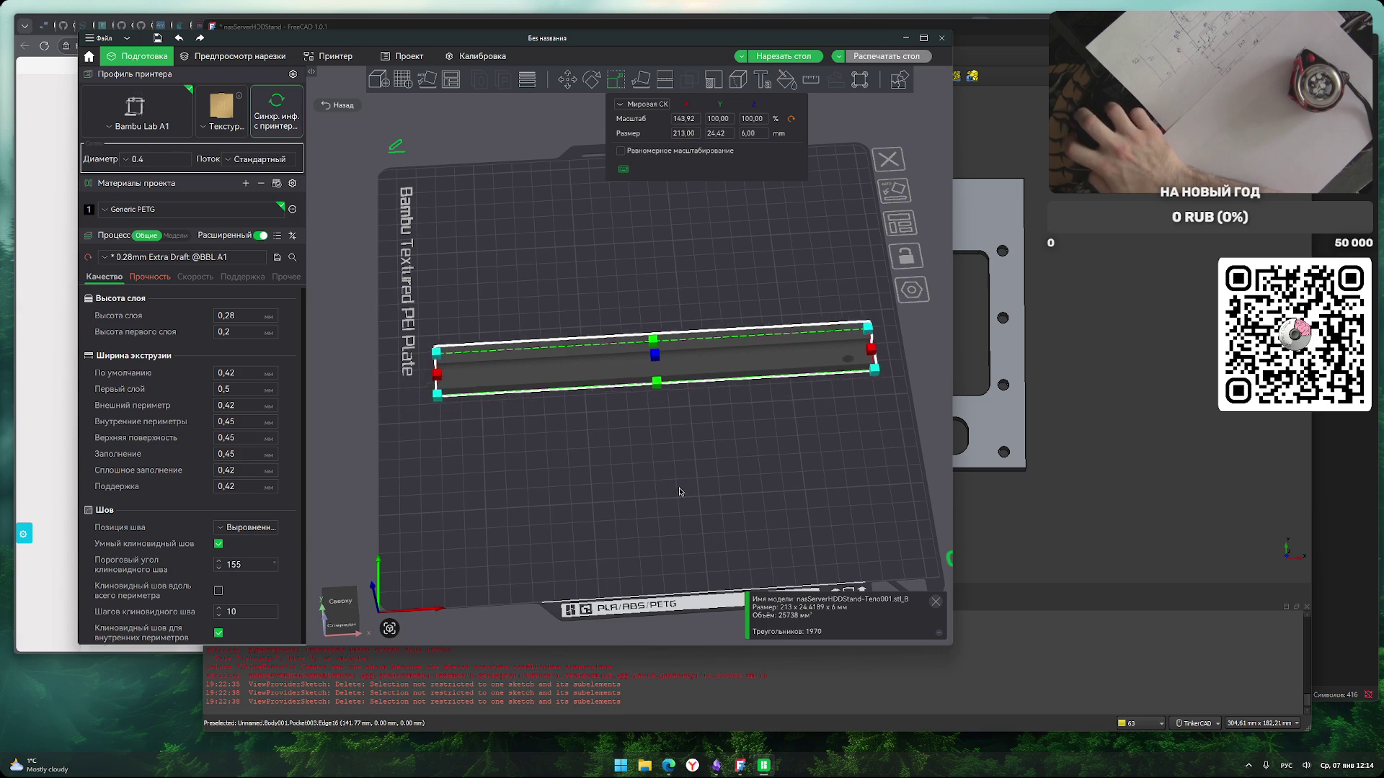
{"action": "left_click", "coordinate": [679, 485]}
{"action": "left_click", "coordinate": [783, 55]}
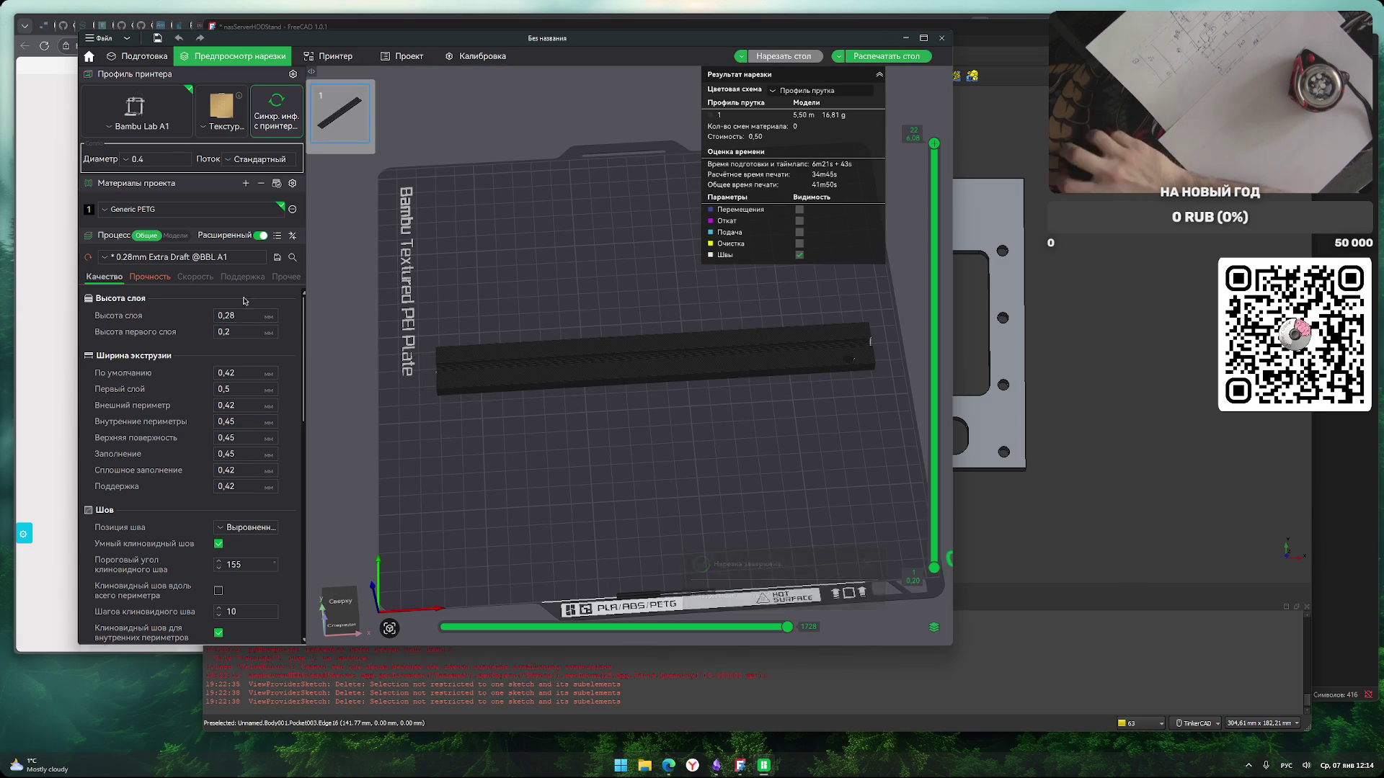
{"action": "left_click", "coordinate": [893, 63]}
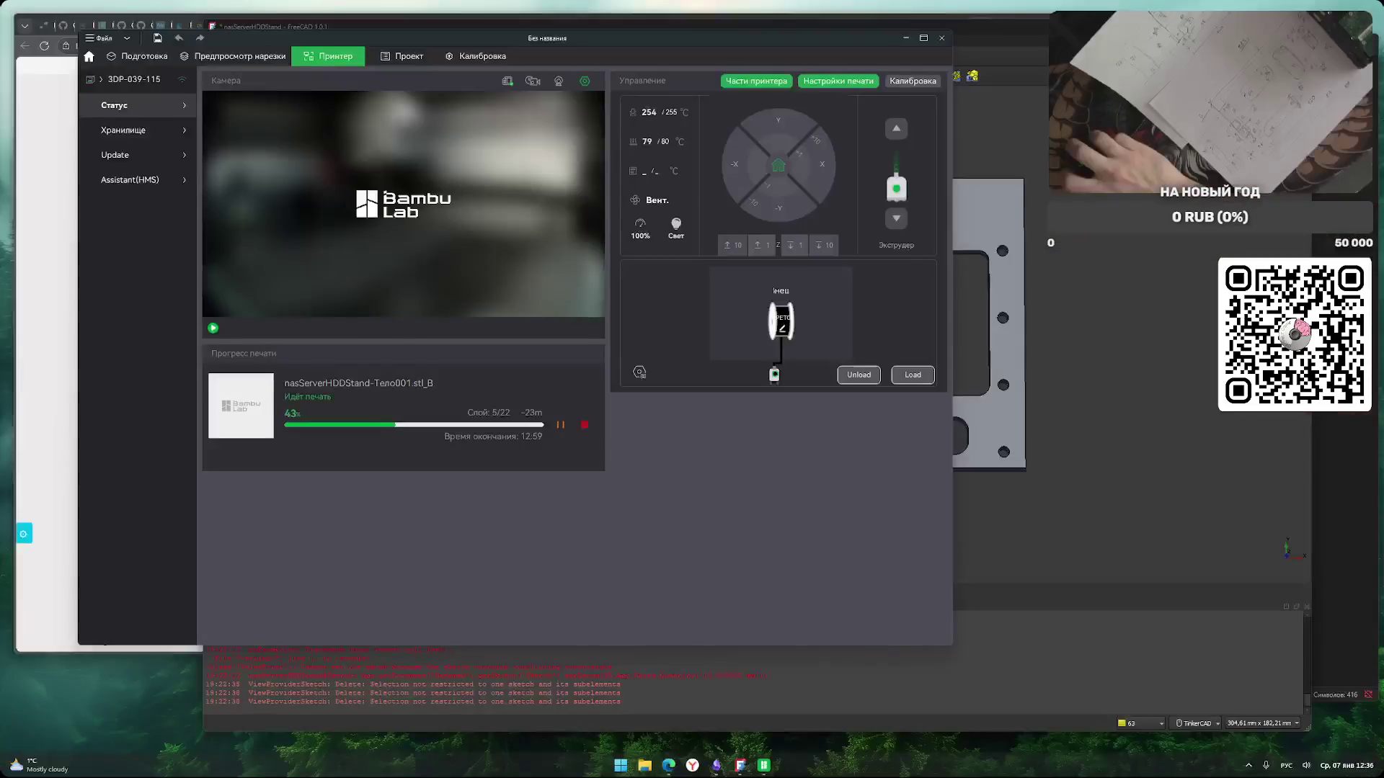
Switch to the FreeCAD window showing the nasServerHDDStand model.
{"action": "left_click", "coordinate": [328, 677]}
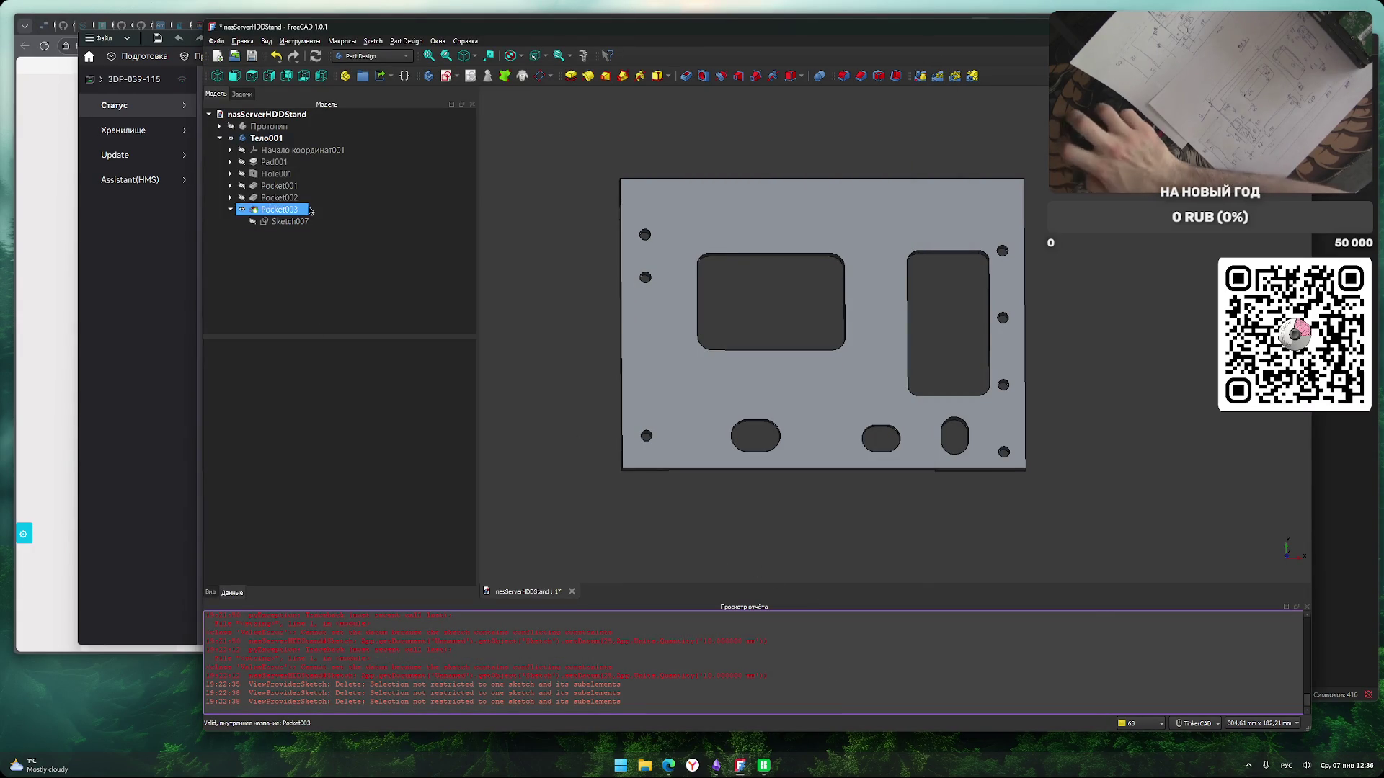
Rename body Тело001 to Прототип2, hide and collapse it, and create a new body Тело.
{"action": "left_click", "coordinate": [267, 139]}
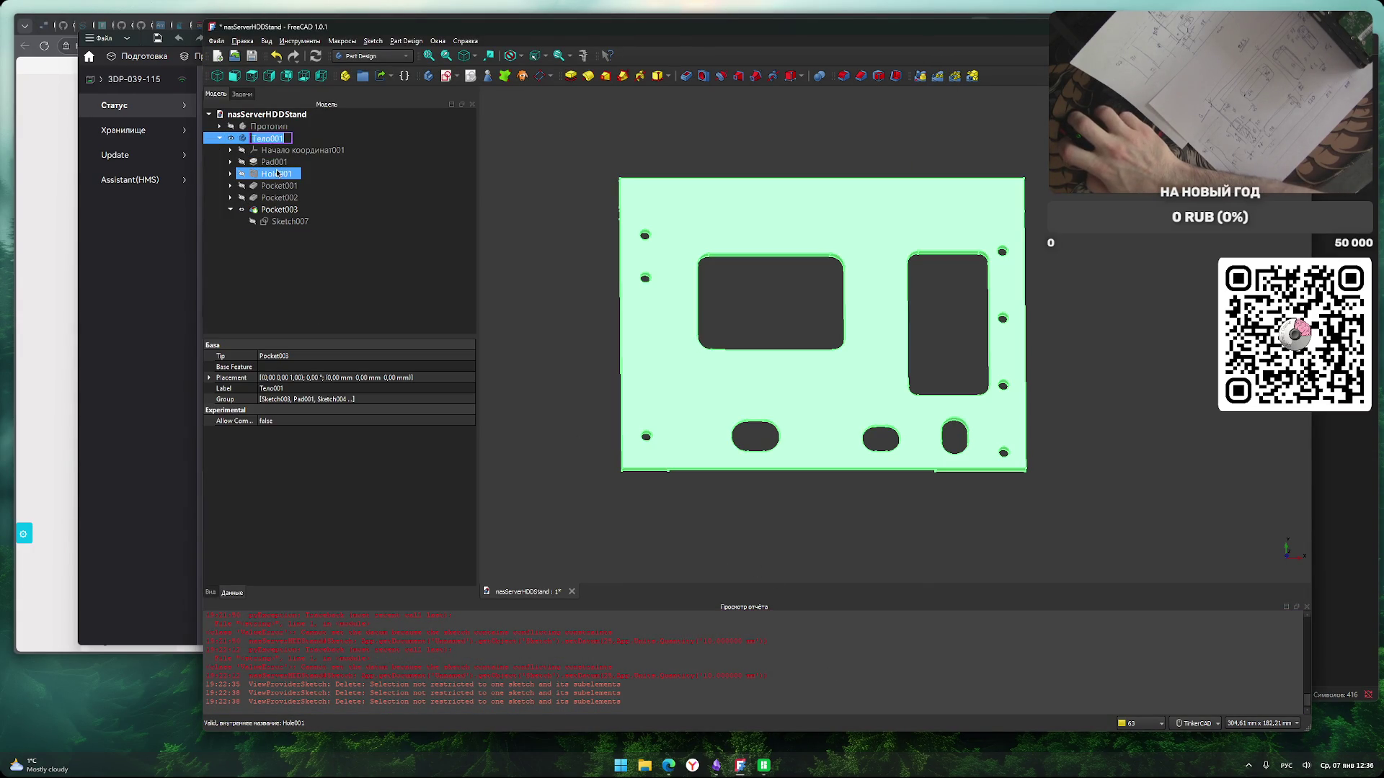
{"action": "key", "text": "F2"}
{"action": "type", "text": "Прототип2"}
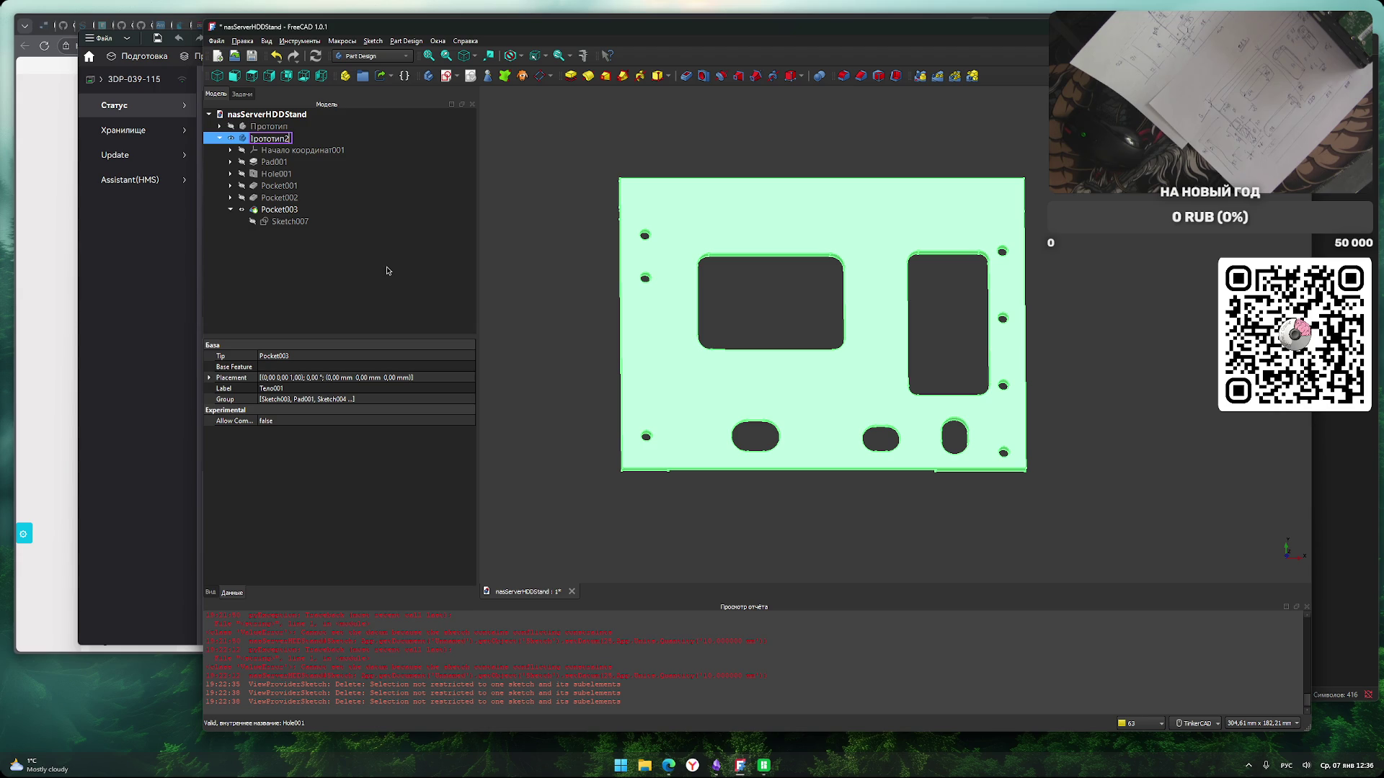
{"action": "key", "text": "Return"}
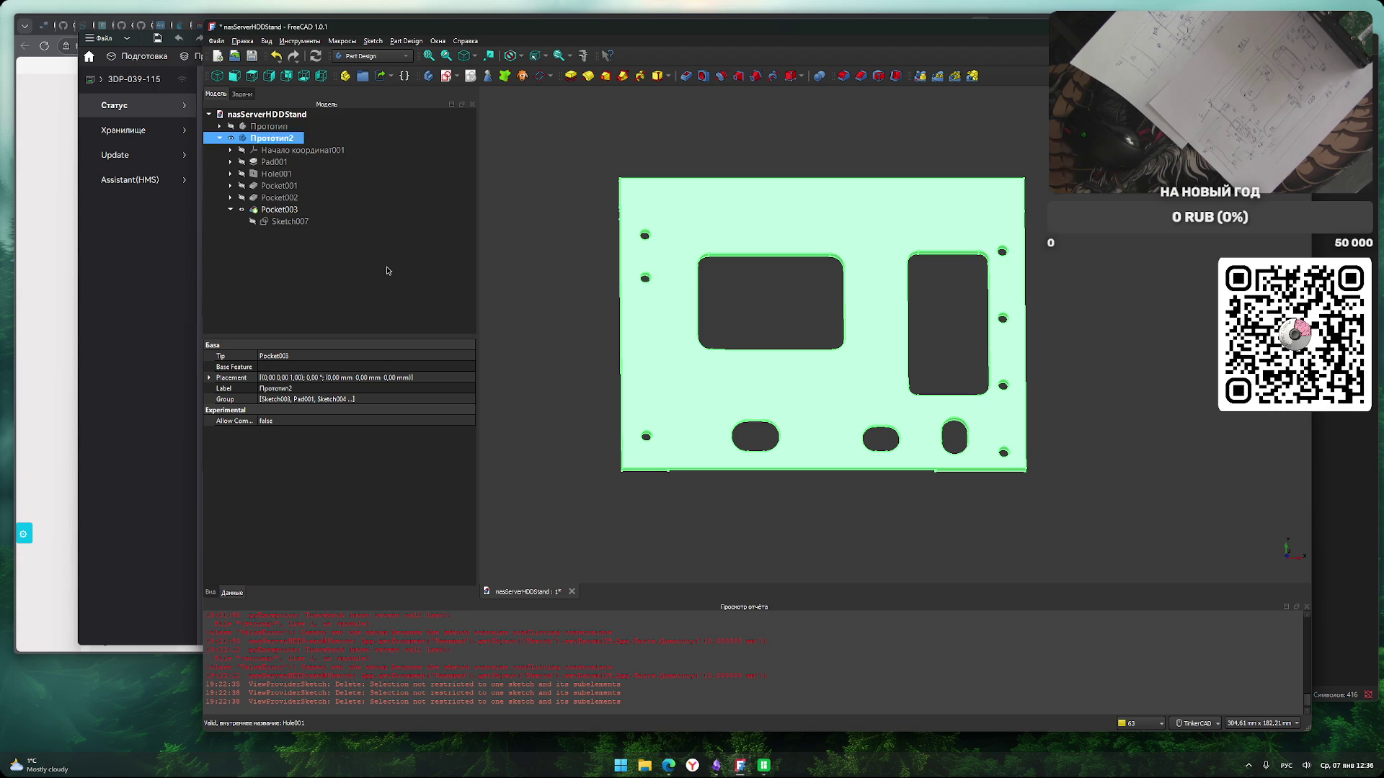
{"action": "left_click", "coordinate": [387, 271]}
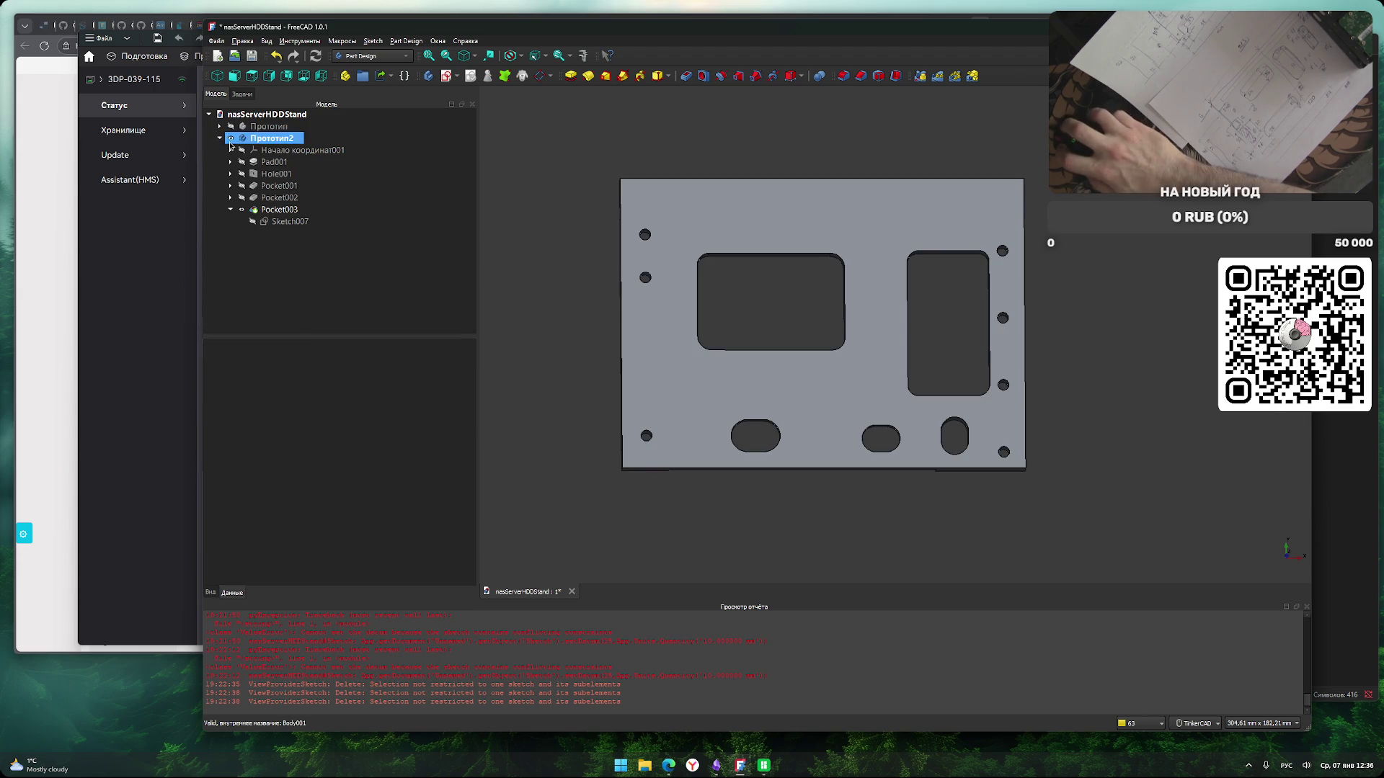
{"action": "left_click", "coordinate": [231, 137]}
{"action": "left_click", "coordinate": [219, 138]}
{"action": "left_click", "coordinate": [278, 261]}
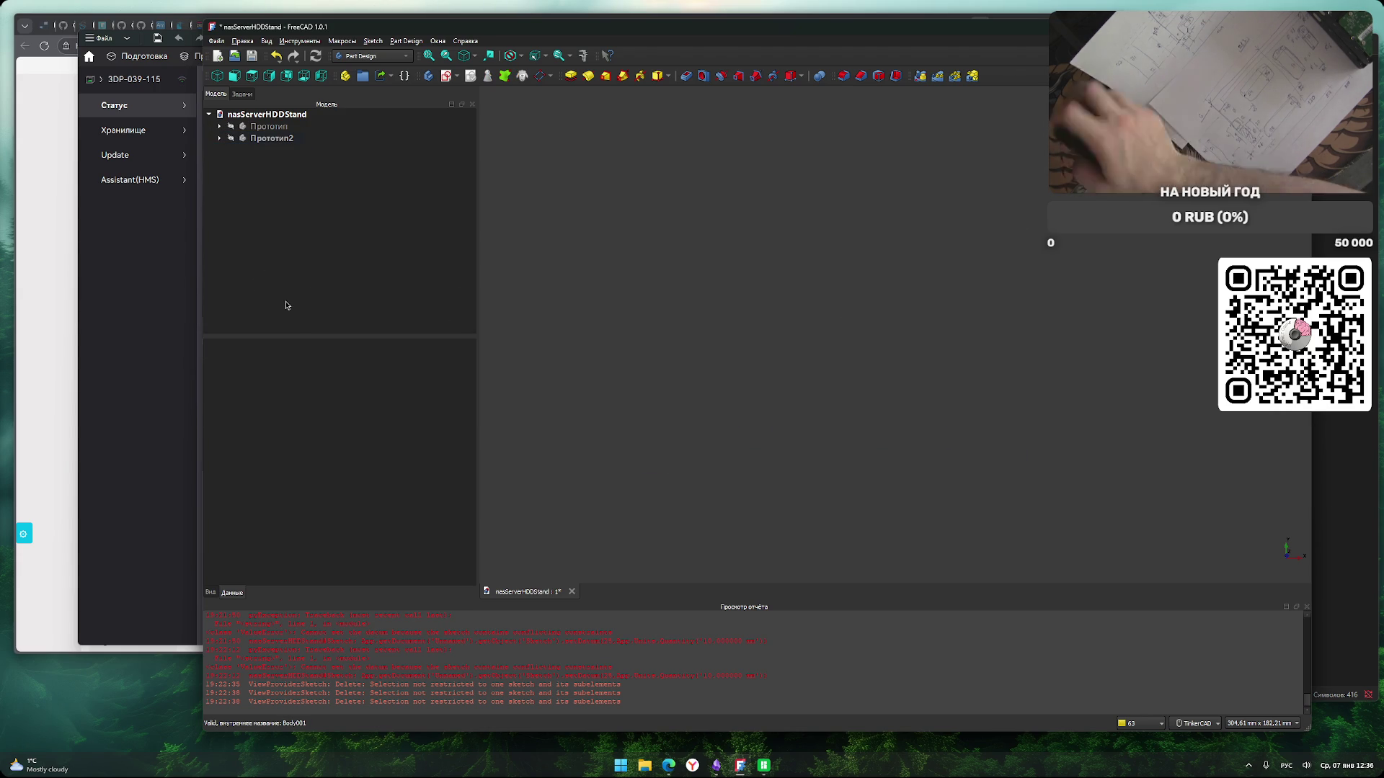
{"action": "left_click", "coordinate": [429, 75]}
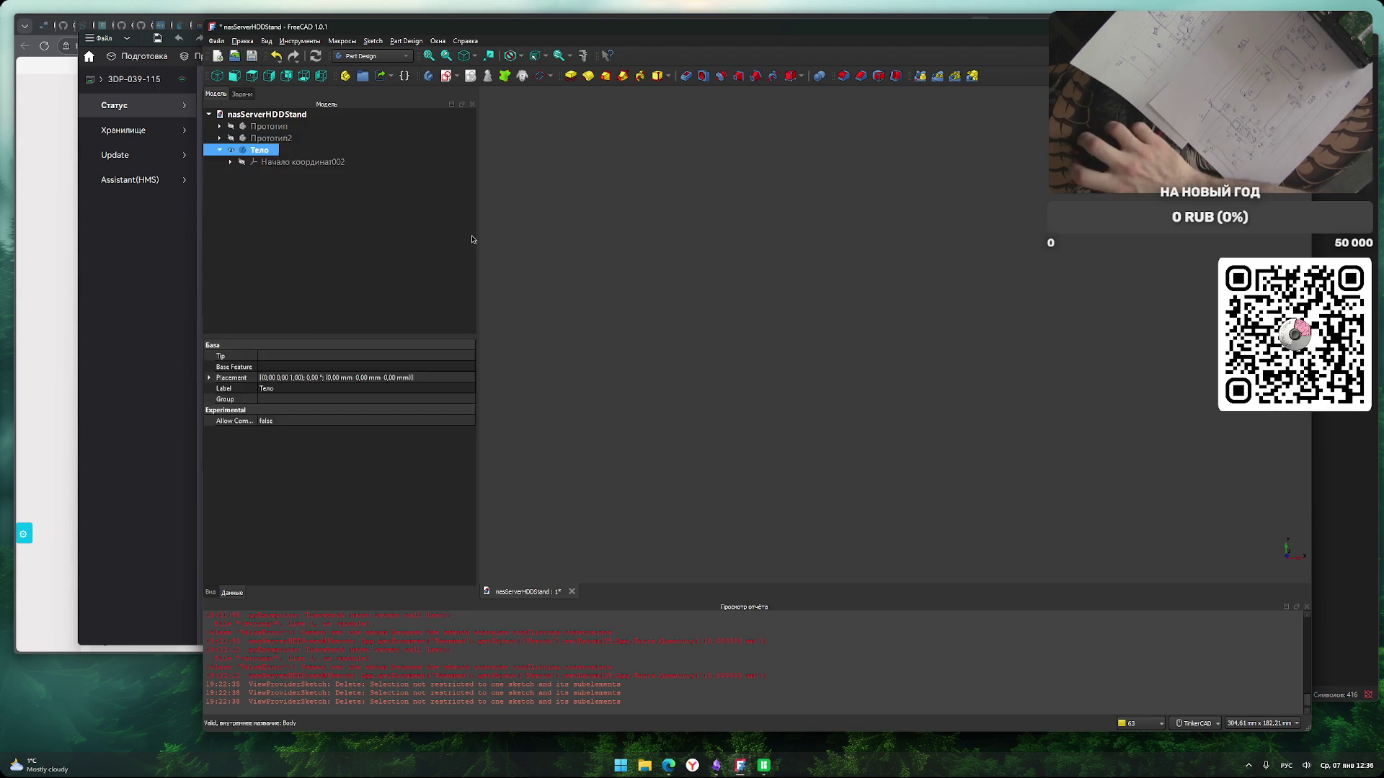
Create a sketch attached to the XY plane in the new body and open it in Sketcher.
{"action": "left_click", "coordinate": [446, 76]}
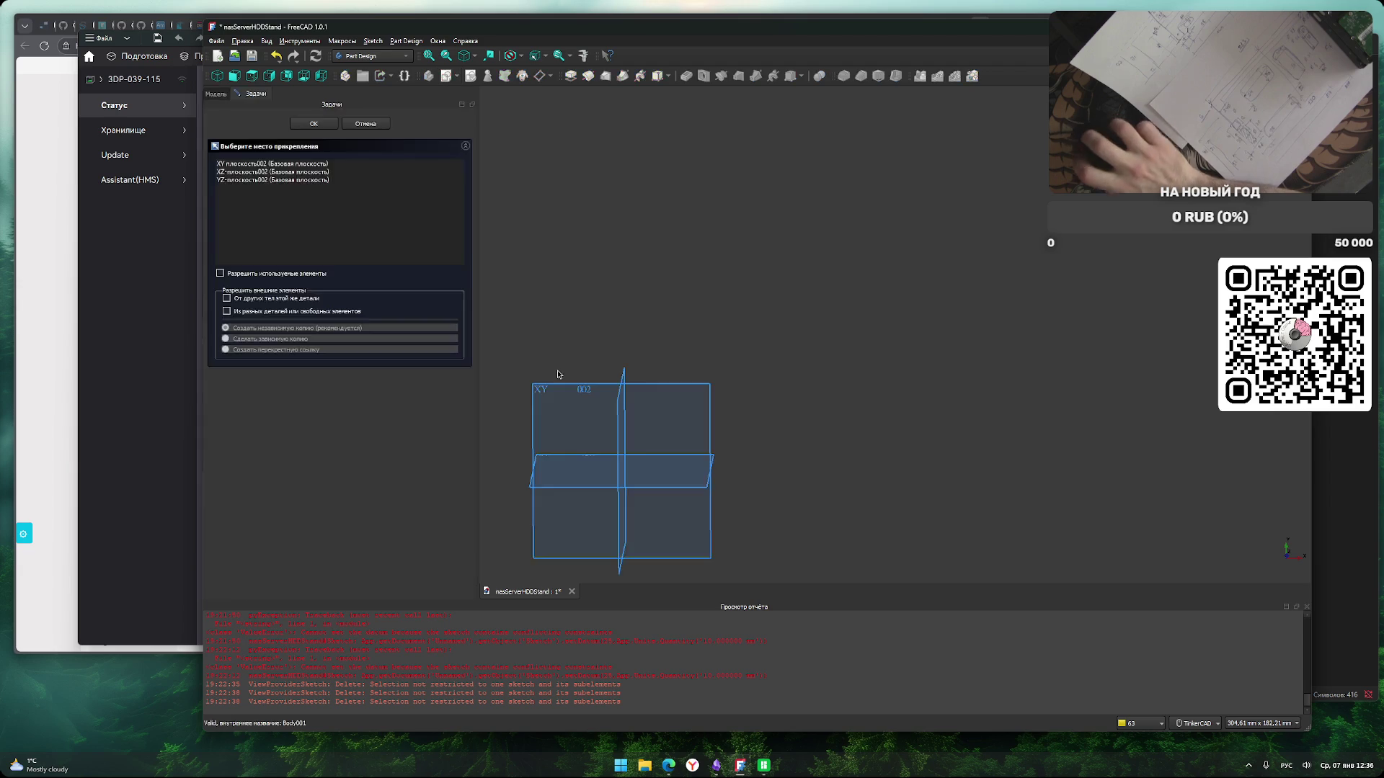
{"action": "left_click", "coordinate": [304, 165]}
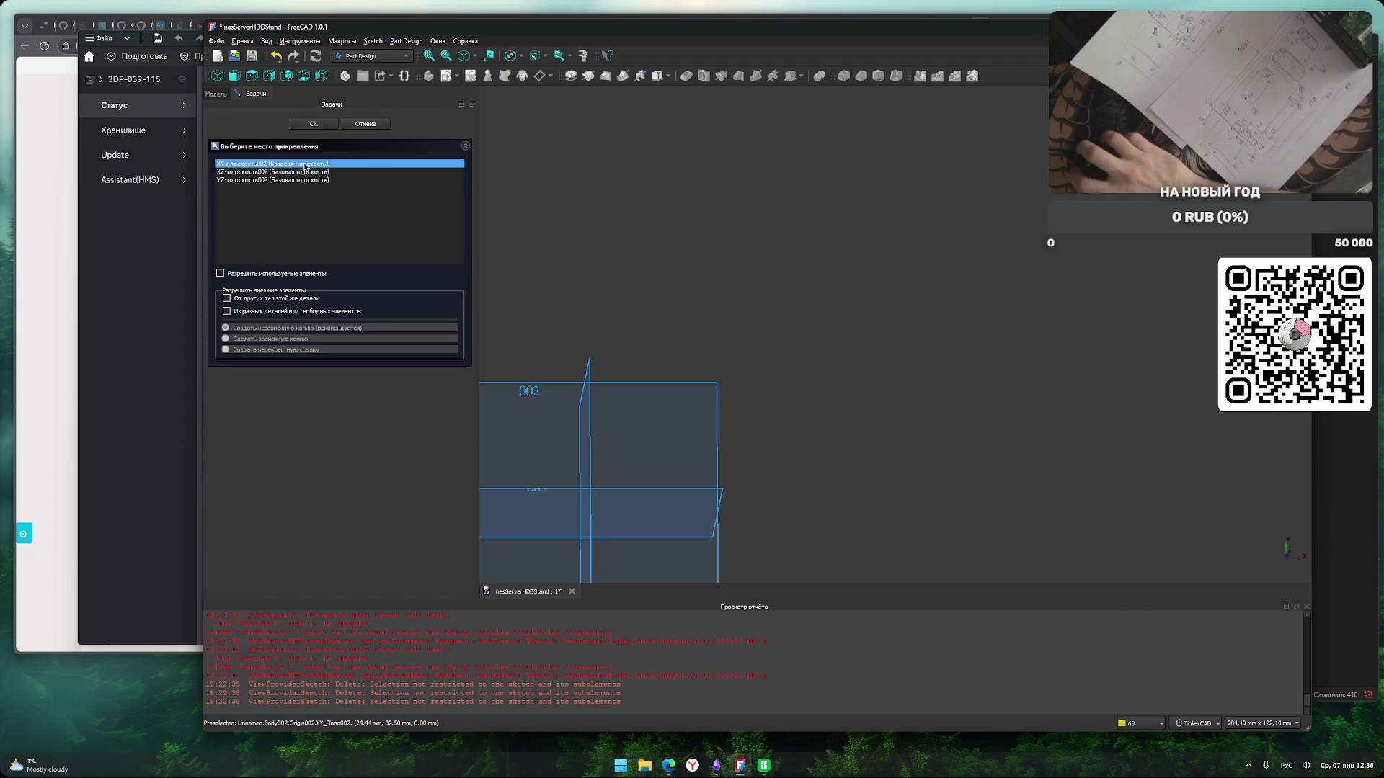
{"action": "key", "text": "Return"}
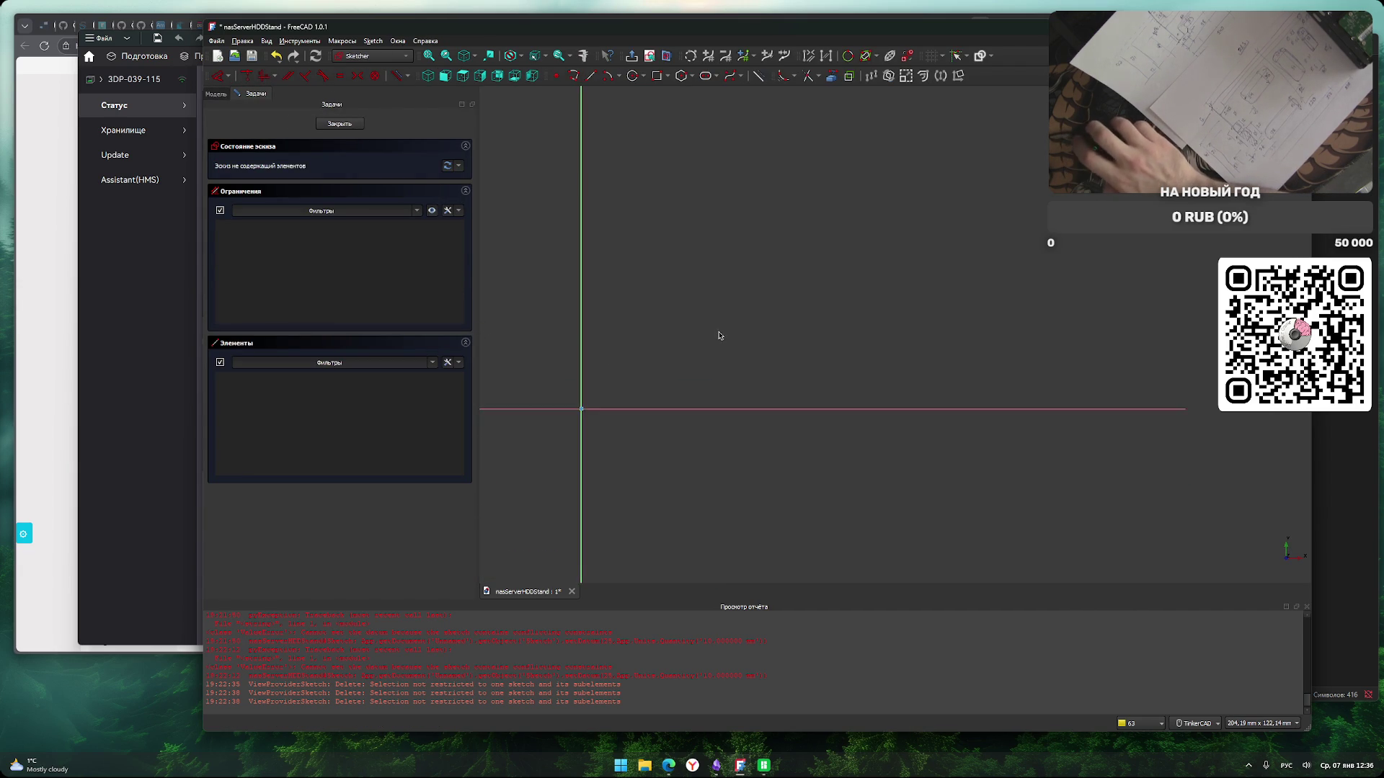
{"action": "left_click_drag", "start_coordinate": [925, 35], "coordinate": [737, 36]}
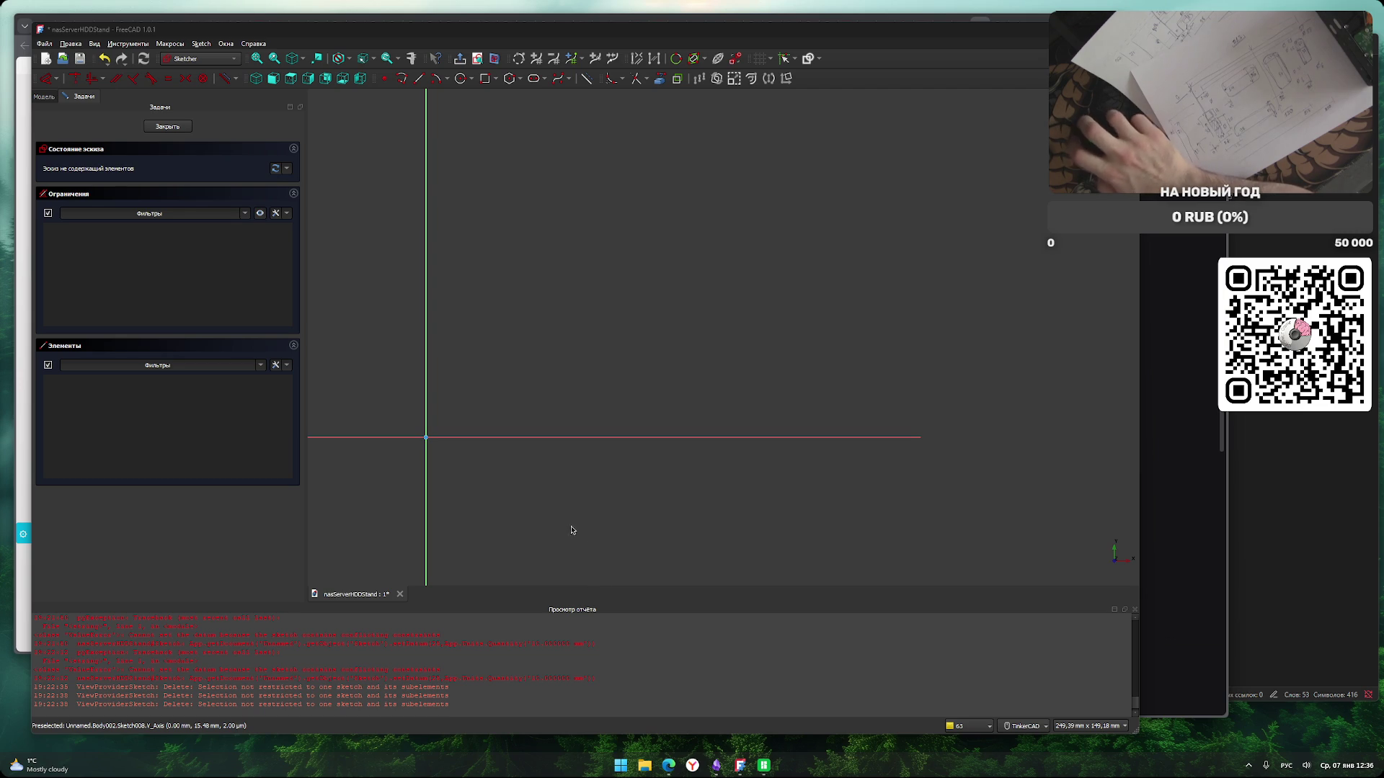
Draw a rectangle in the sketch with the Rectangle tool.
{"action": "left_click", "coordinate": [485, 79]}
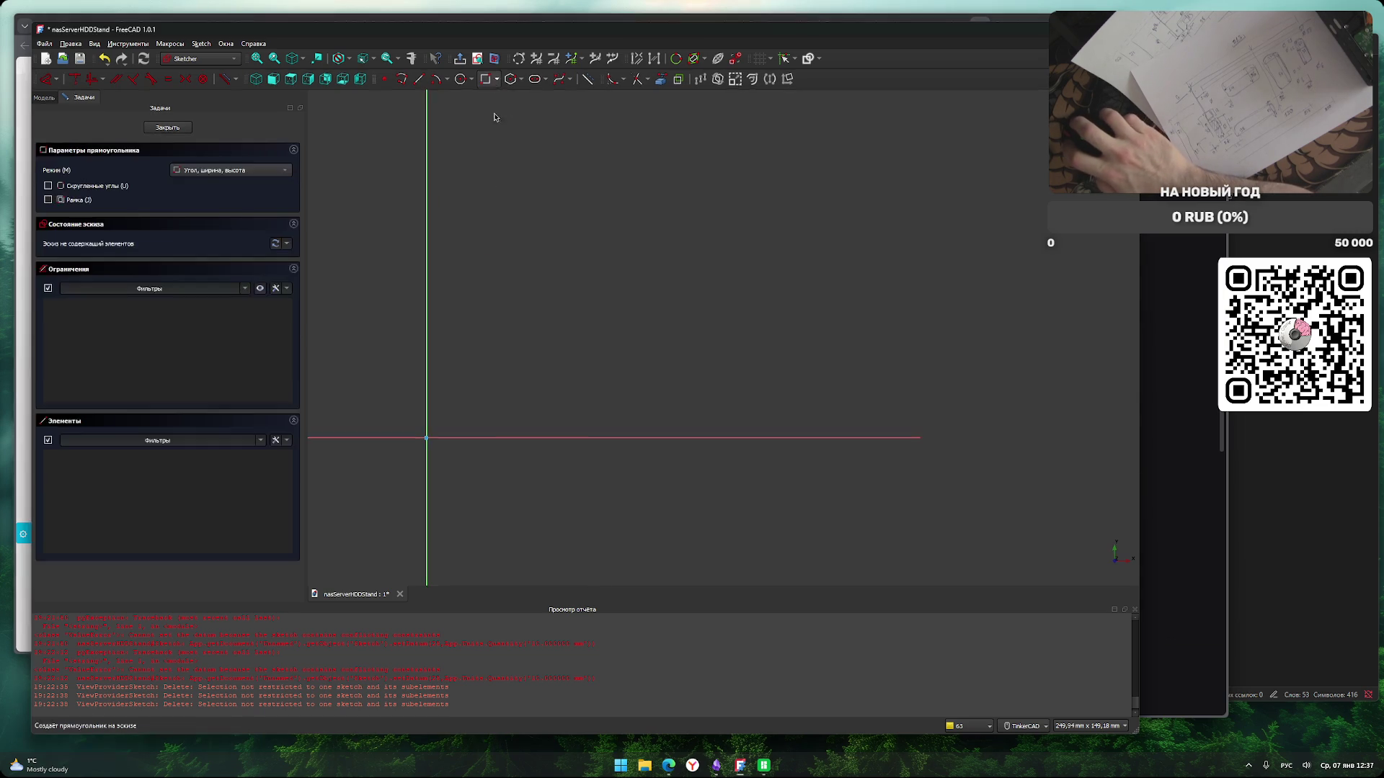
{"action": "left_click", "coordinate": [443, 257]}
{"action": "left_click", "coordinate": [822, 422]}
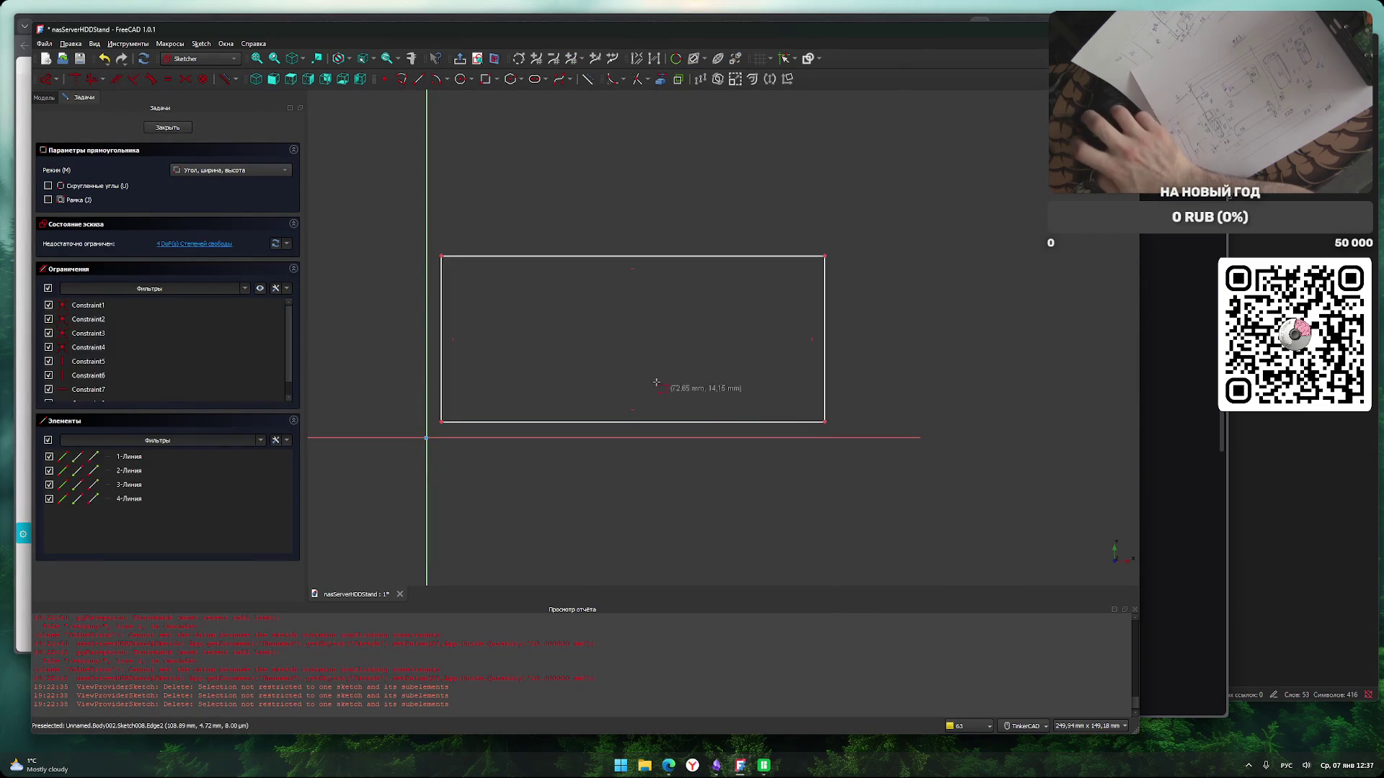
{"action": "middle_click_drag", "start_coordinate": [498, 449], "coordinate": [596, 488]}
Constrain the rectangle's bottom edge 0 mm vertically from the origin, then close the sketch.
{"action": "left_click", "coordinate": [544, 465]}
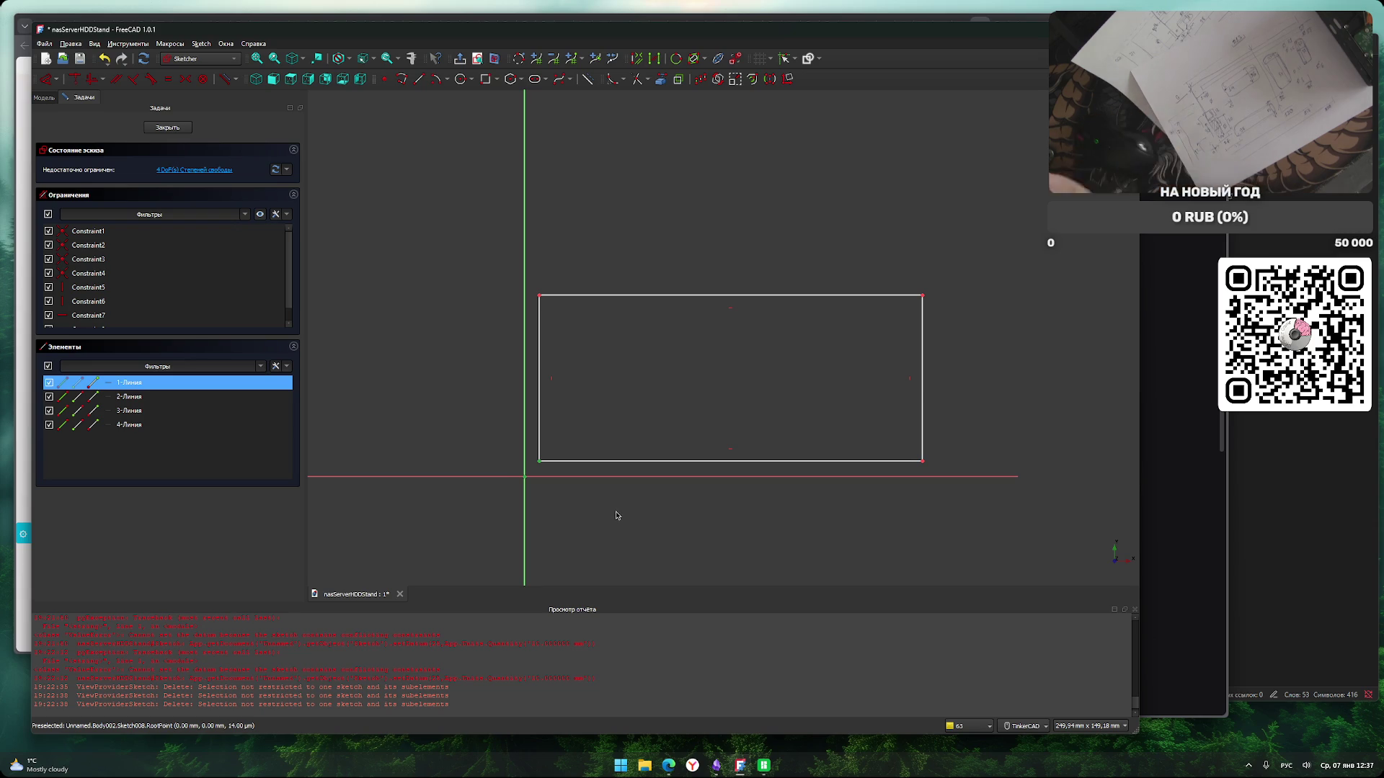
{"action": "key", "text": "i"}
{"action": "key", "text": "Return"}
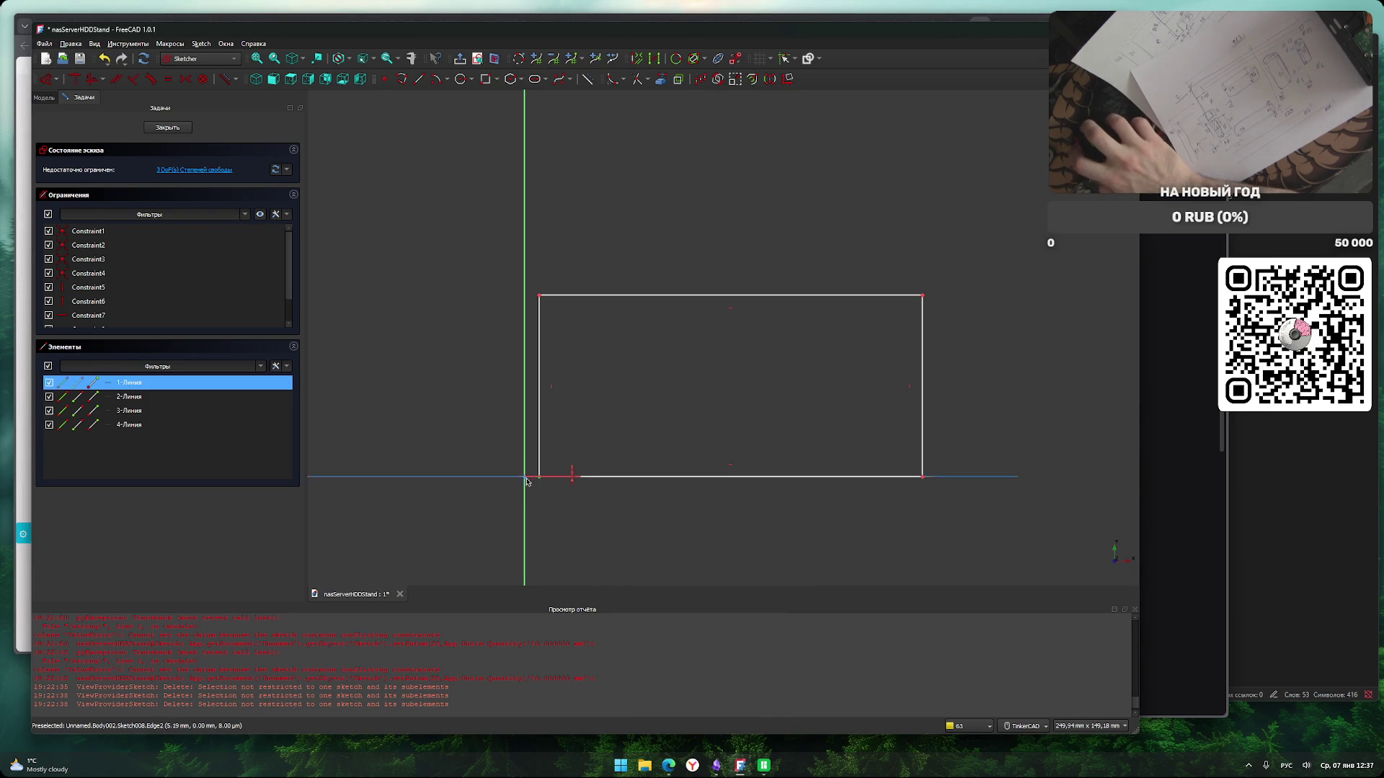
{"action": "key", "text": "h"}
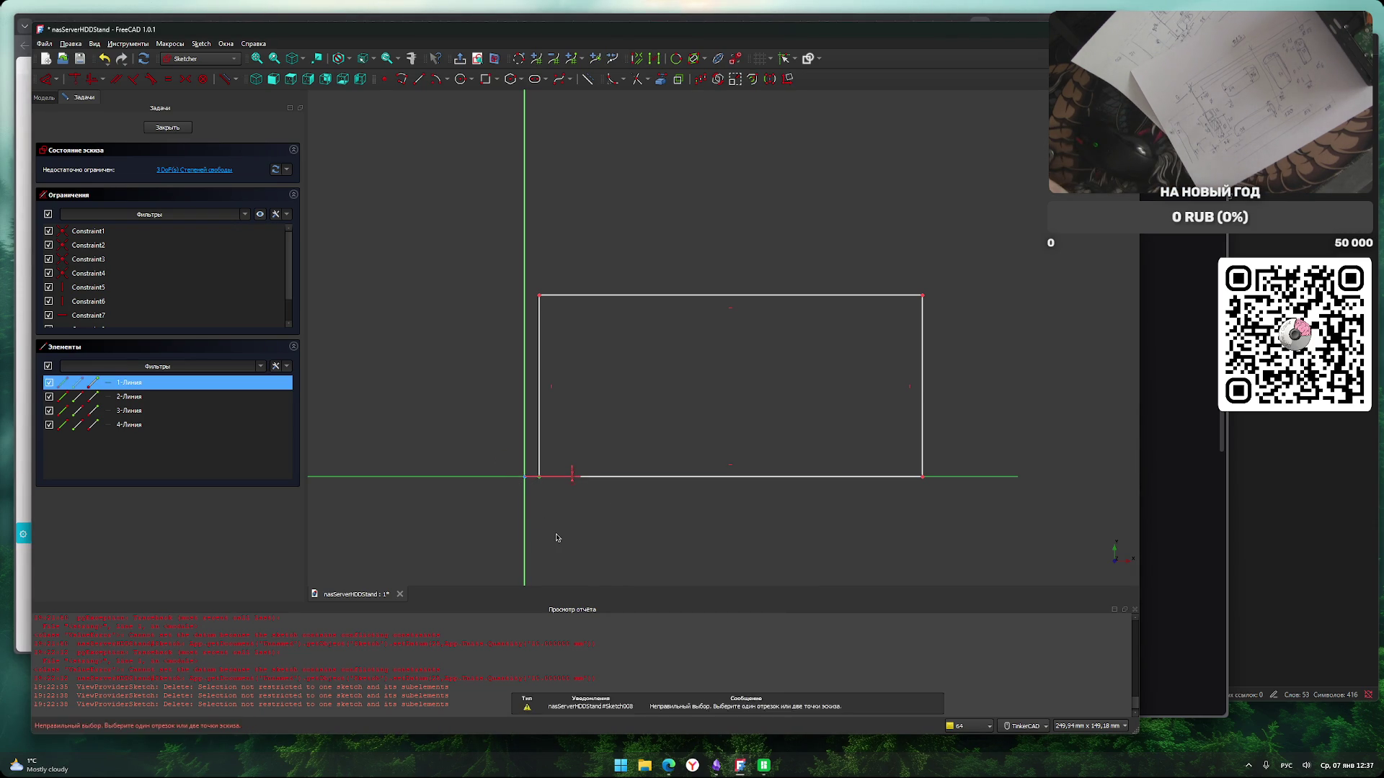
{"action": "key", "text": "Escape"}
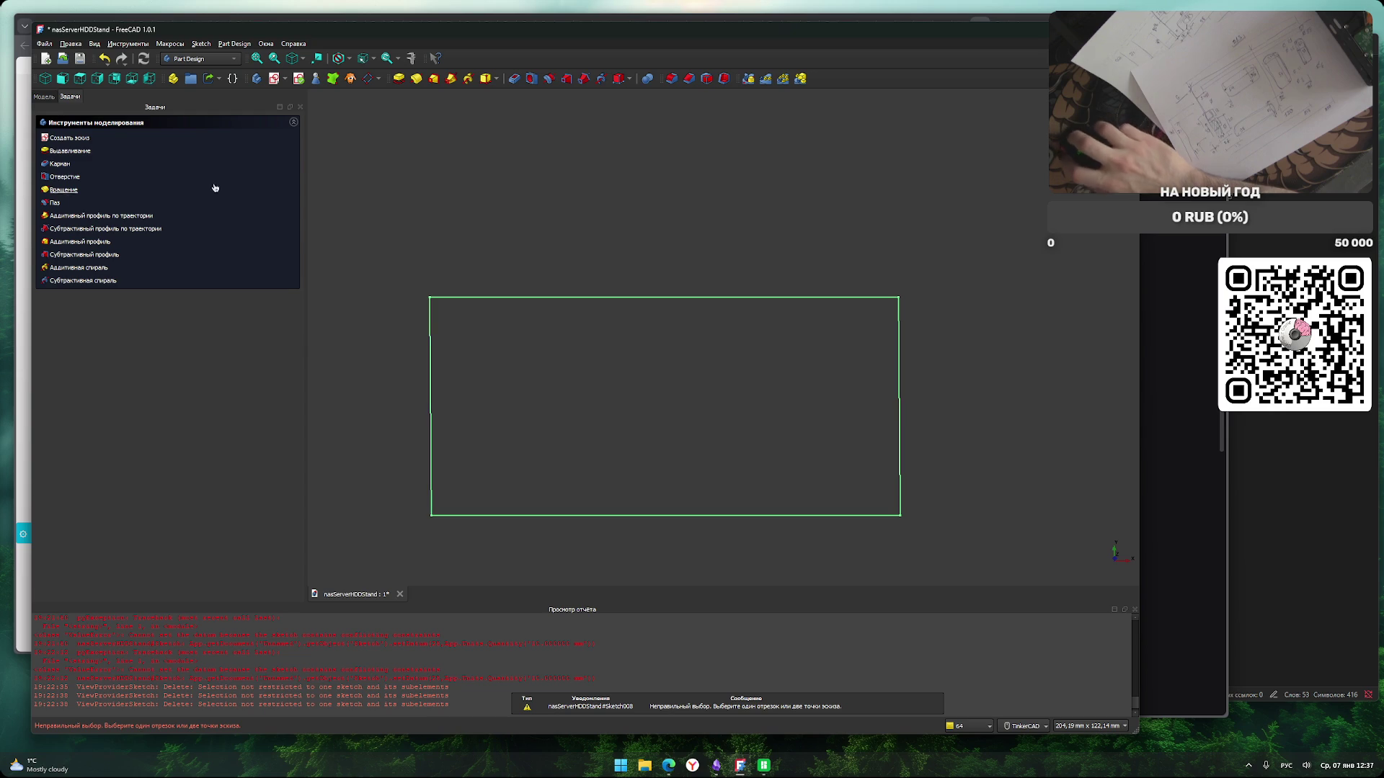
{"action": "left_click", "coordinate": [44, 96]}
Open Sketch008 and pin the rectangle's bottom-left corner to the origin with a 0 distance.
{"action": "double_click", "coordinate": [108, 176]}
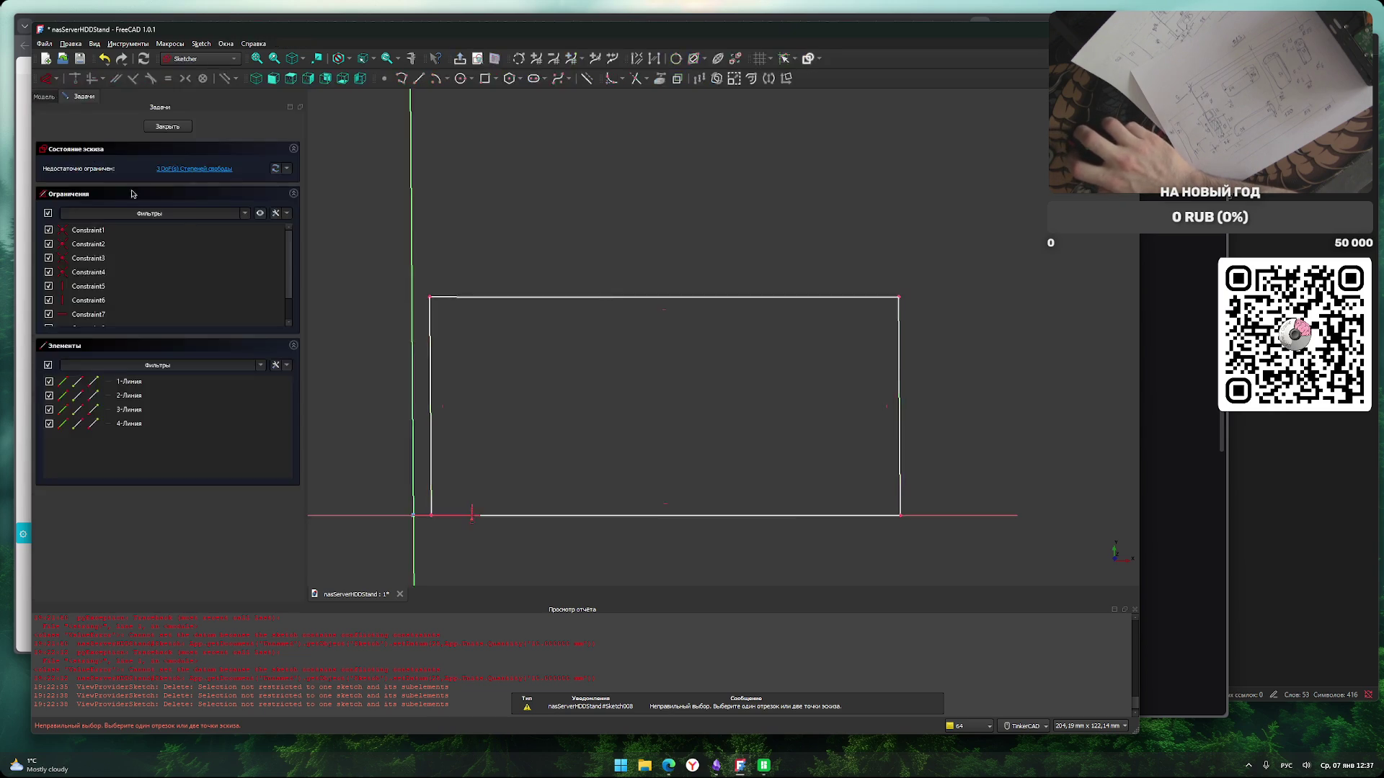
{"action": "scroll", "coordinate": [569, 465], "scroll_direction": "up", "scroll_amount": 3}
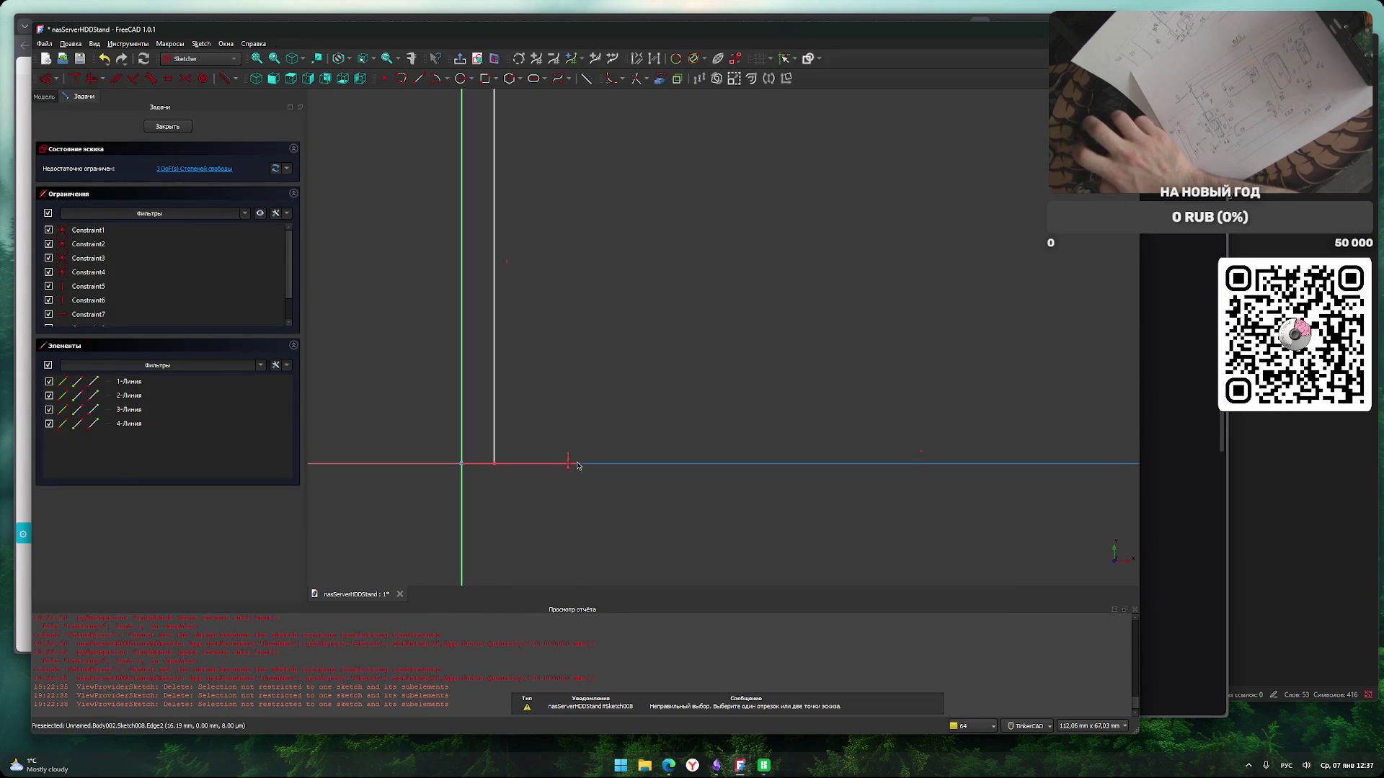
{"action": "left_click", "coordinate": [494, 465]}
{"action": "left_click", "coordinate": [461, 463]}
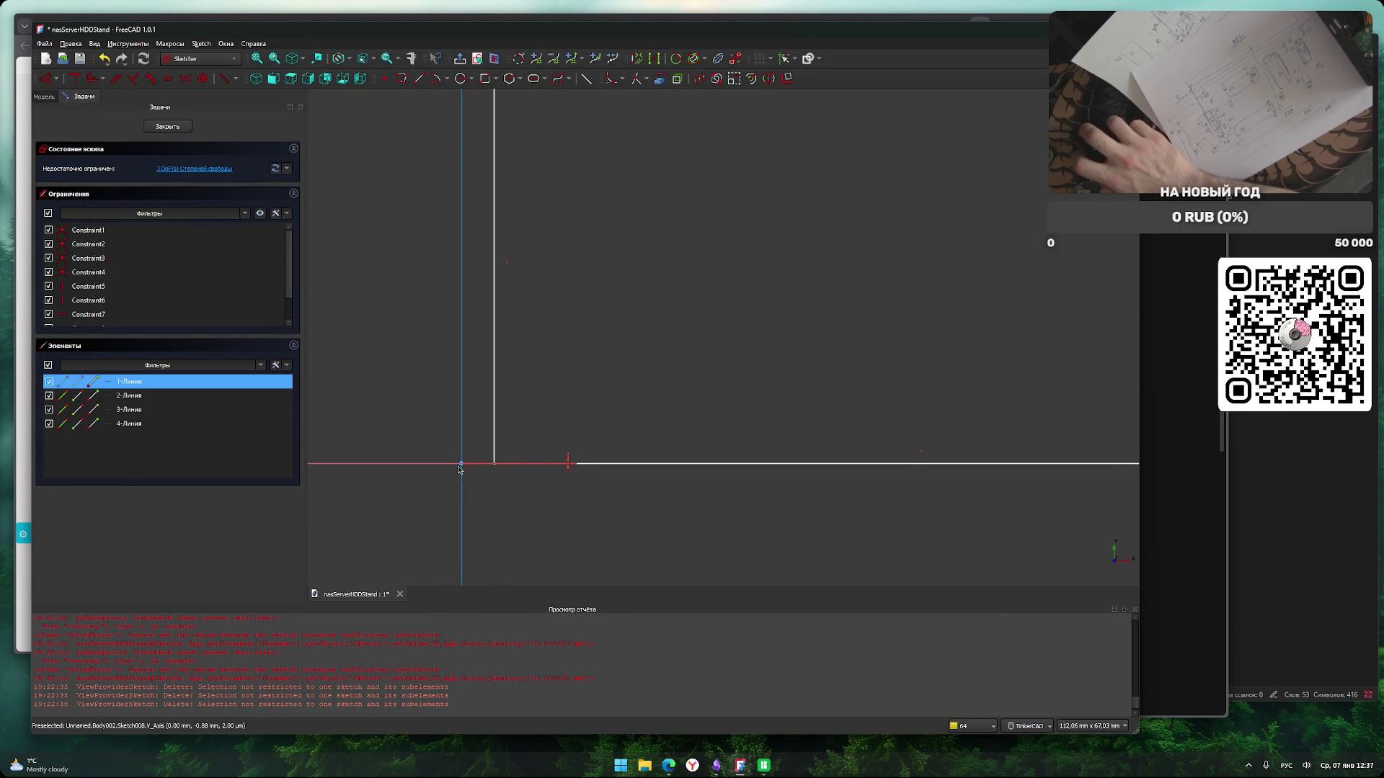
{"action": "type", "text": "l0"}
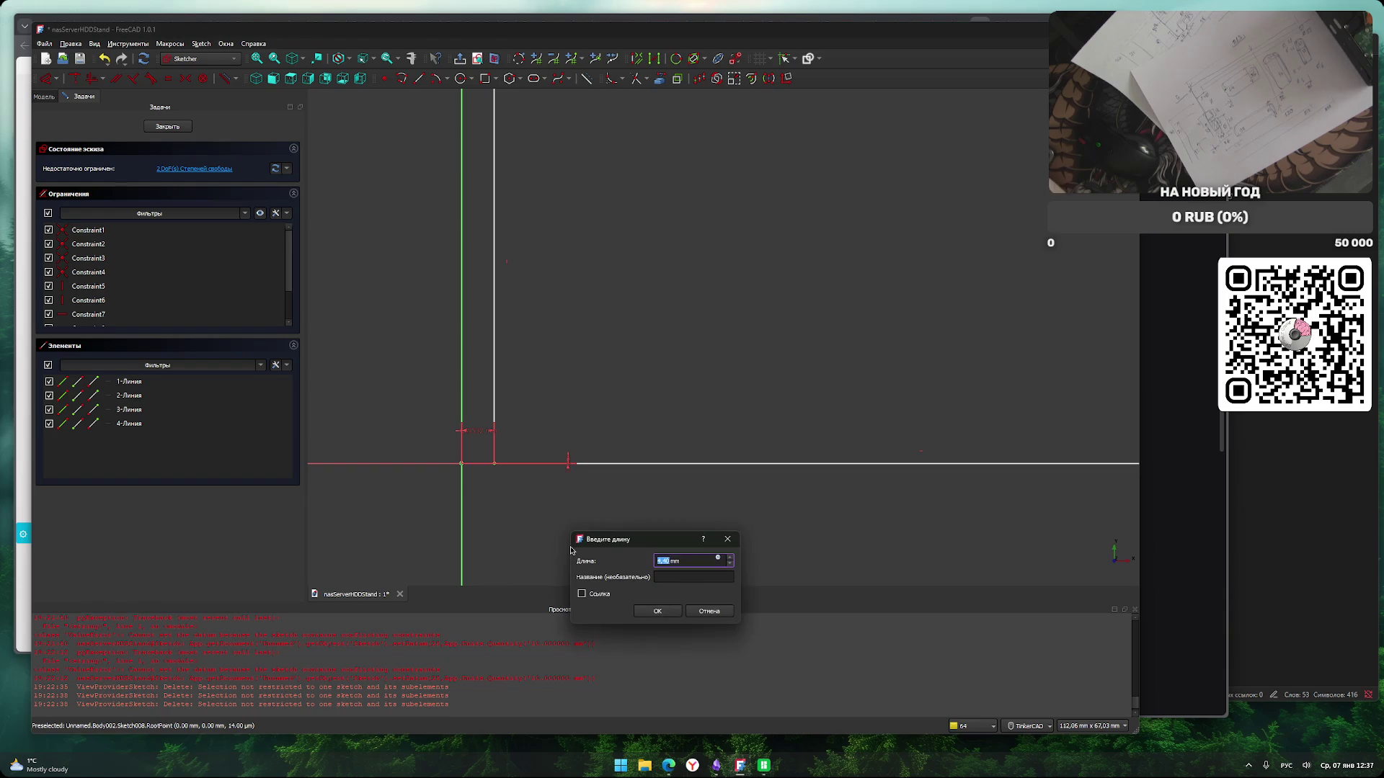
{"action": "key", "text": "Return"}
{"action": "scroll", "coordinate": [598, 545], "scroll_direction": "down", "scroll_amount": 1}
{"action": "scroll", "coordinate": [597, 545], "scroll_direction": "down", "scroll_amount": 2}
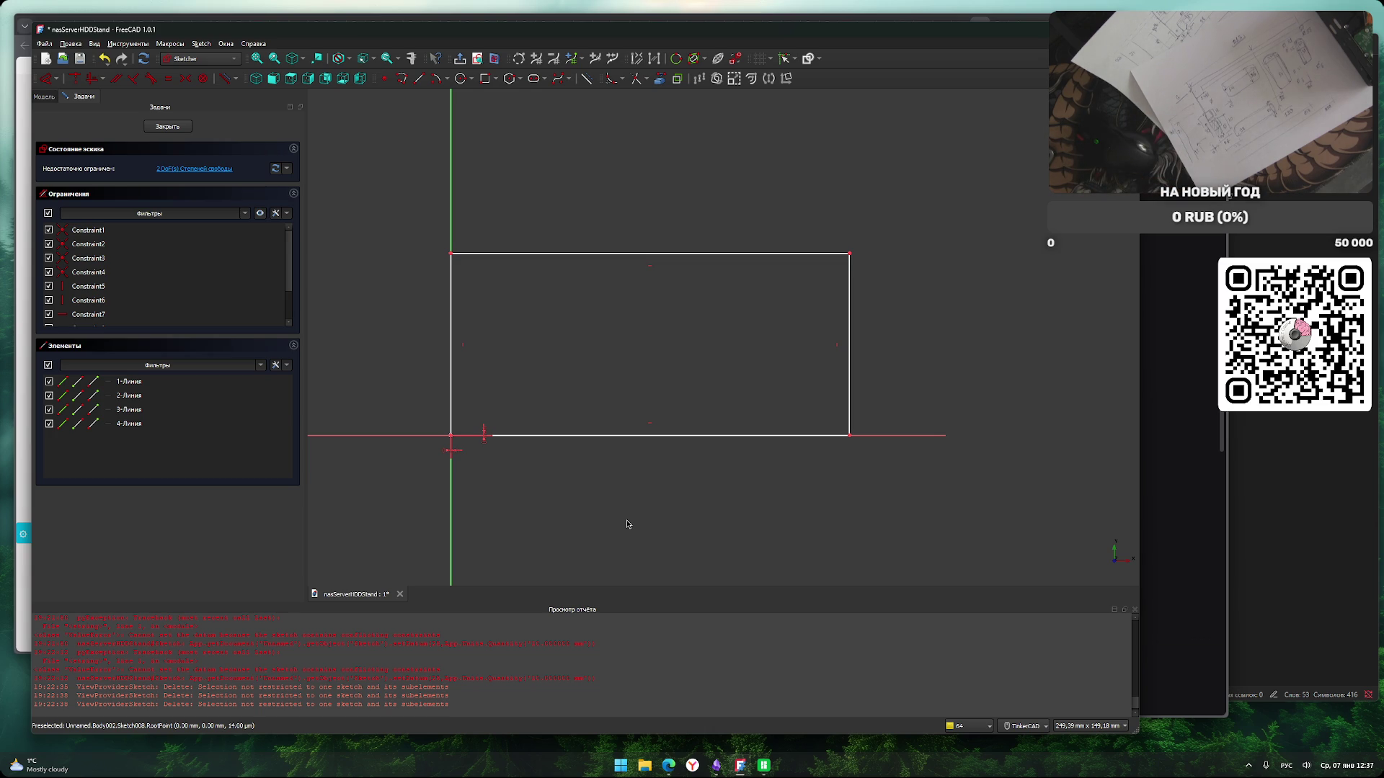
Constrain the rectangle's top edge to a length of 213 mm.
{"action": "left_click", "coordinate": [630, 435]}
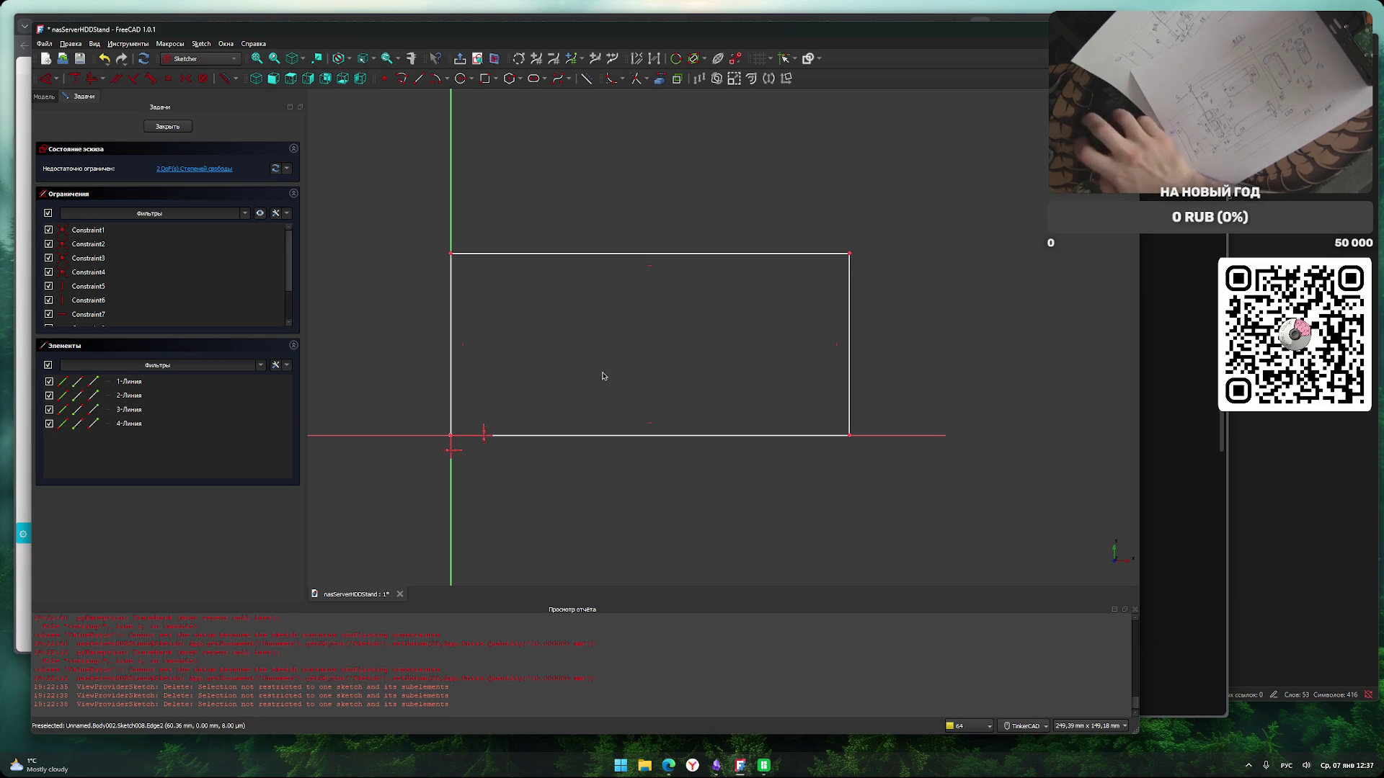
{"action": "left_click", "coordinate": [668, 253]}
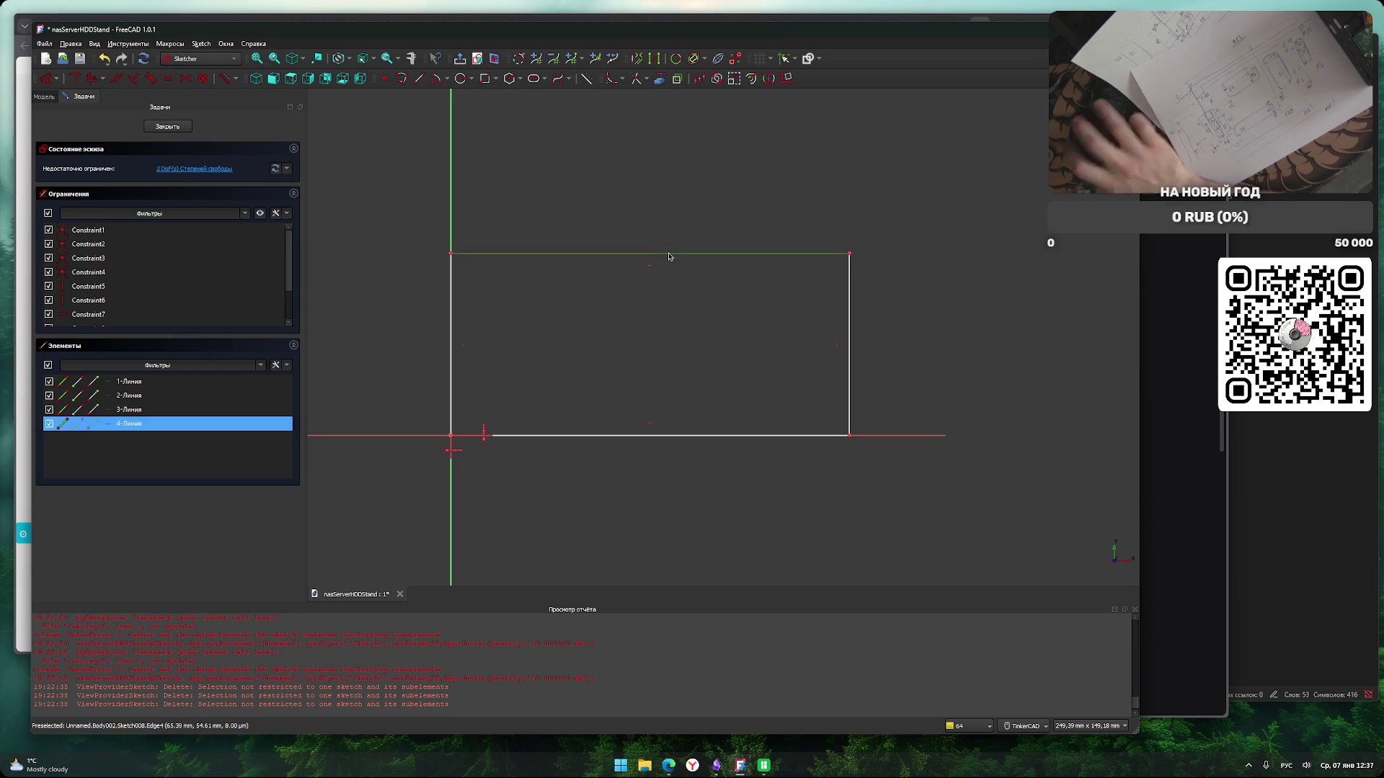
{"action": "type", "text": "l21"}
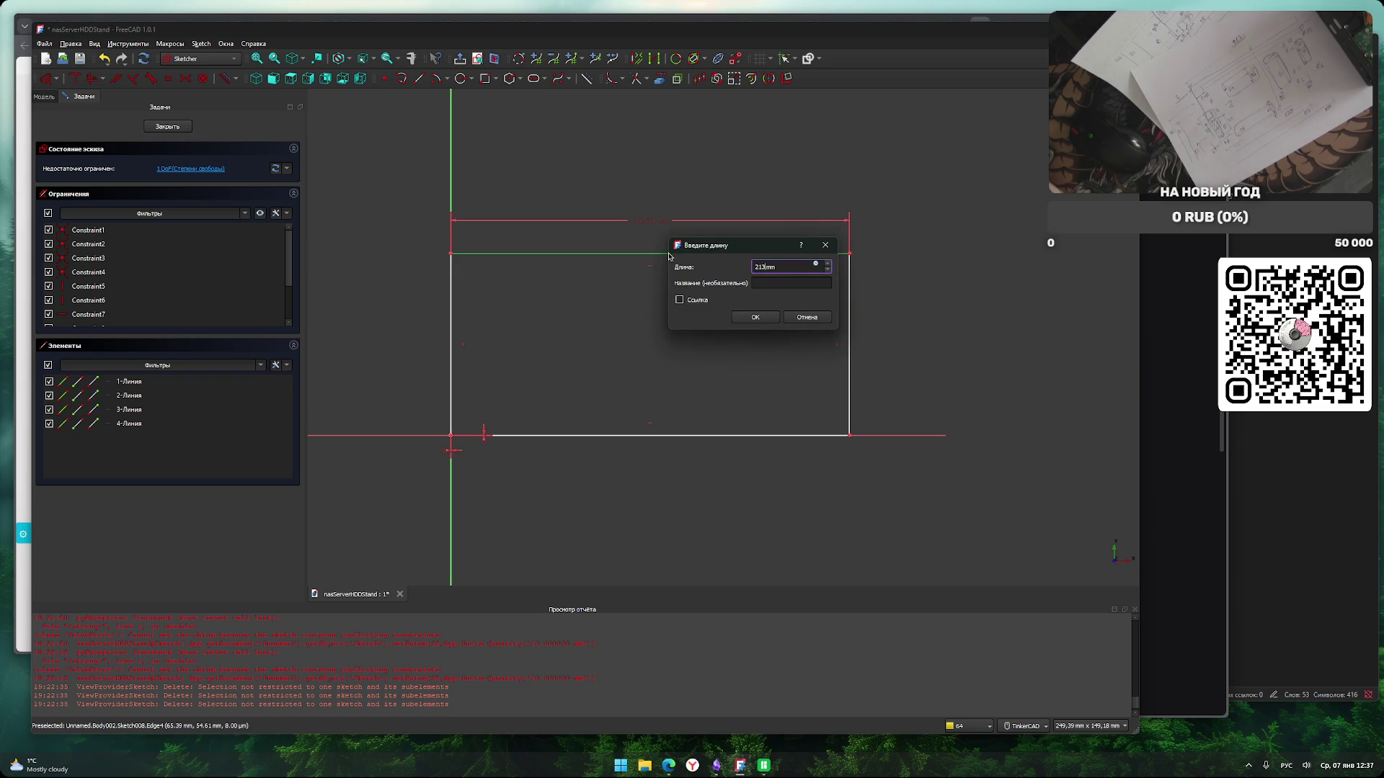
{"action": "key", "text": "Return"}
{"action": "scroll", "coordinate": [666, 281], "scroll_direction": "down", "scroll_amount": 4}
{"action": "scroll", "coordinate": [621, 297], "scroll_direction": "up", "scroll_amount": 3}
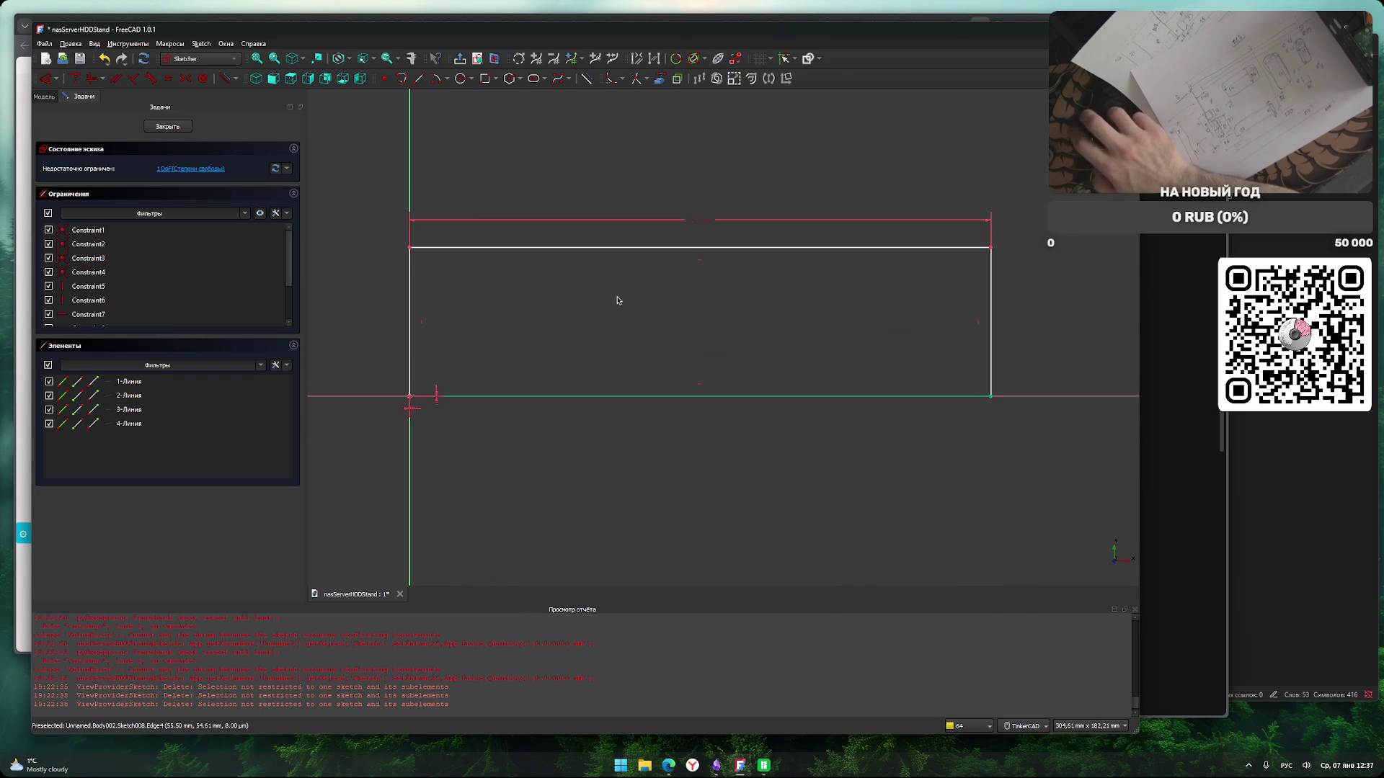
{"action": "left_click", "coordinate": [990, 313]}
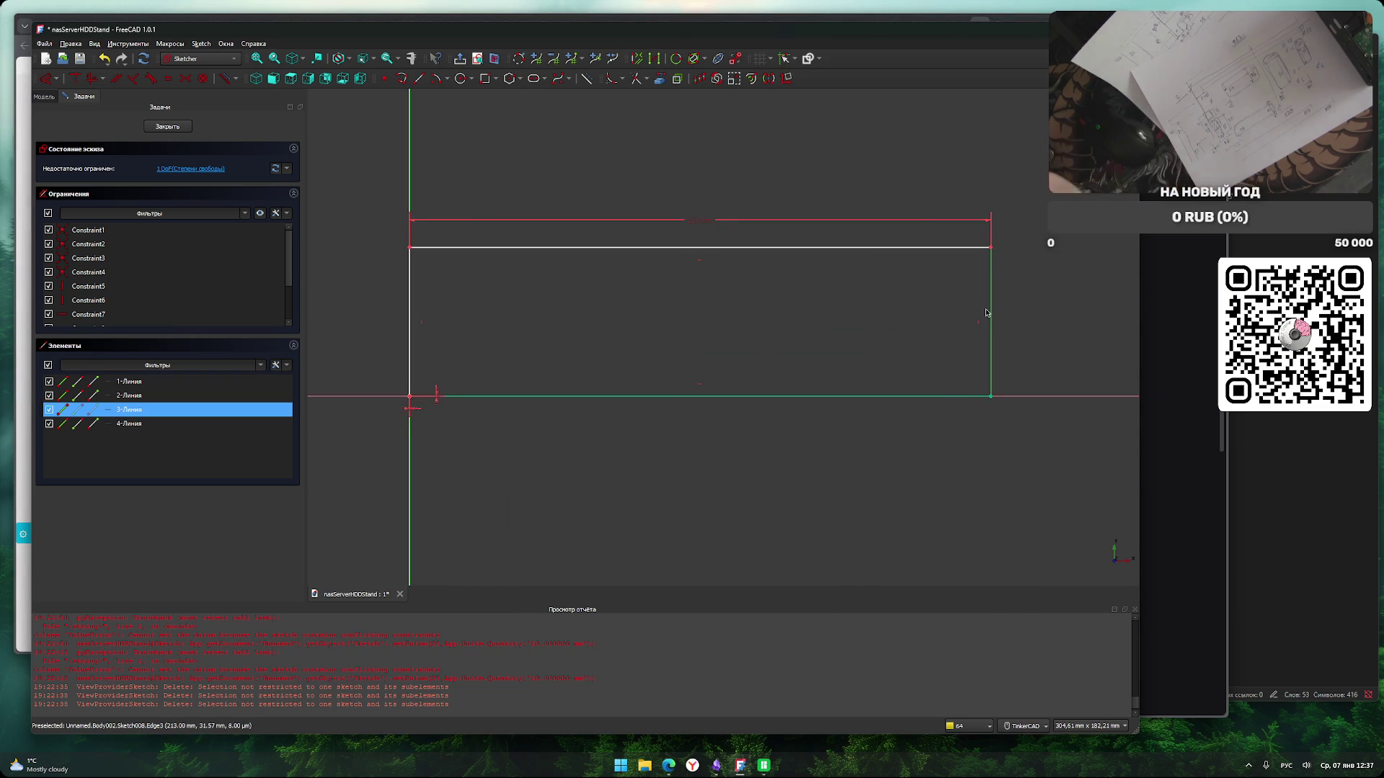
{"action": "key", "text": "i"}
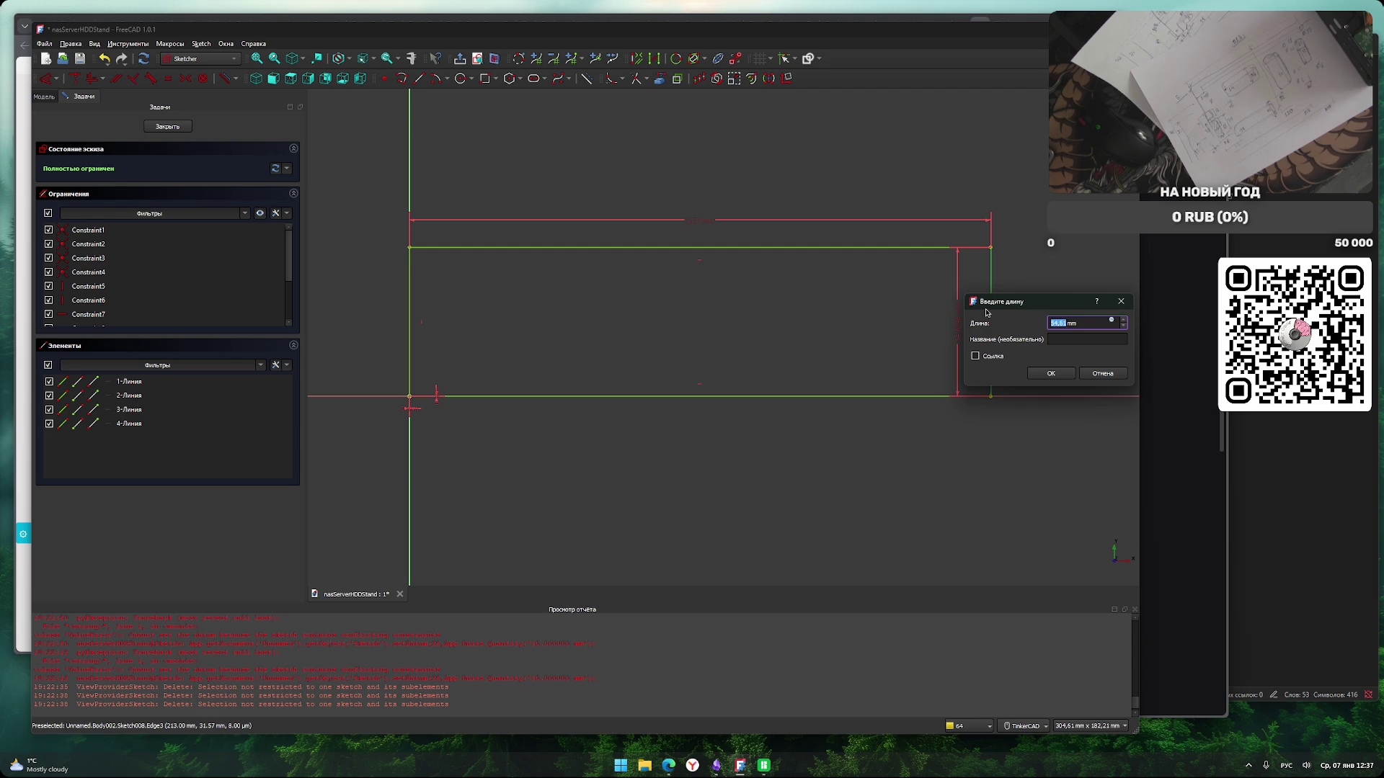
Give the right edge a 130 mm height and move its dimension label clear of the rectangle.
{"action": "type", "text": "130"}
{"action": "key", "text": "Return"}
{"action": "mouse_move", "coordinate": [763, 272]}
{"action": "middle_mouse_down"}
{"action": "mouse_move", "coordinate": [761, 408]}
{"action": "mouse_move", "coordinate": [753, 354]}
{"action": "mouse_move", "coordinate": [727, 360]}
{"action": "middle_mouse_up"}
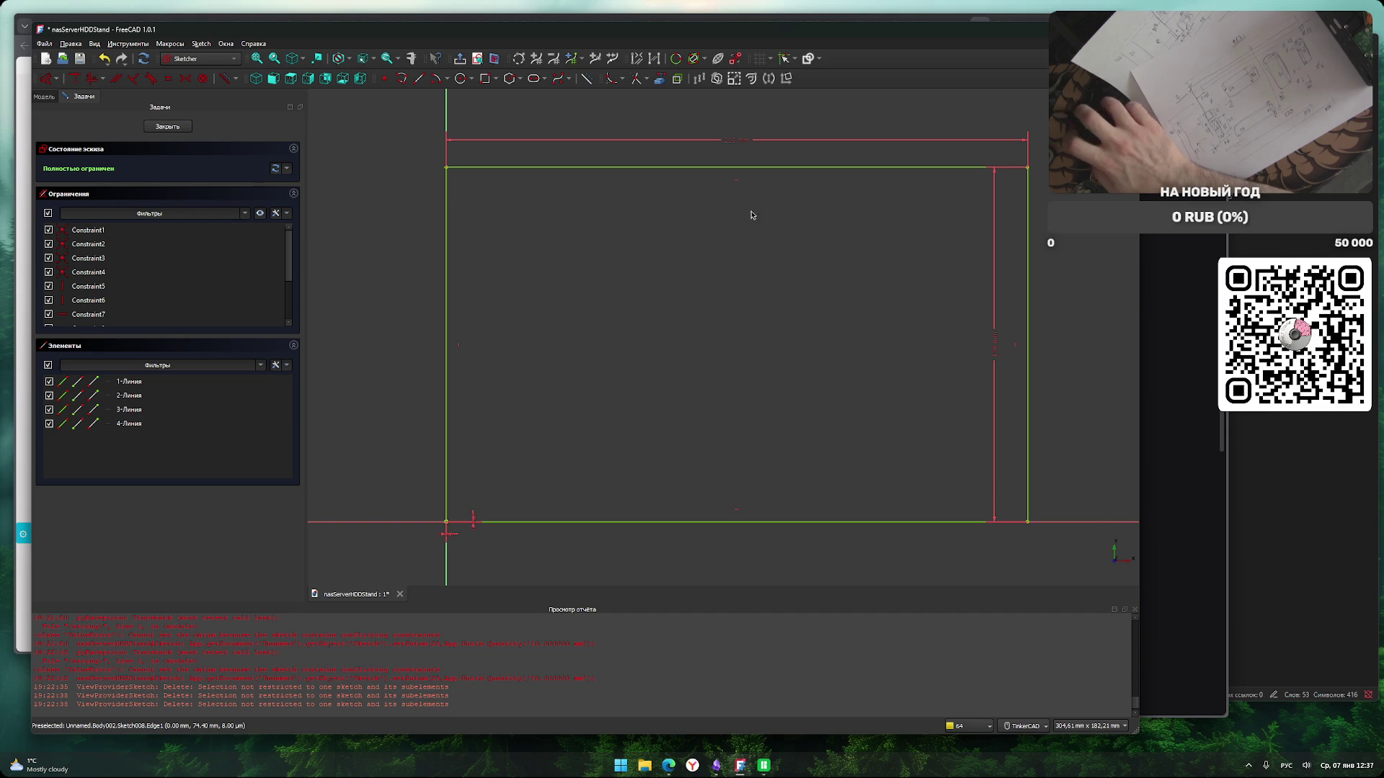
{"action": "mouse_move", "coordinate": [1056, 351]}
{"action": "left_mouse_down"}
{"action": "mouse_move", "coordinate": [982, 353]}
{"action": "mouse_move", "coordinate": [1079, 353]}
{"action": "left_mouse_up"}
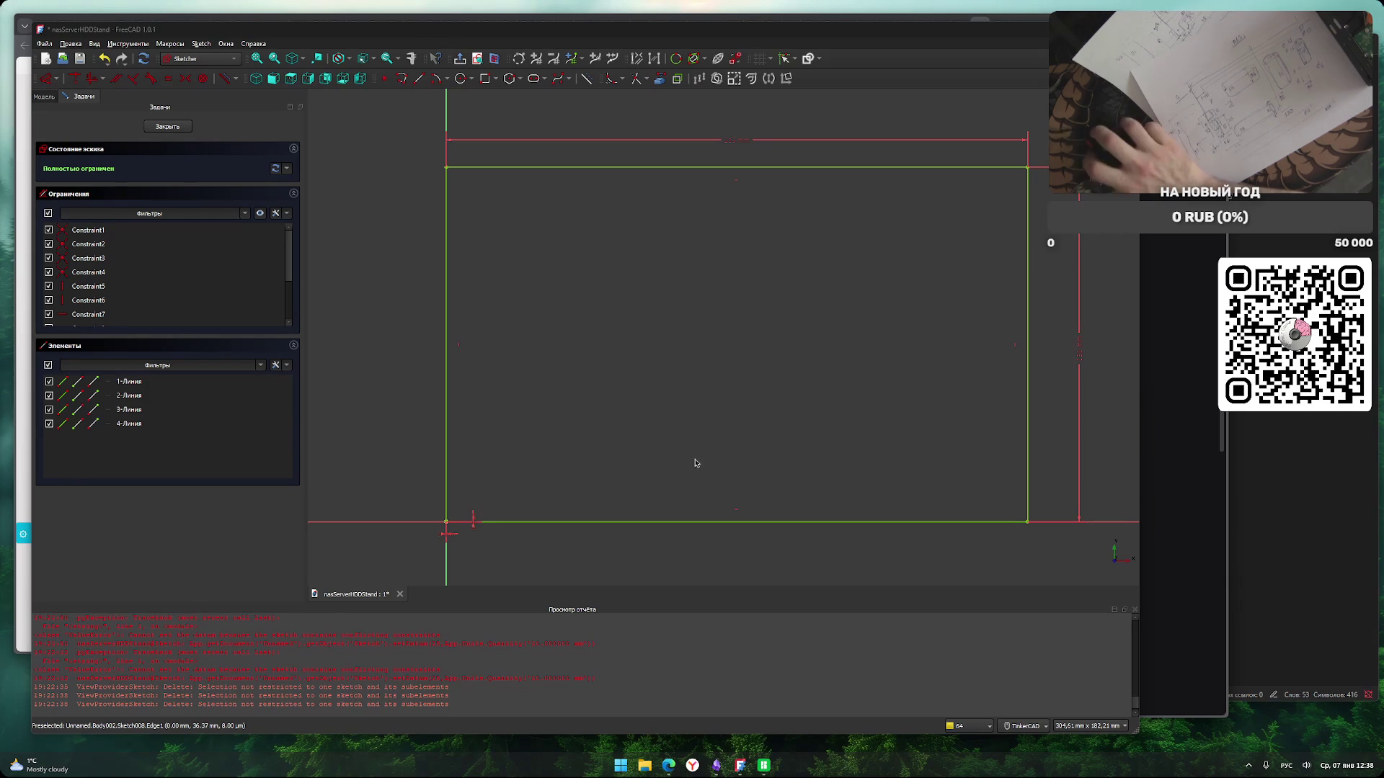
{"action": "scroll", "coordinate": [718, 447], "scroll_direction": "down", "scroll_amount": 3}
{"action": "middle_click_drag", "start_coordinate": [718, 446], "coordinate": [704, 415]}
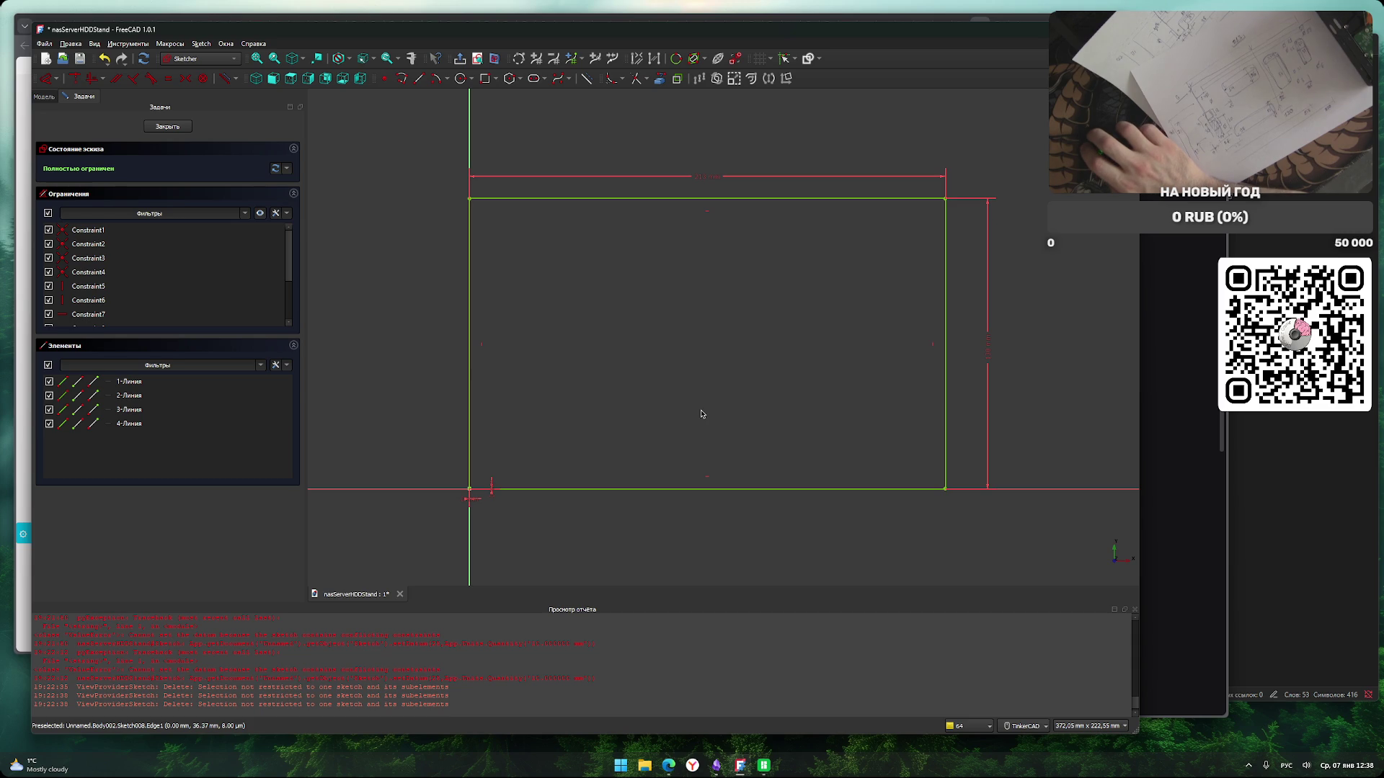
{"action": "middle_click_drag", "start_coordinate": [567, 308], "coordinate": [575, 319]}
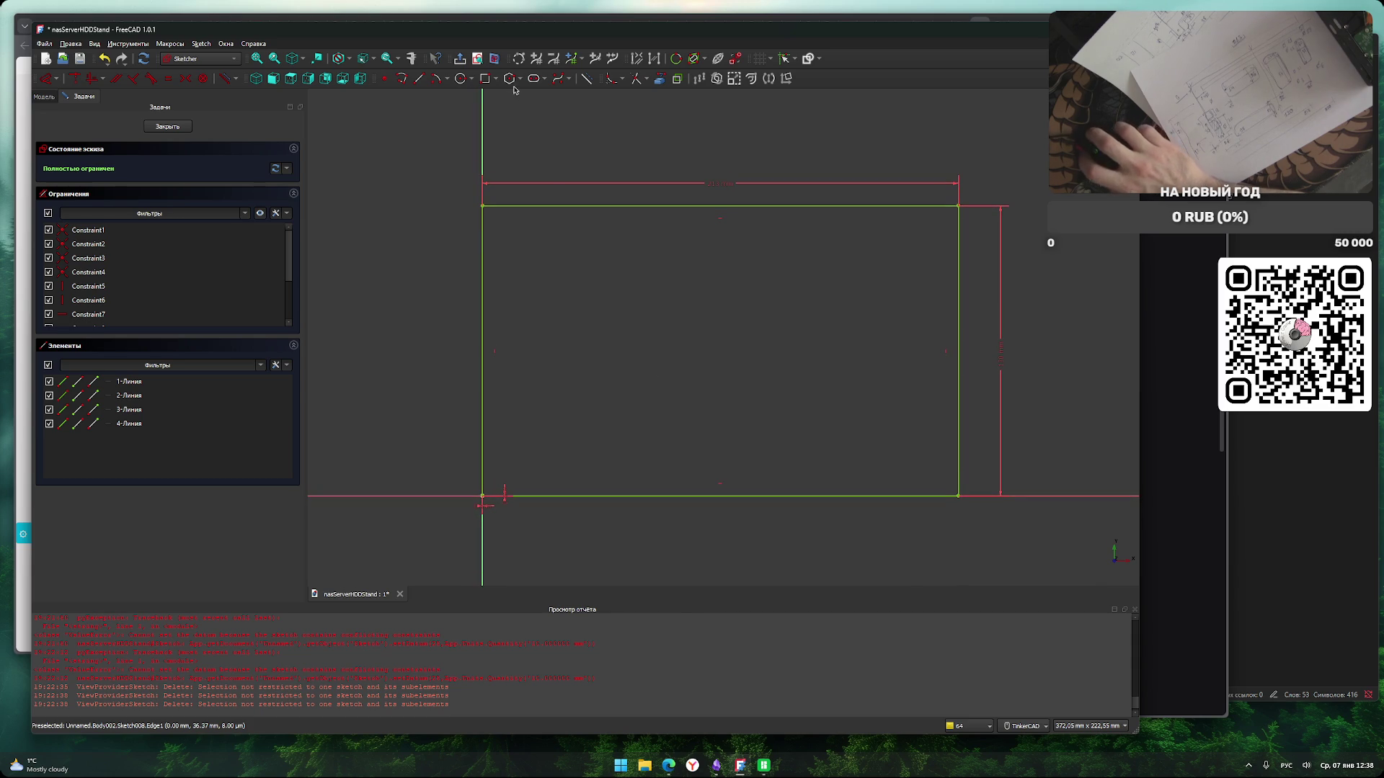
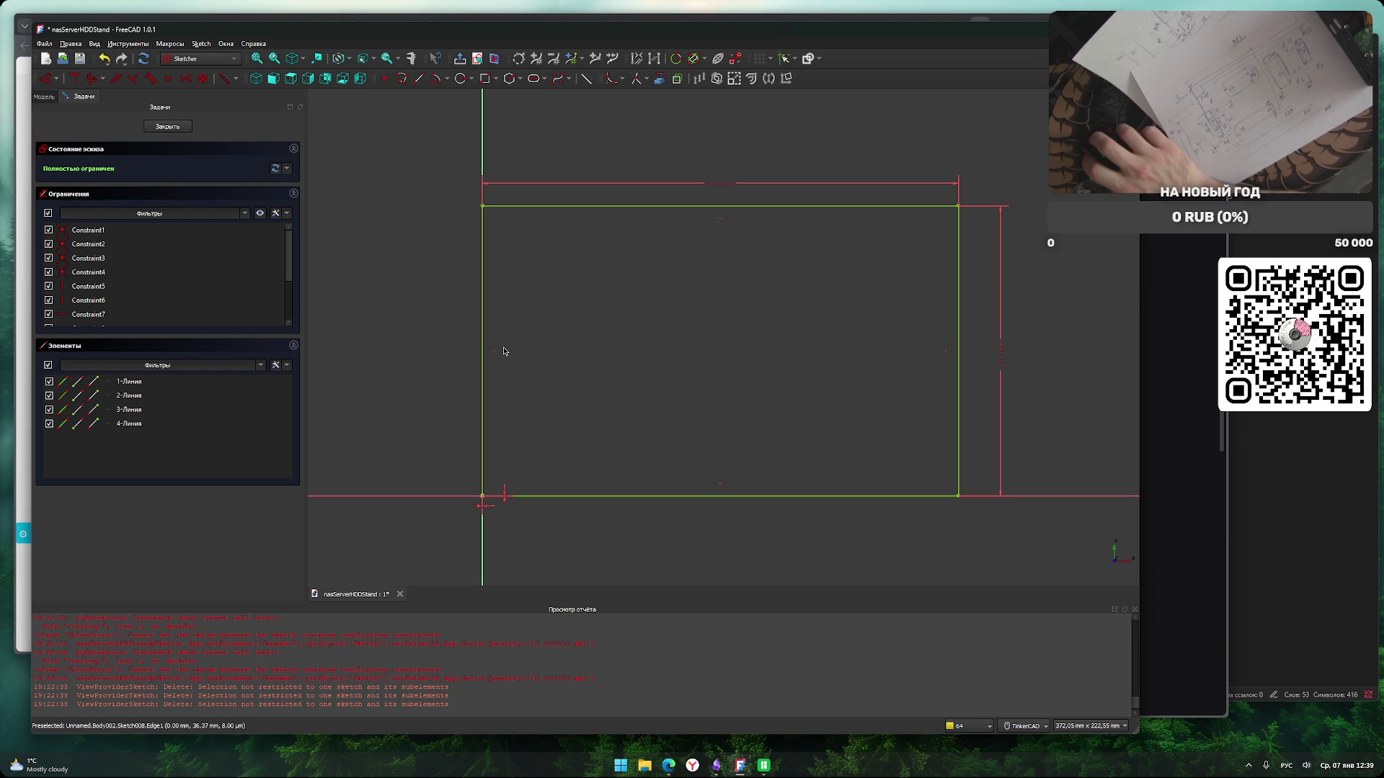
Fillet the plate's four outer corners, then undo the rounding.
{"action": "middle_click_drag", "start_coordinate": [429, 392], "coordinate": [426, 368]}
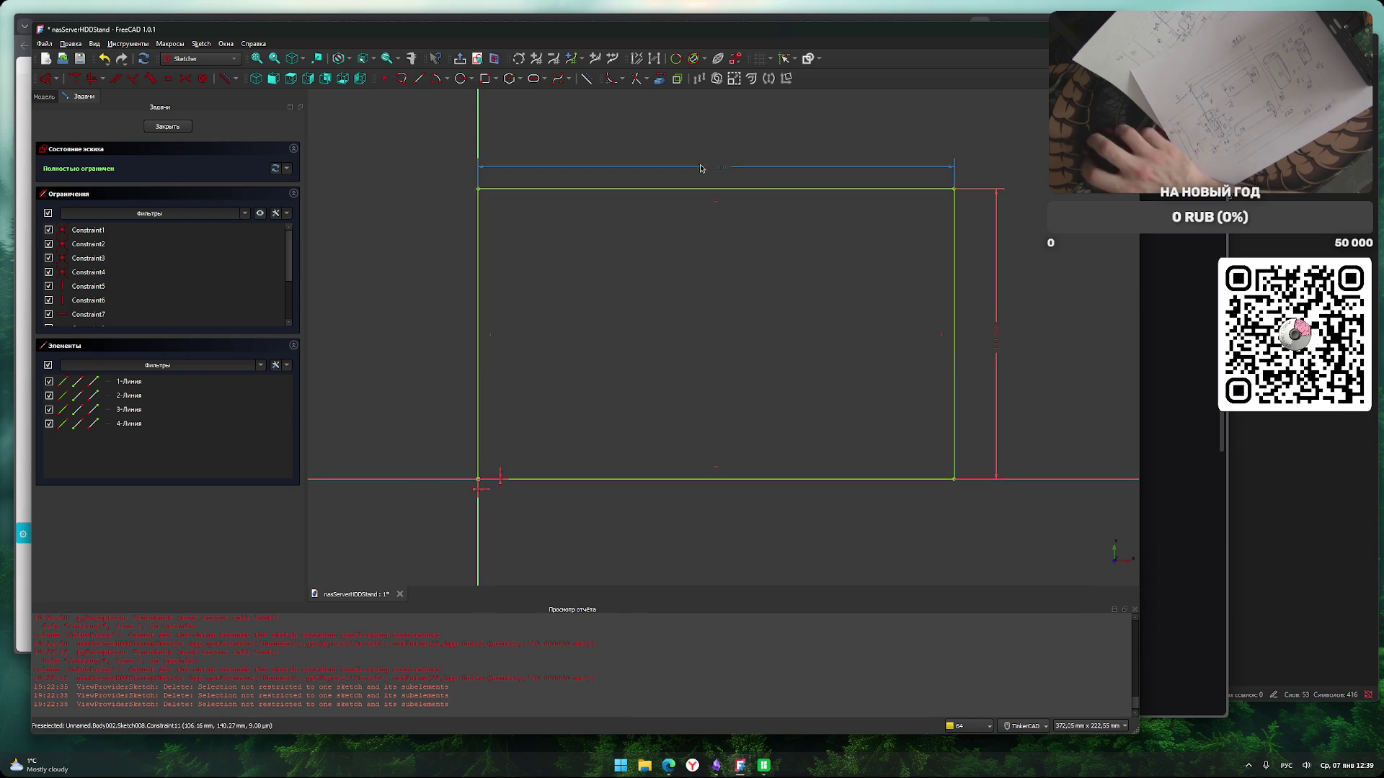
{"action": "left_click", "coordinate": [610, 78]}
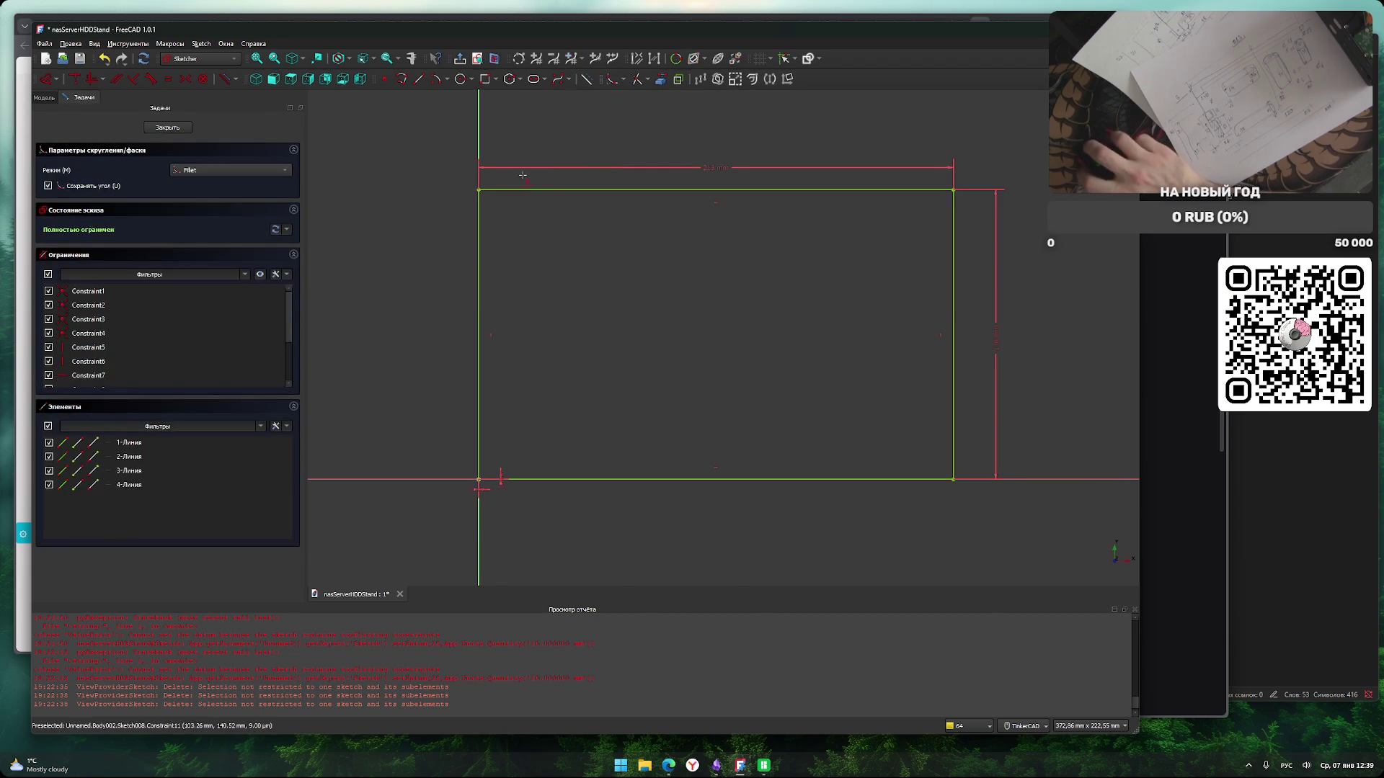
{"action": "left_click", "coordinate": [478, 189]}
{"action": "left_click", "coordinate": [953, 191]}
{"action": "left_click", "coordinate": [953, 479]}
{"action": "left_click", "coordinate": [480, 479]}
{"action": "right_click", "coordinate": [575, 519]}
{"action": "mouse_move", "coordinate": [396, 351]}
{"action": "middle_mouse_down"}
{"action": "mouse_move", "coordinate": [383, 346]}
{"action": "mouse_move", "coordinate": [398, 349]}
{"action": "middle_mouse_up"}
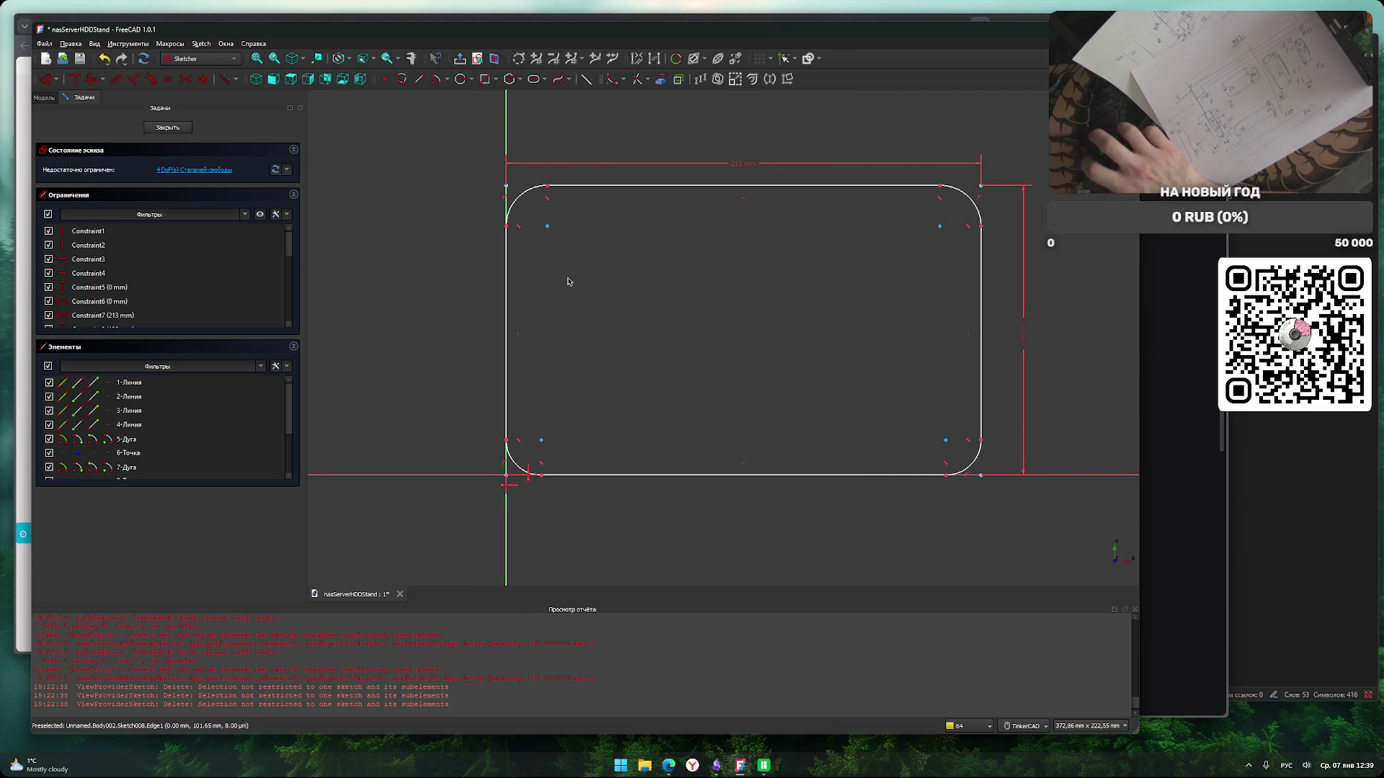
{"action": "key", "text": "ctrl+z"}
{"action": "key", "text": "ctrl+z"}
{"action": "key", "text": "ctrl+z"}
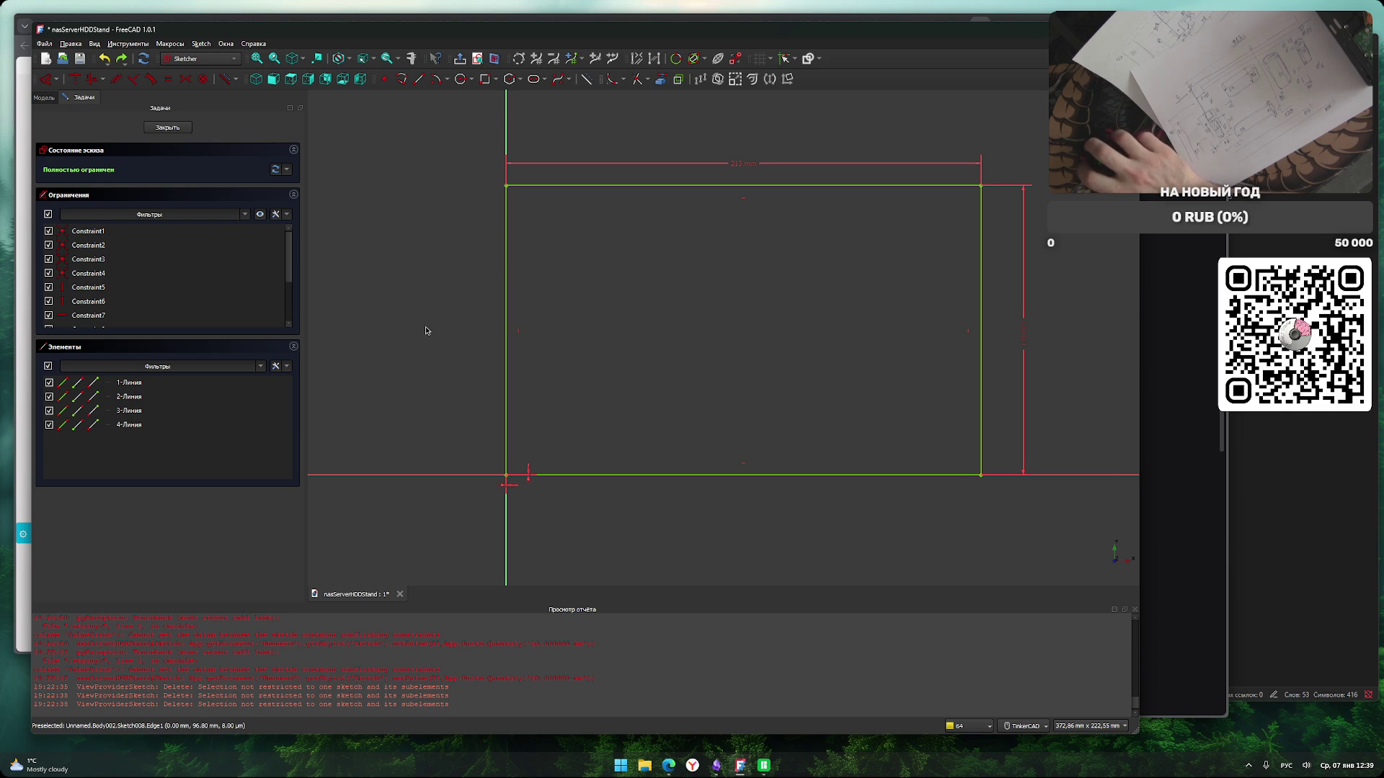
{"action": "middle_click_drag", "start_coordinate": [447, 327], "coordinate": [437, 335]}
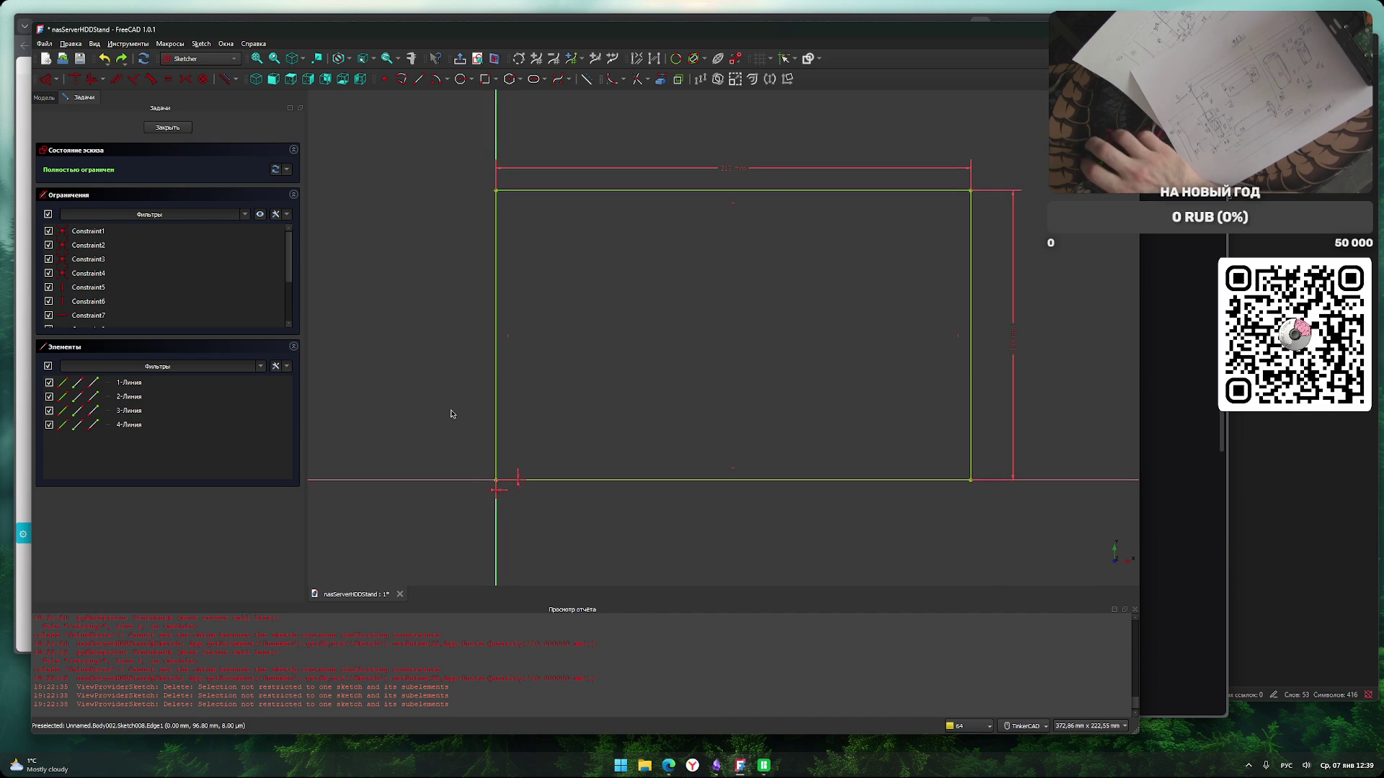
{"action": "middle_click_drag", "start_coordinate": [460, 401], "coordinate": [457, 394]}
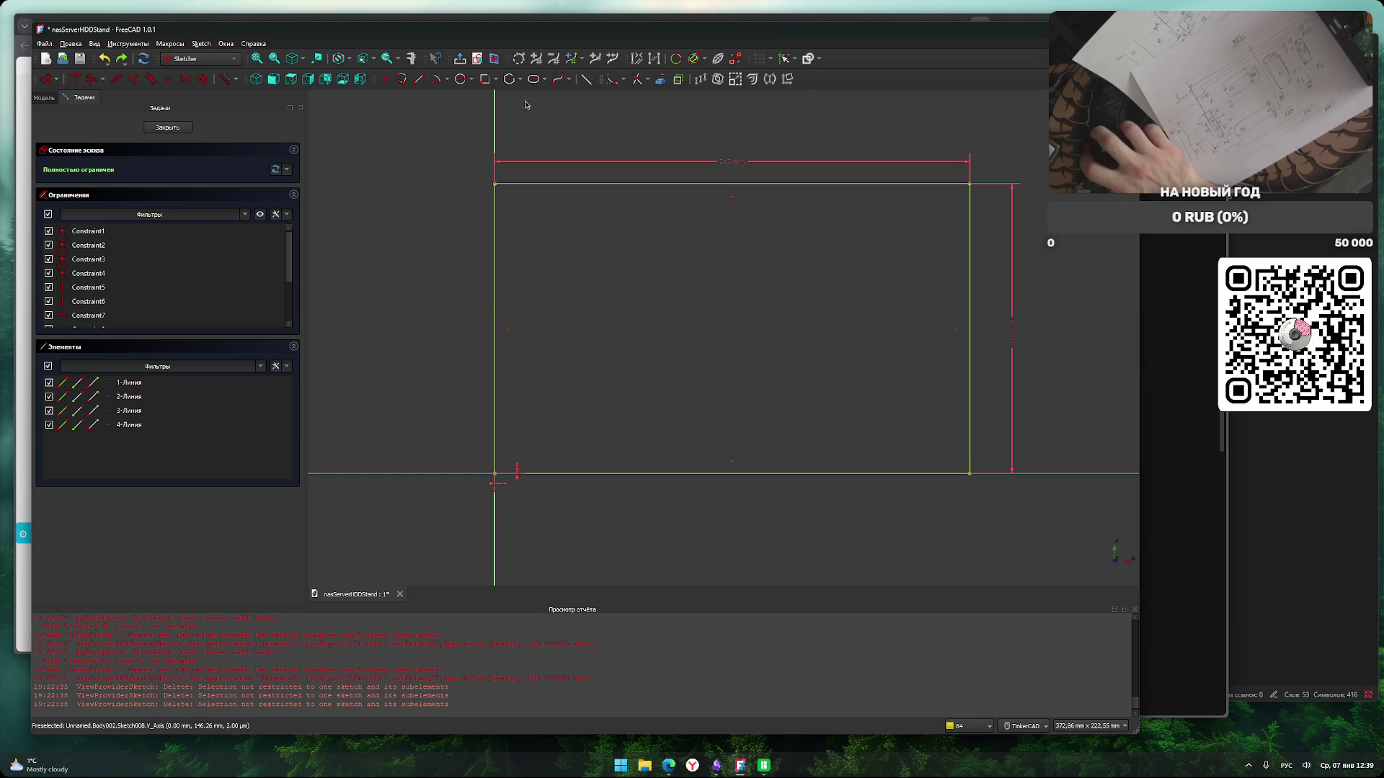
Draw three rectangles: a wide one in the upper left and two tall ones on the right.
{"action": "left_click", "coordinate": [484, 79]}
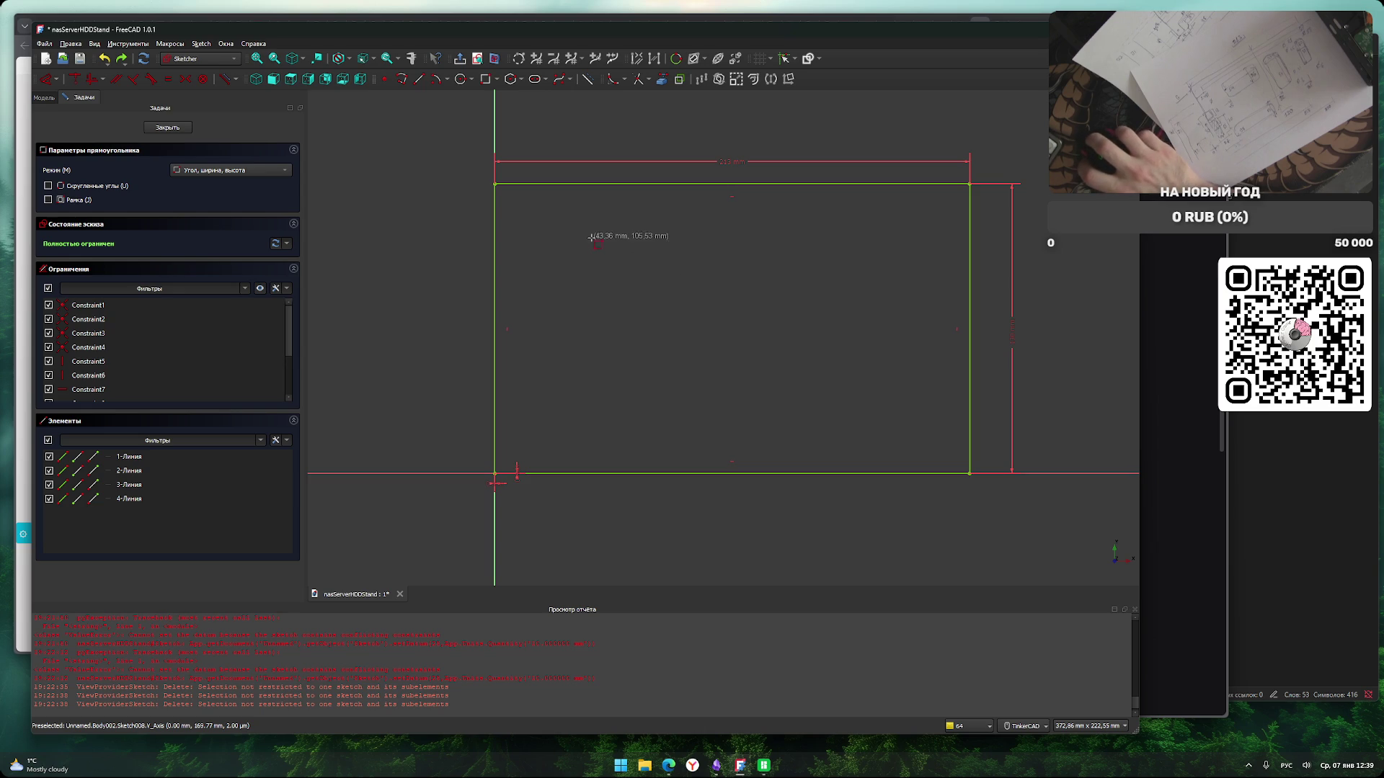
{"action": "left_click", "coordinate": [580, 218]}
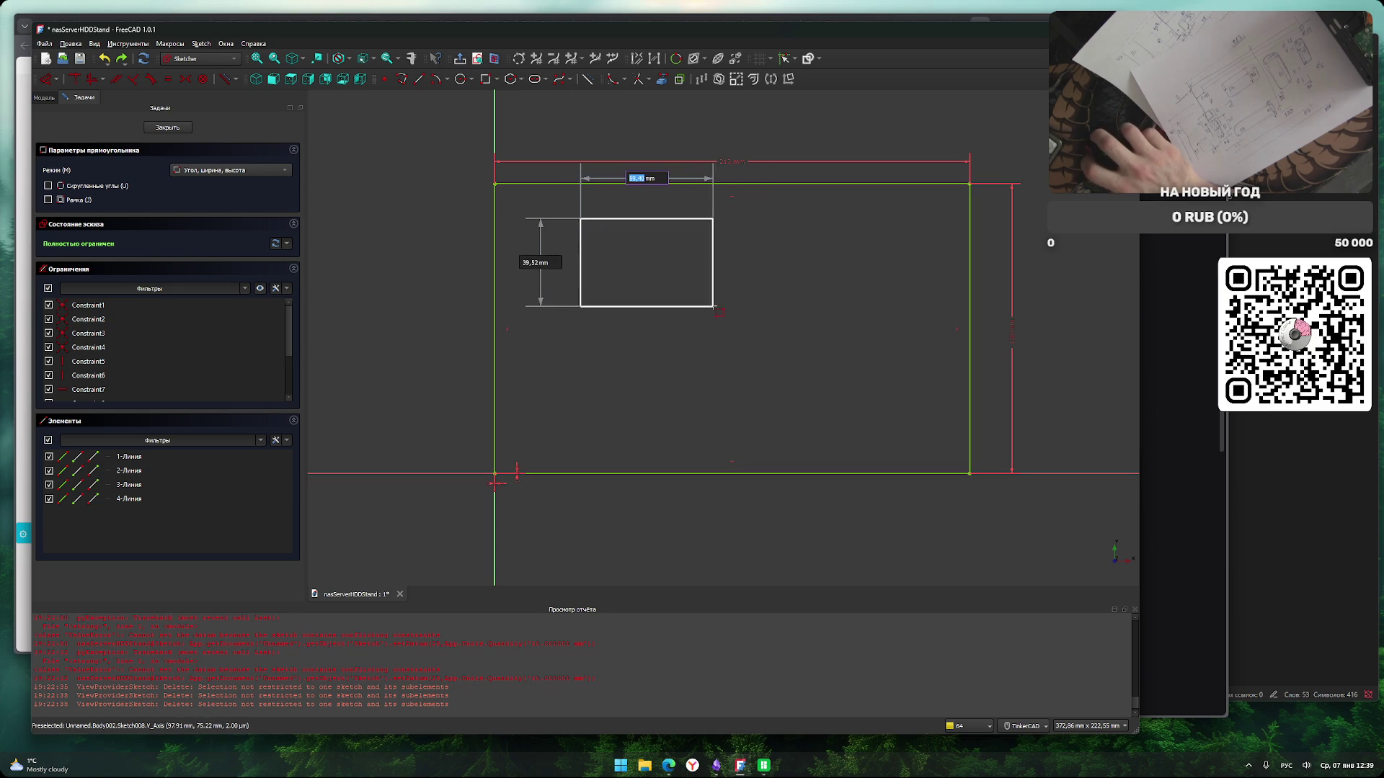
{"action": "left_click", "coordinate": [715, 300]}
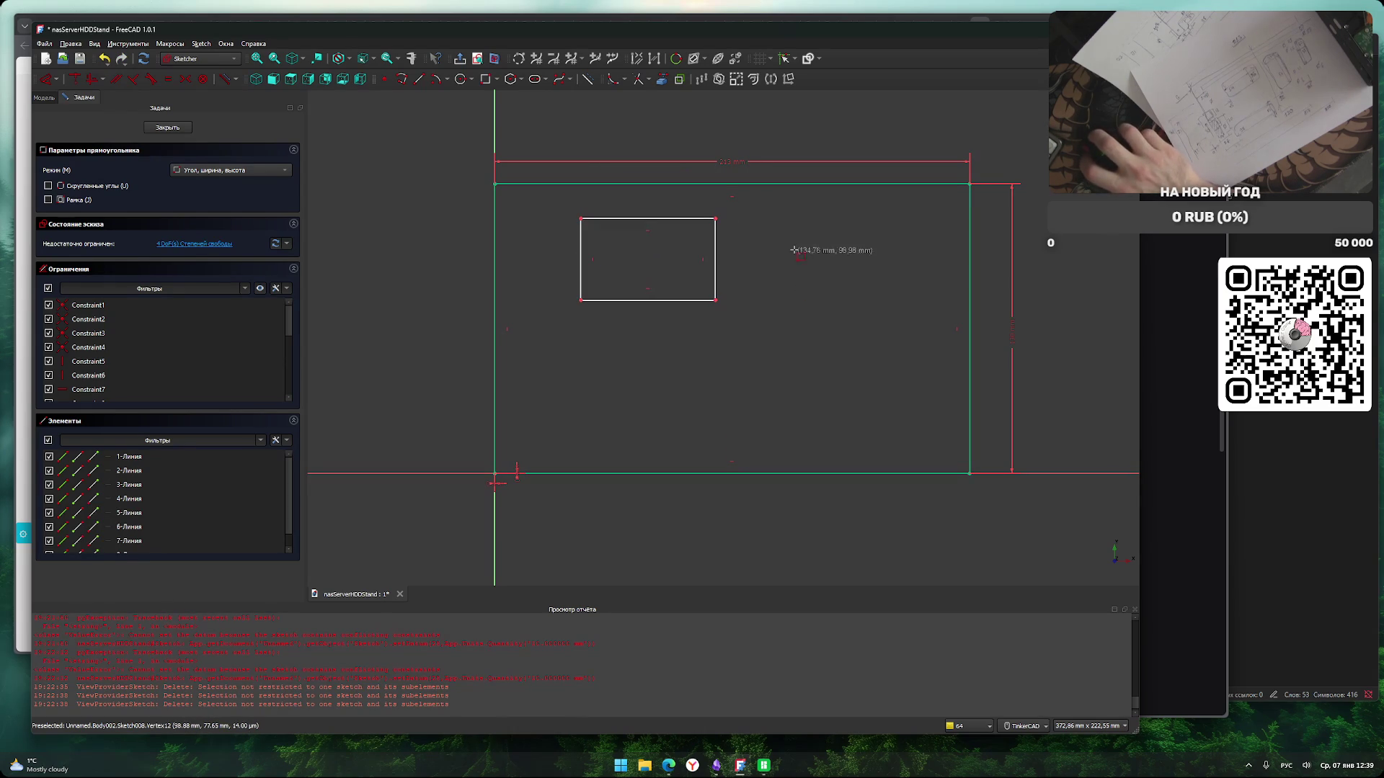
{"action": "left_click", "coordinate": [757, 216]}
{"action": "left_click", "coordinate": [832, 360]}
{"action": "left_click", "coordinate": [887, 216]}
{"action": "left_click", "coordinate": [943, 354]}
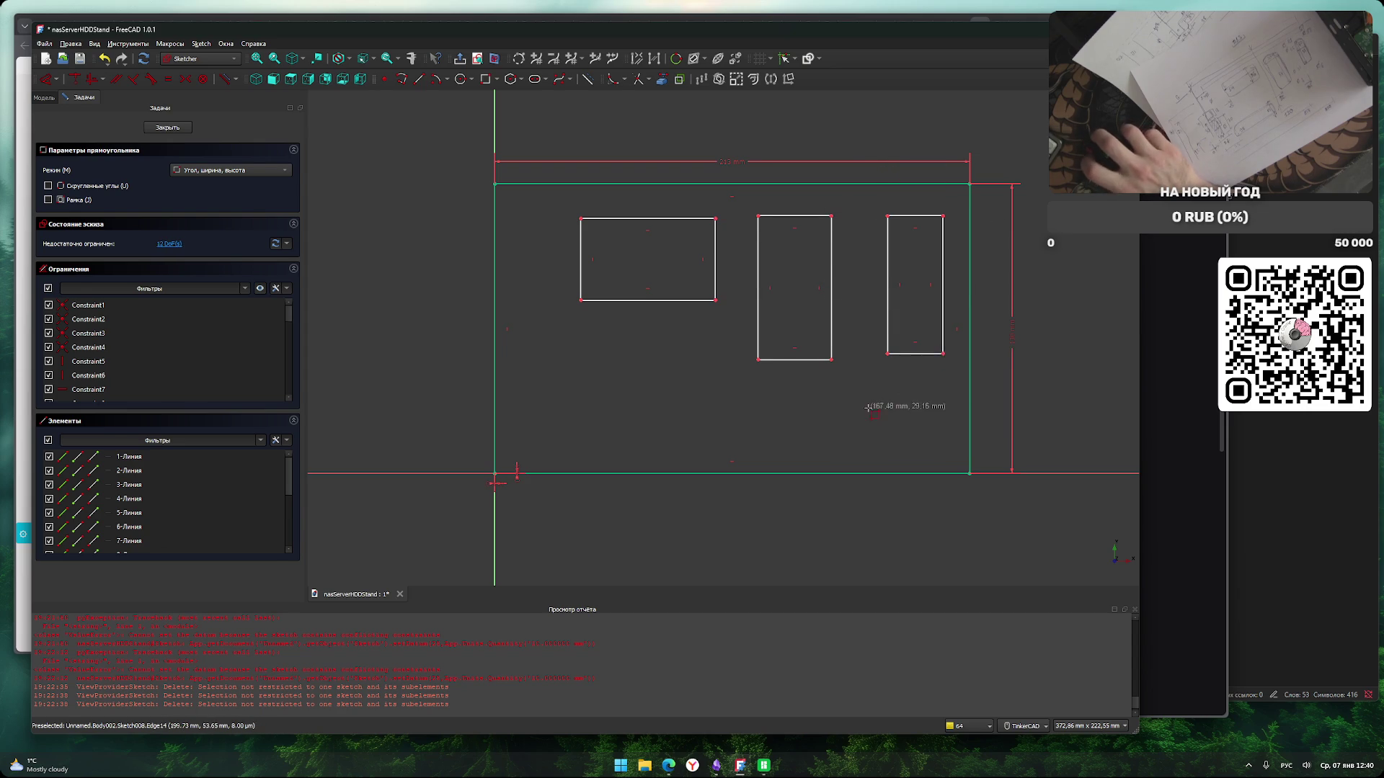
{"action": "key", "text": "Escape"}
Add a horizontal distance between the left cutout's left edge and the plate's left edge.
{"action": "middle_click_drag", "start_coordinate": [683, 336], "coordinate": [690, 346]}
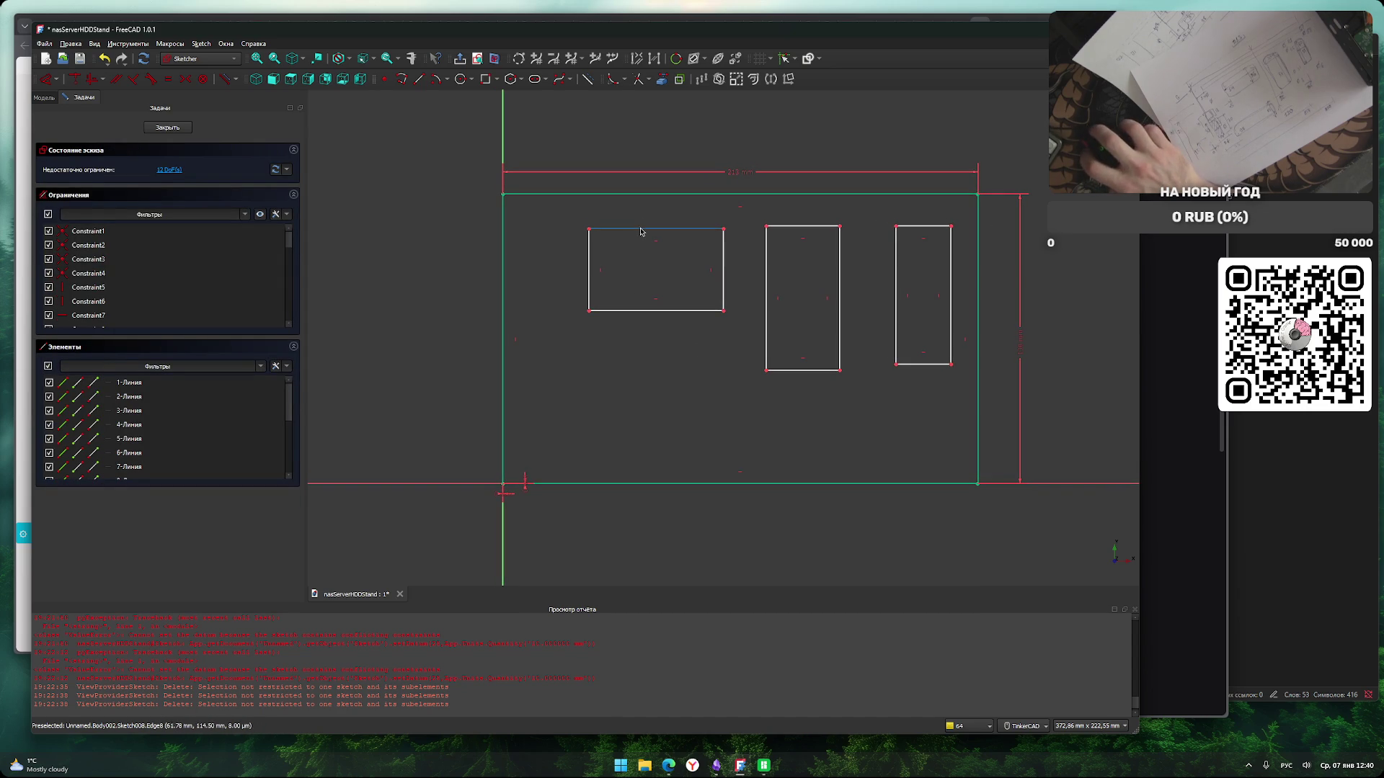
{"action": "left_click", "coordinate": [589, 309]}
{"action": "left_click", "coordinate": [503, 309]}
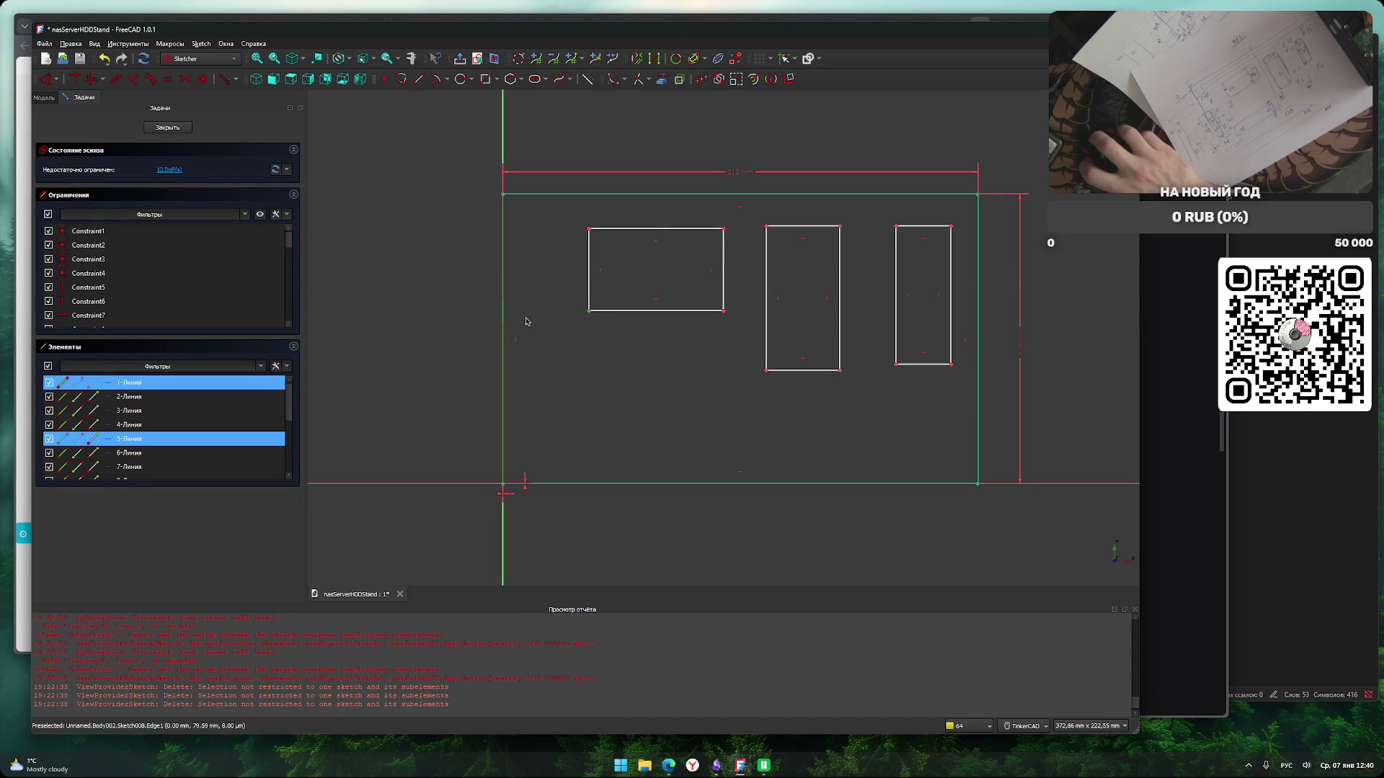
{"action": "key", "text": "l"}
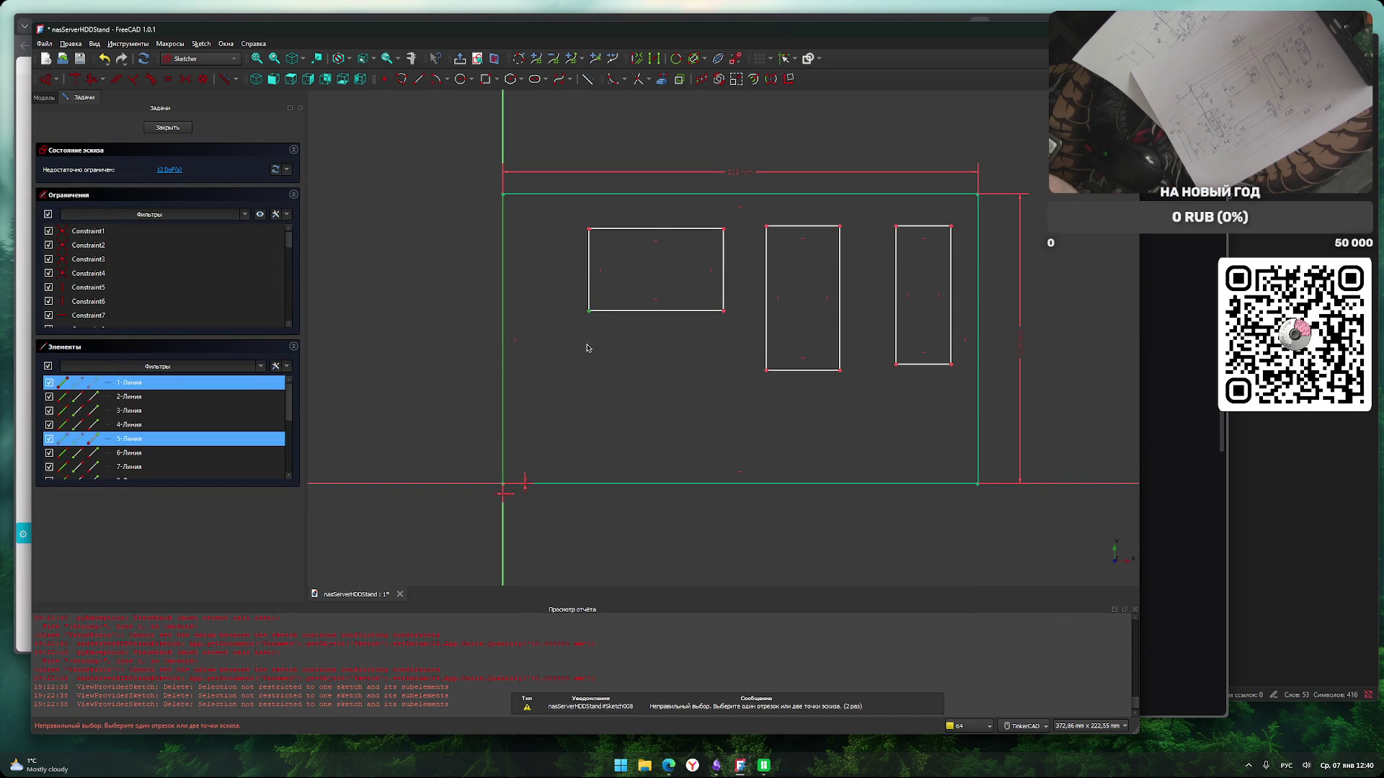
{"action": "left_click", "coordinate": [565, 408]}
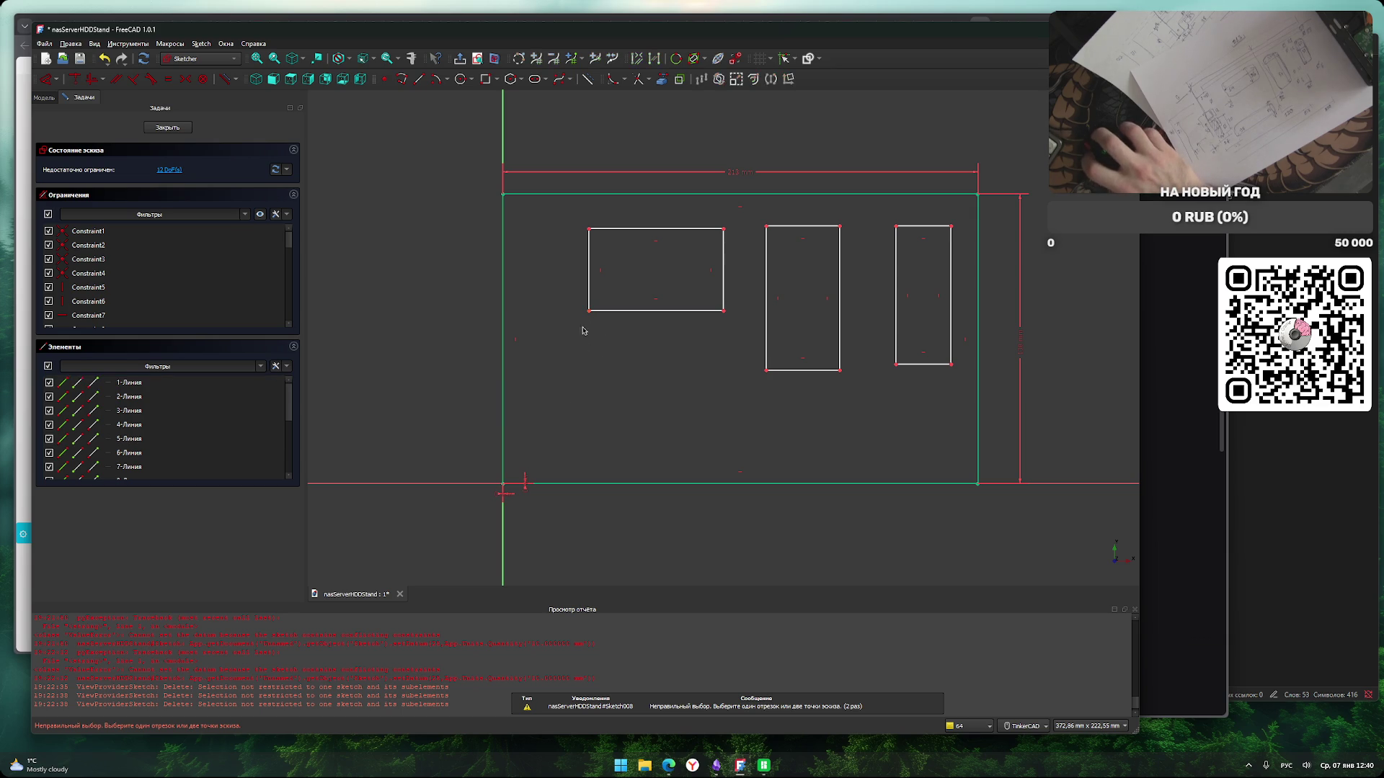
{"action": "left_click", "coordinate": [589, 309]}
{"action": "left_click", "coordinate": [503, 347]}
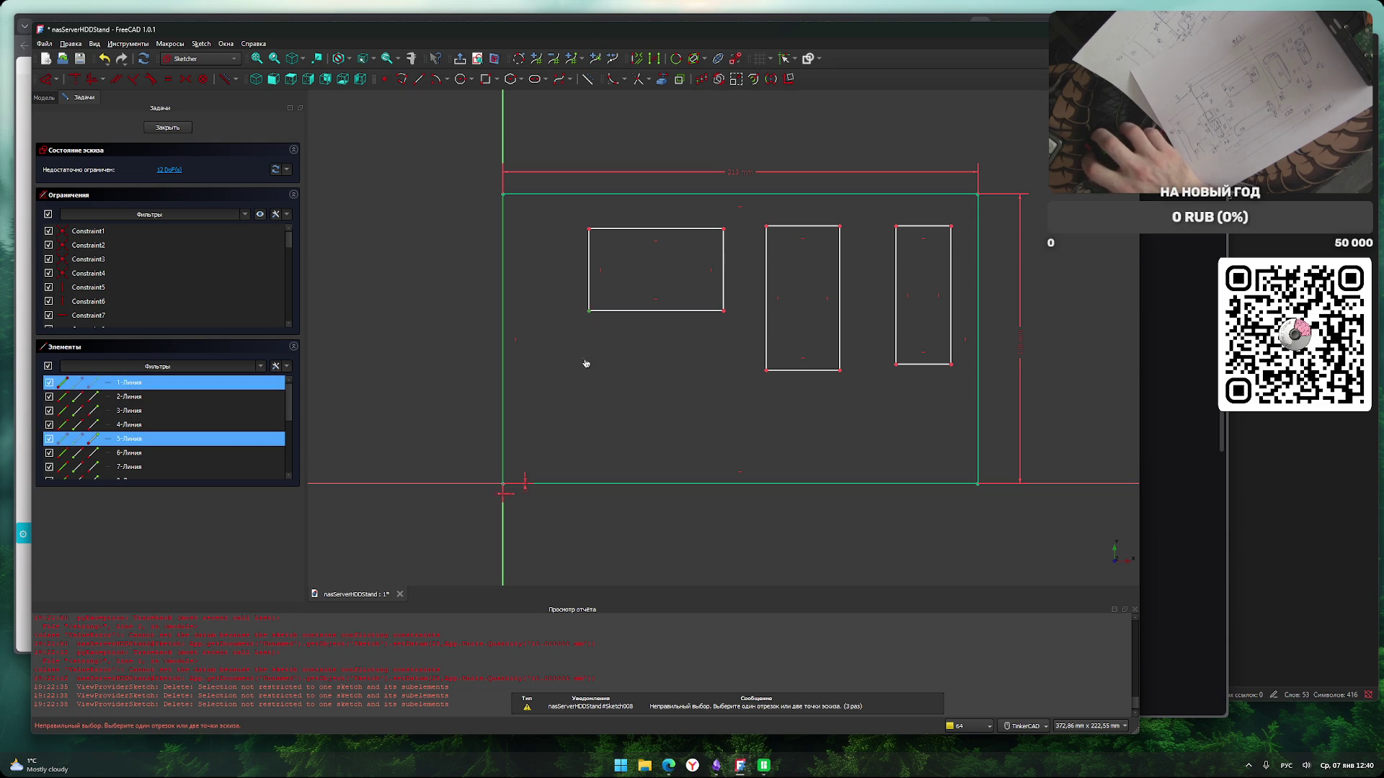
{"action": "key", "text": "l"}
{"action": "left_click", "coordinate": [589, 310]}
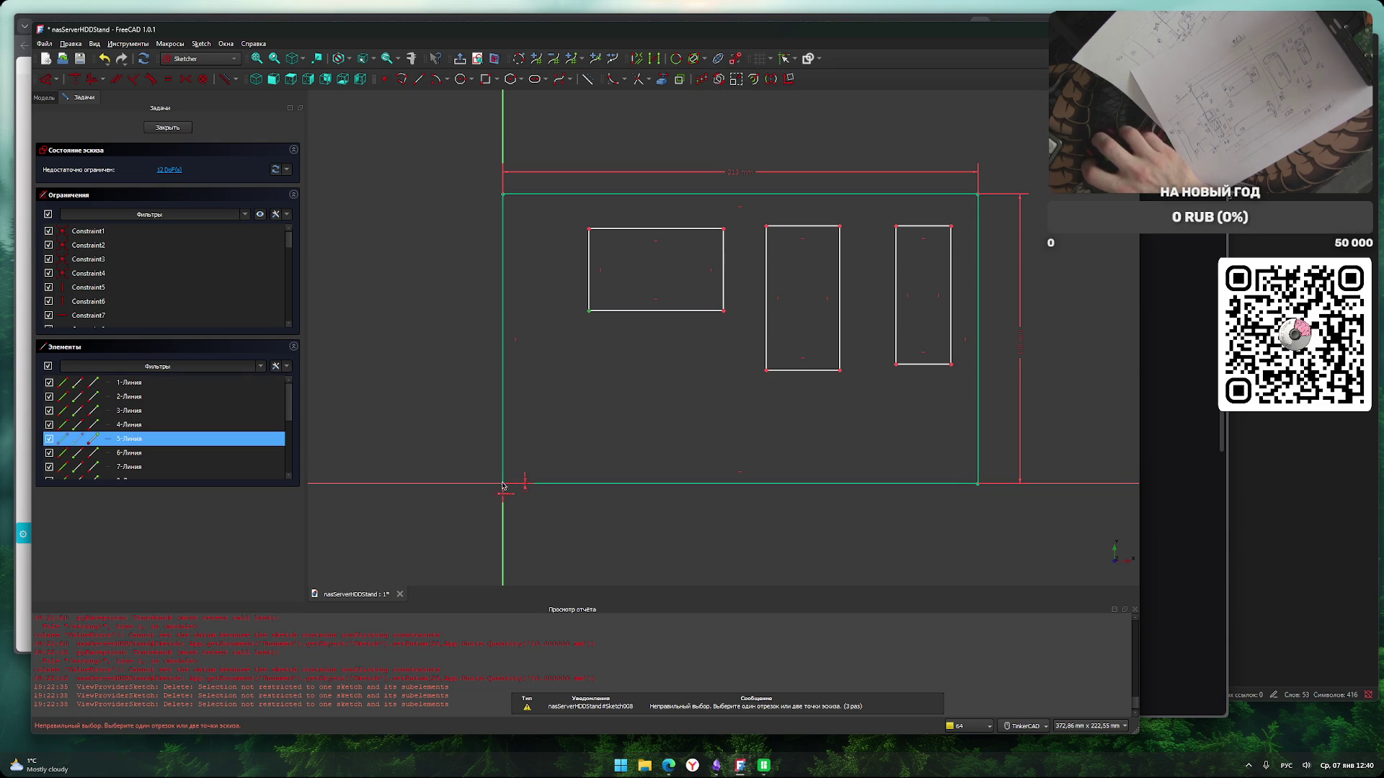
{"action": "left_click", "coordinate": [503, 482]}
{"action": "key", "text": "l"}
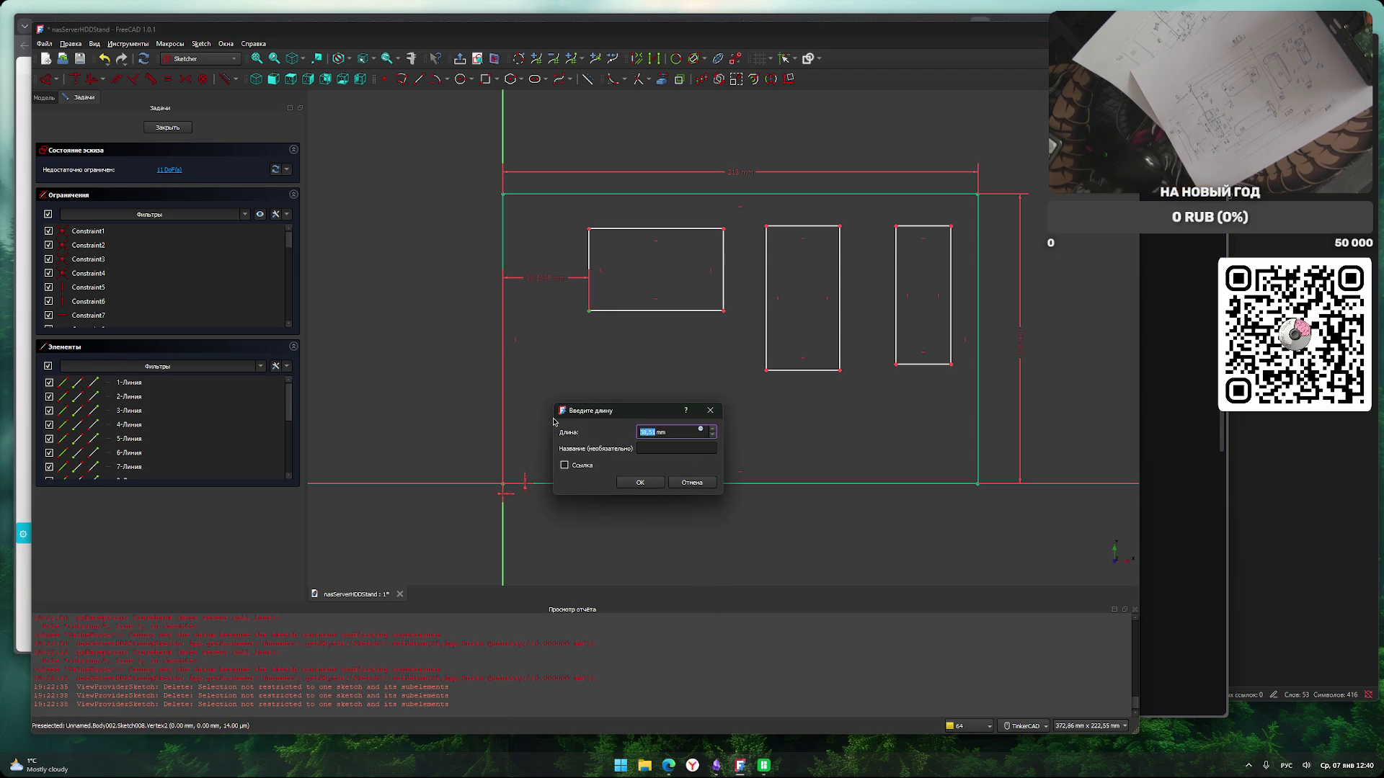
Place the left cutout 45 mm and the middle cutout 122 mm from the plate's left edge.
{"action": "type", "text": "45"}
{"action": "key", "text": "Return"}
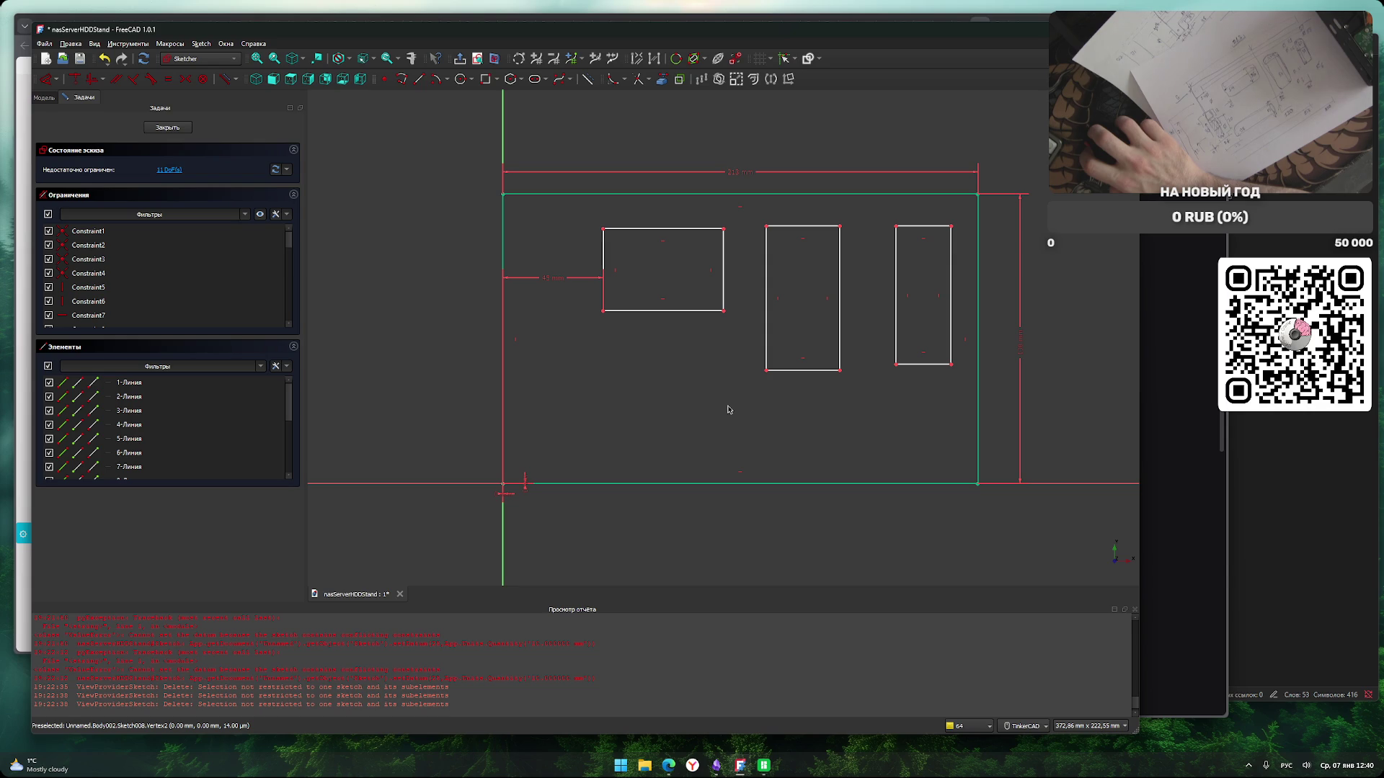
{"action": "left_click", "coordinate": [767, 371]}
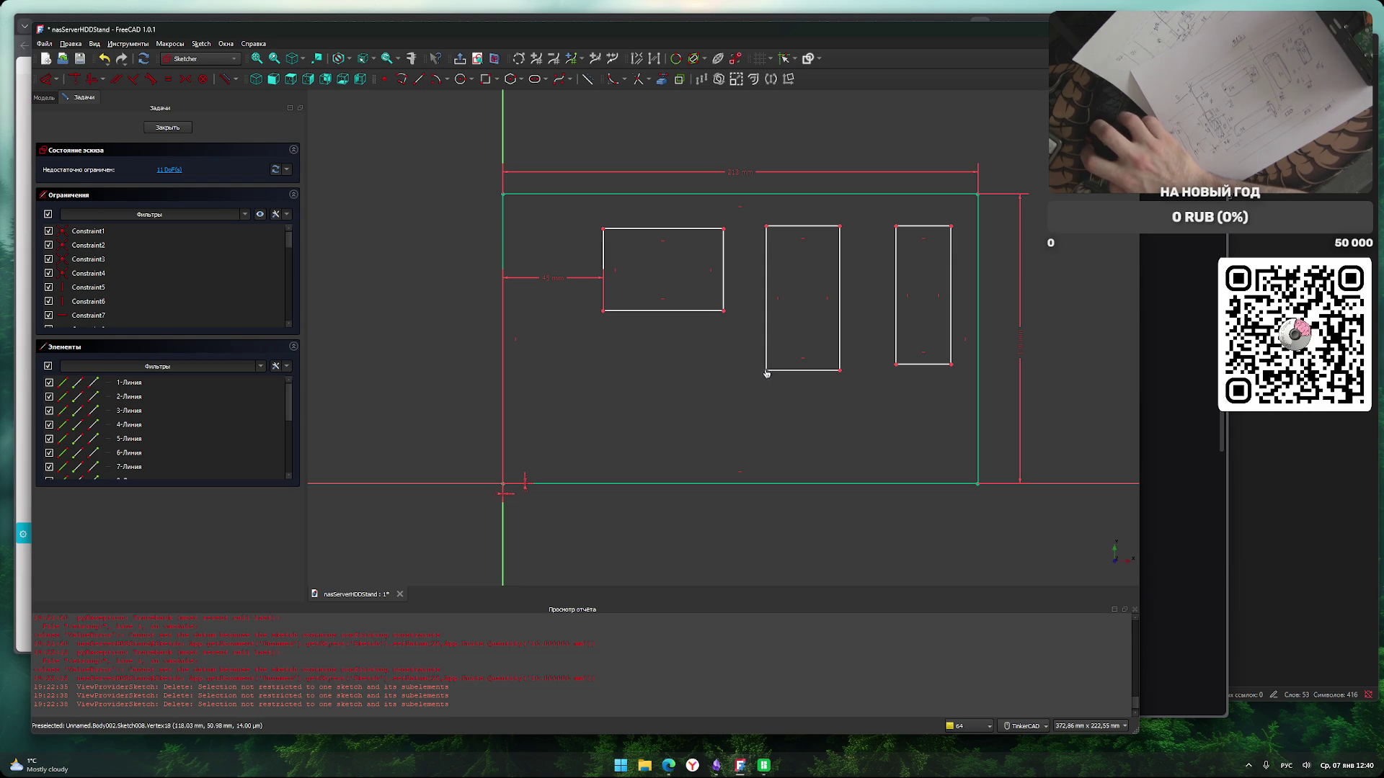
{"action": "left_click", "coordinate": [512, 485]}
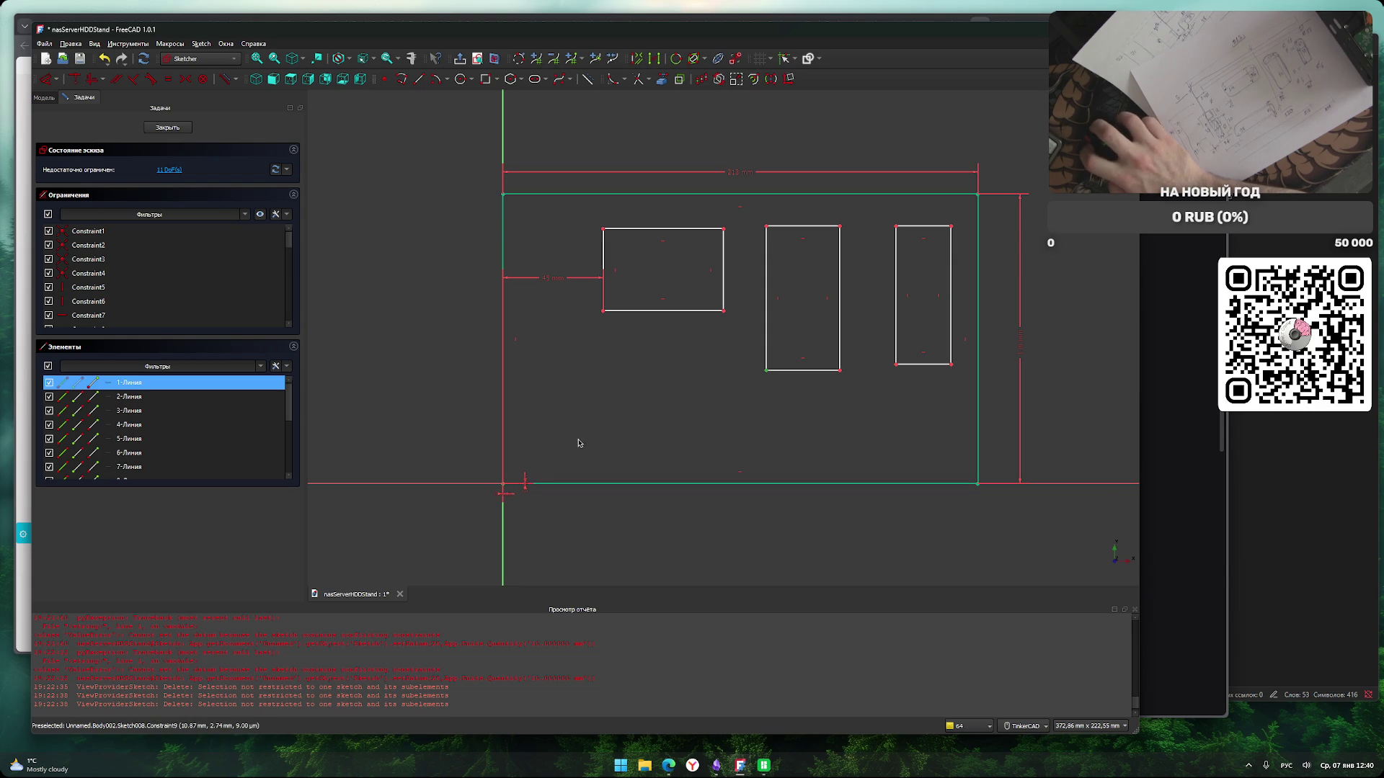
{"action": "key", "text": "l"}
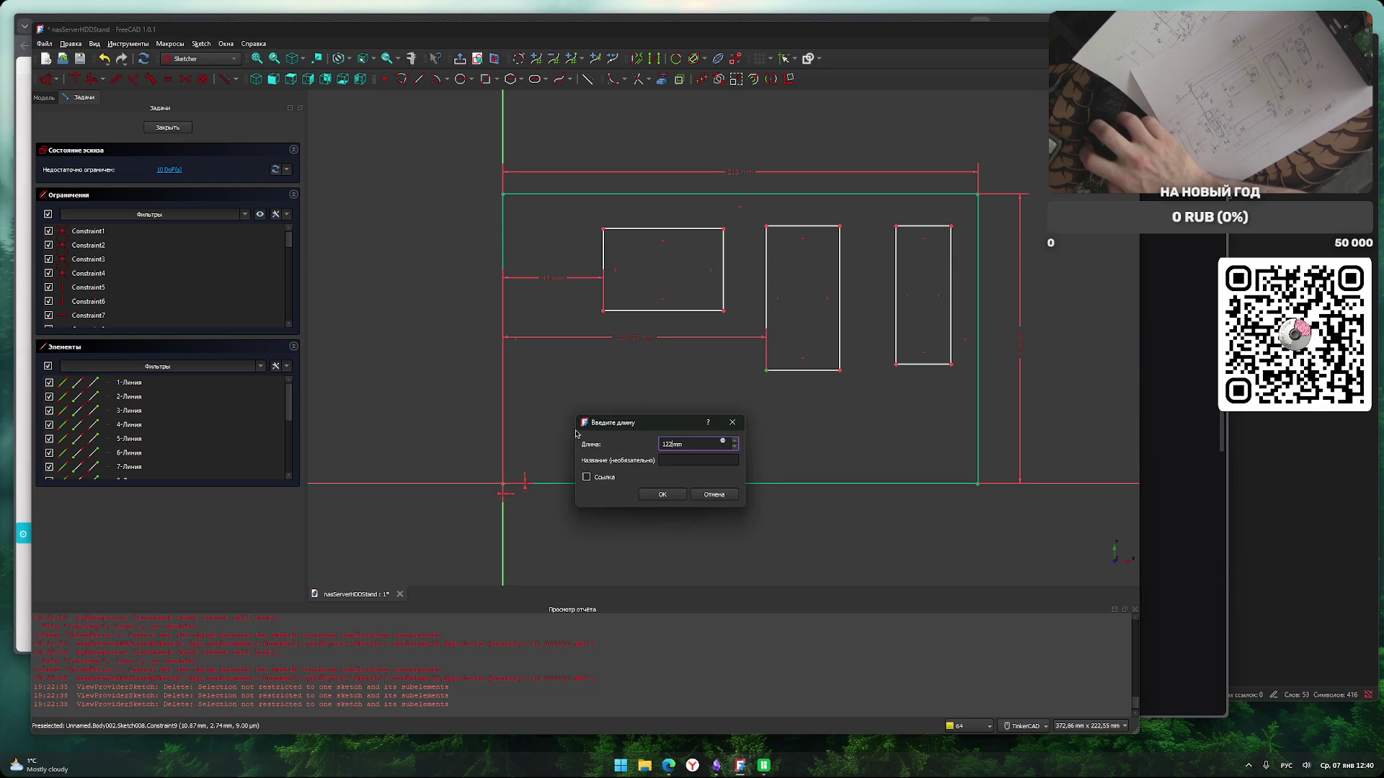
{"action": "key", "text": "Return"}
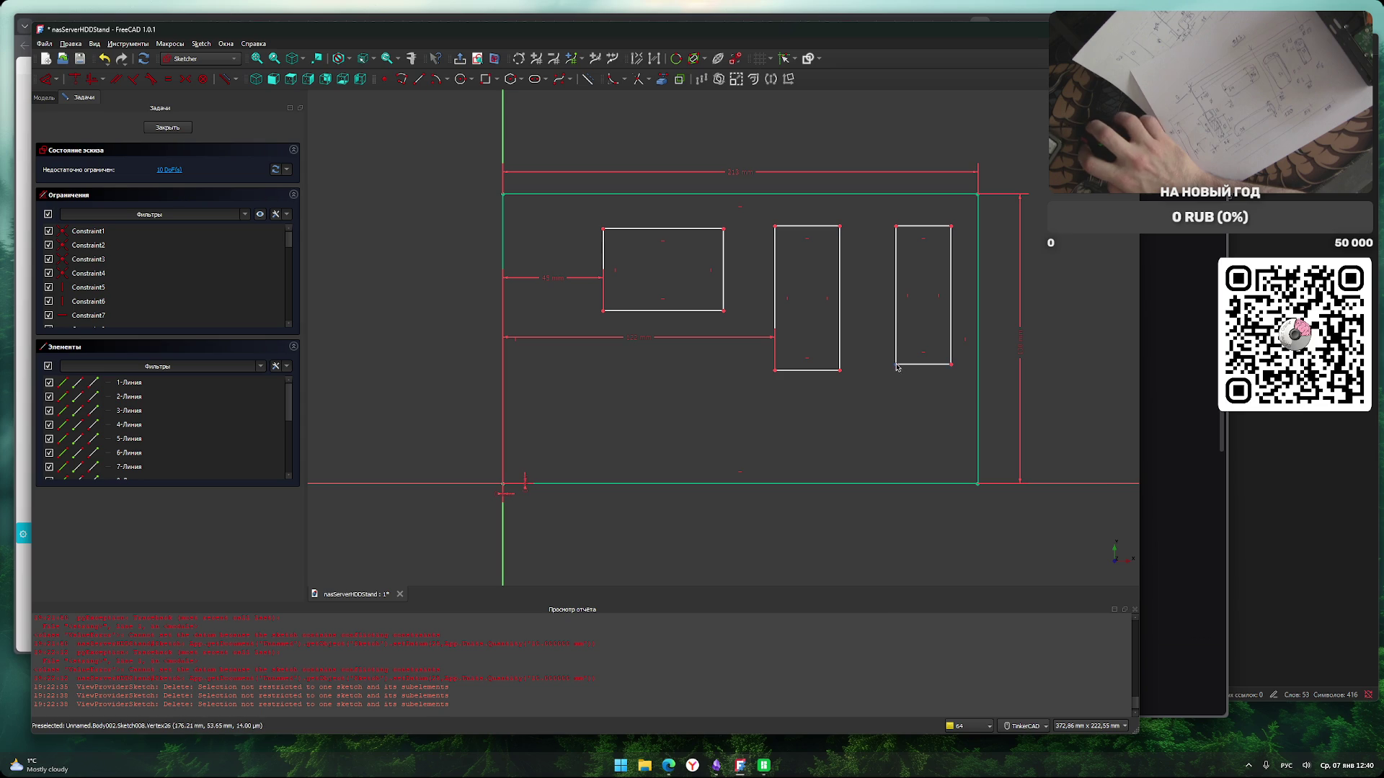
Place the right cutout 165 mm from the plate's left edge.
{"action": "left_click", "coordinate": [513, 483]}
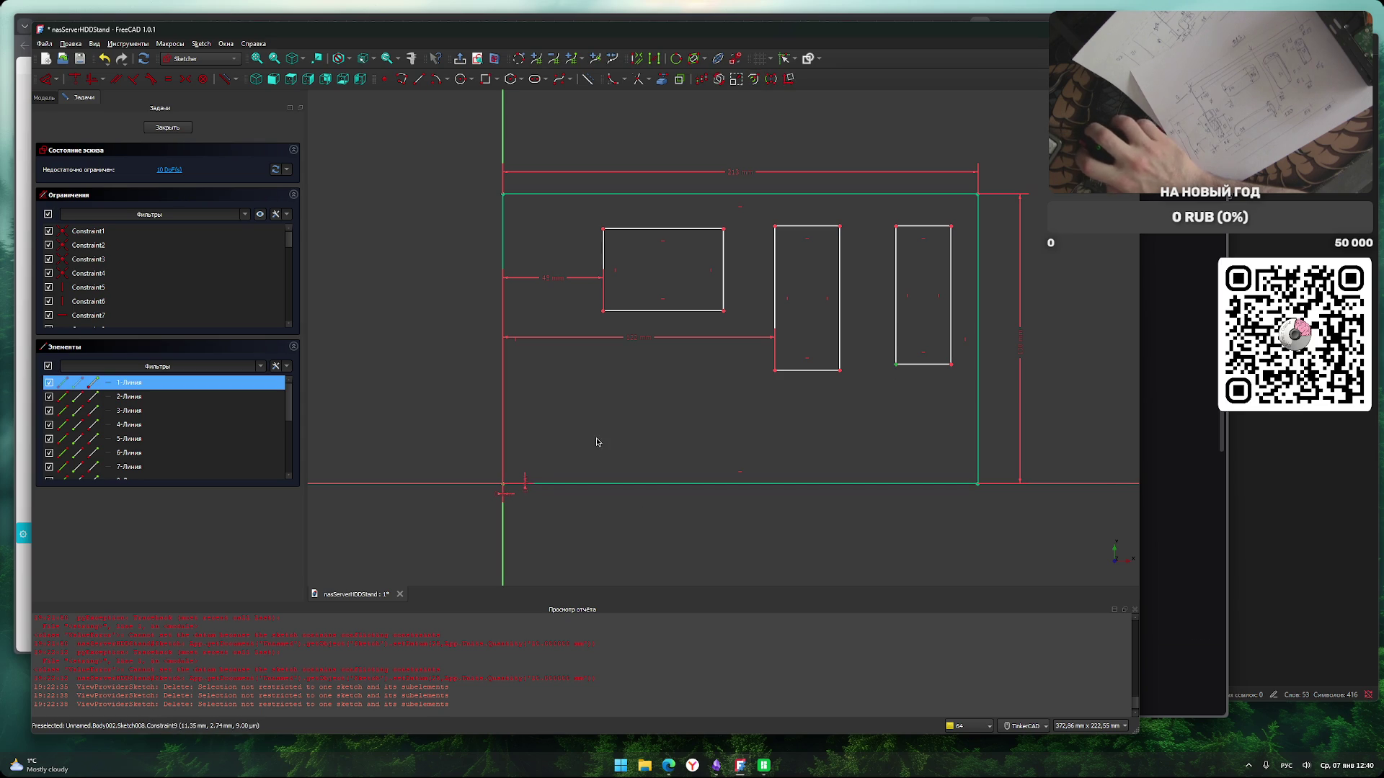
{"action": "key", "text": "l"}
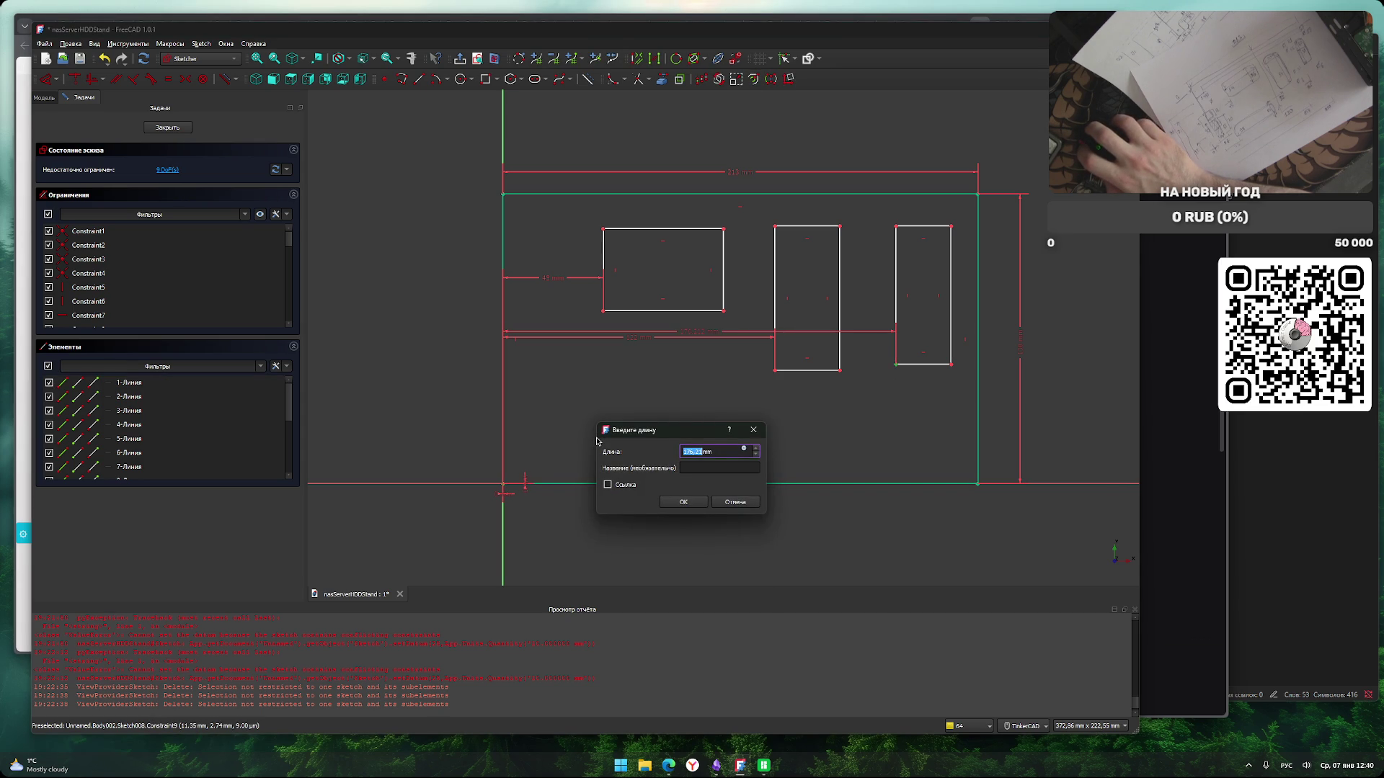
{"action": "type", "text": "1"}
{"action": "key", "text": "Return"}
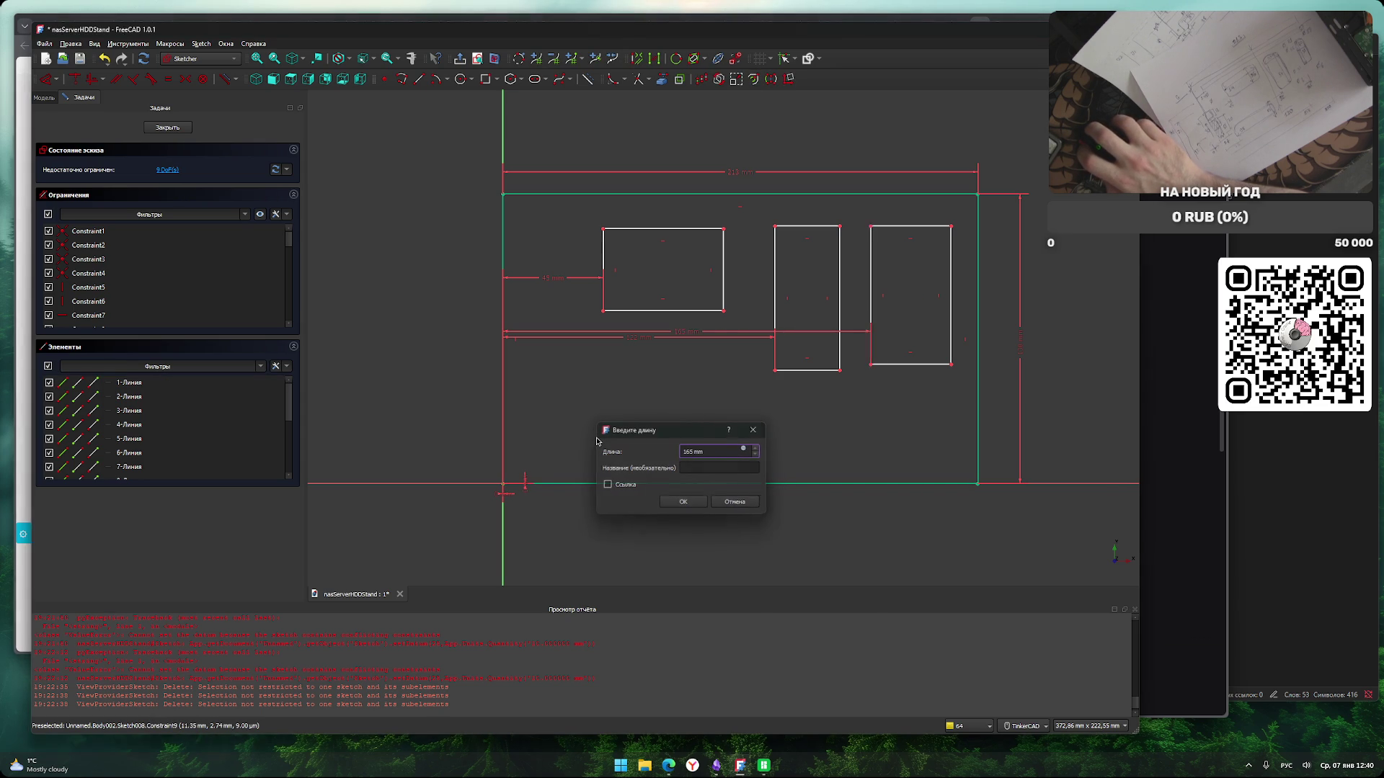
{"action": "left_click_drag", "start_coordinate": [684, 335], "coordinate": [677, 397]}
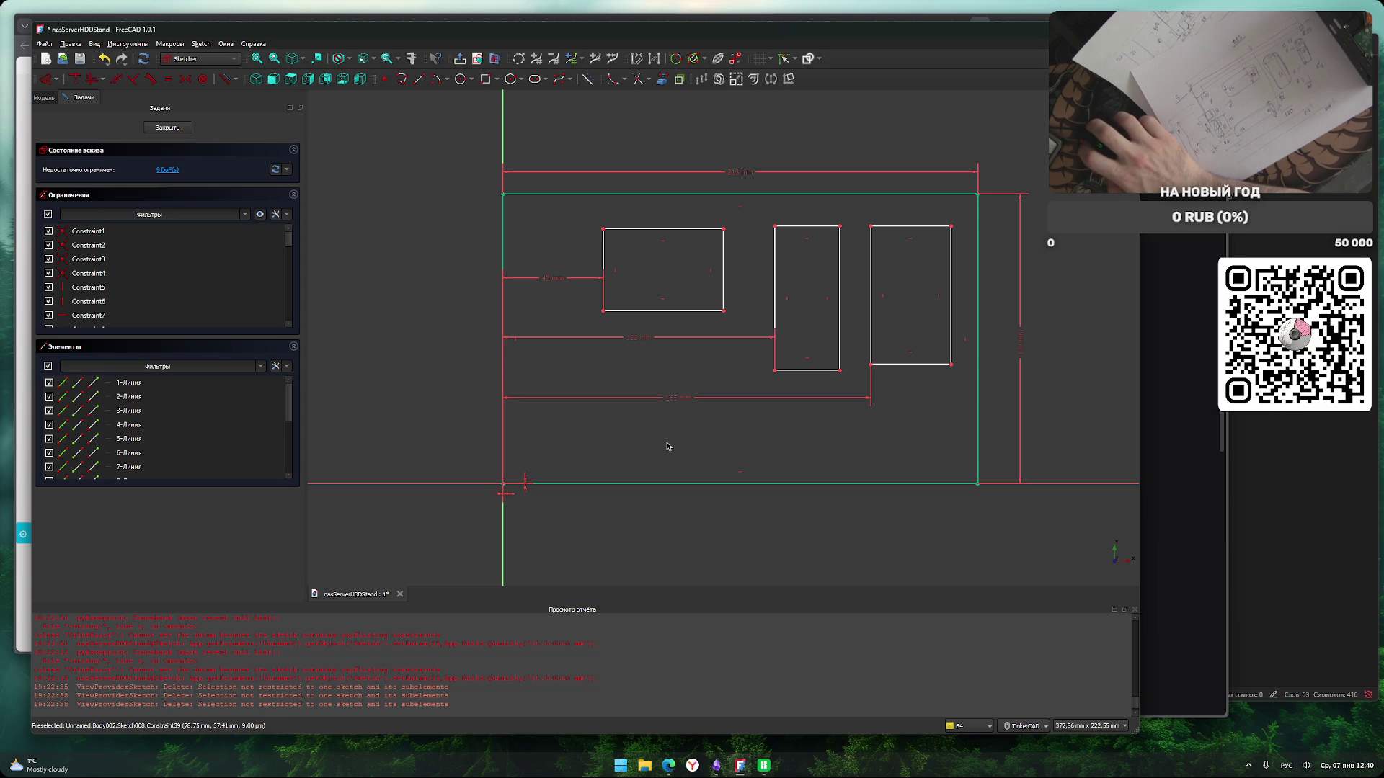
{"action": "left_click", "coordinate": [647, 231]}
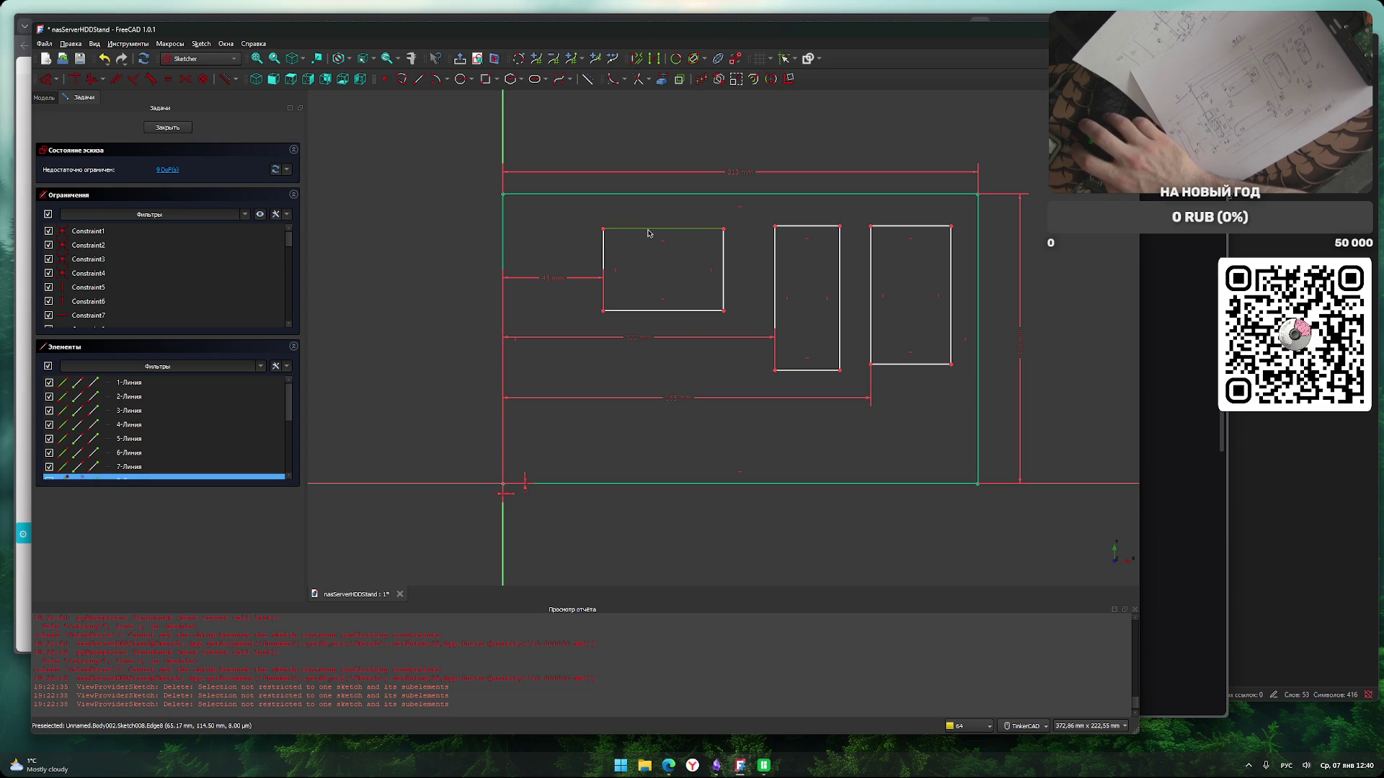
Set the cutout widths: 54 mm left, 30 mm middle, 38 mm right.
{"action": "type", "text": "l"}
{"action": "type", "text": "54"}
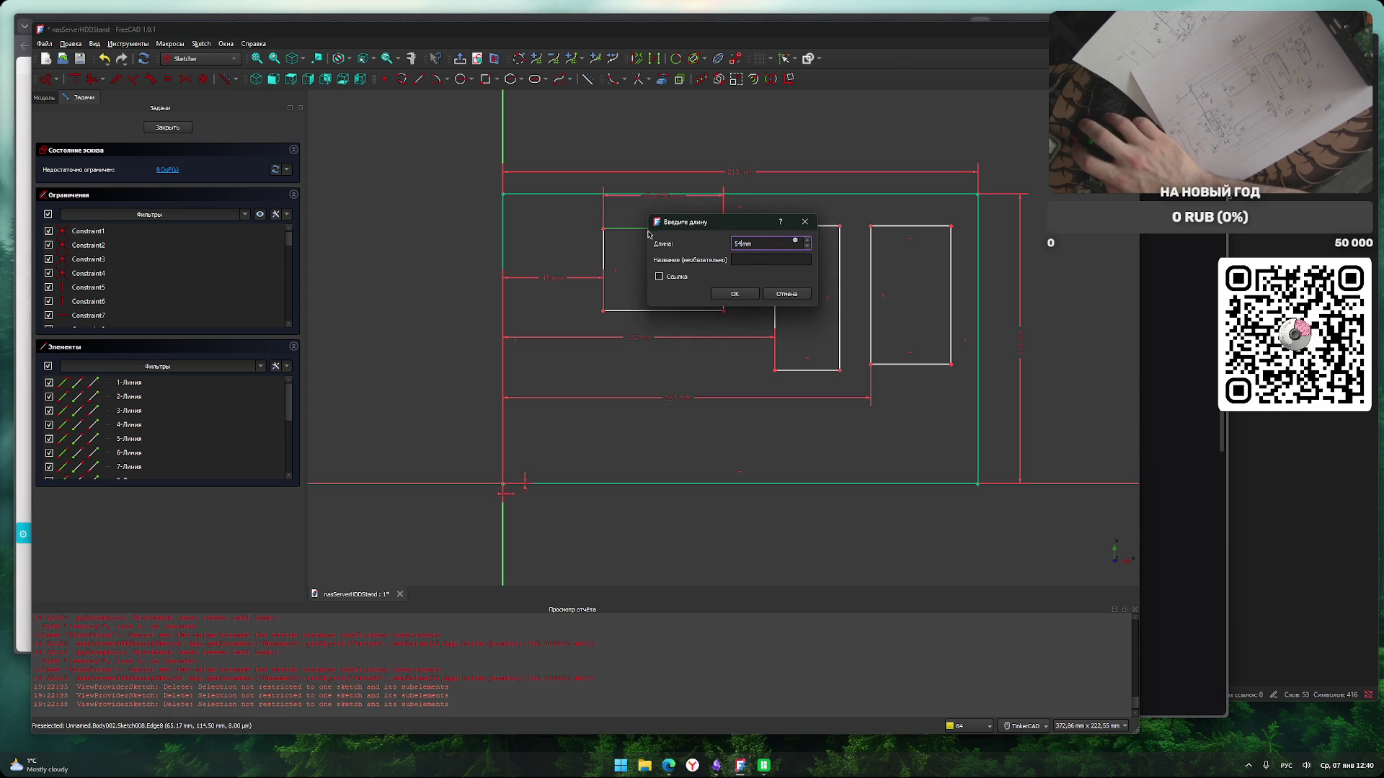
{"action": "left_click", "coordinate": [735, 293]}
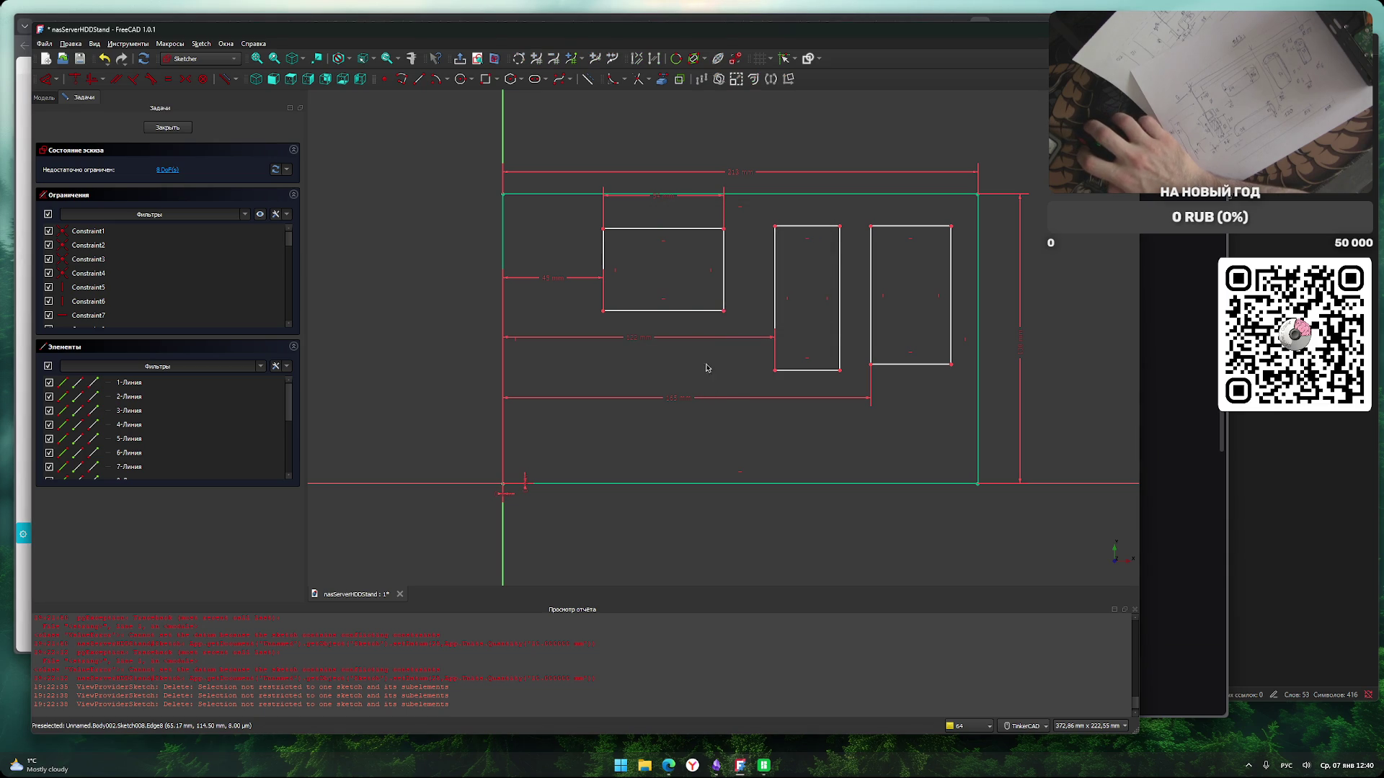
{"action": "left_click_drag", "start_coordinate": [678, 200], "coordinate": [673, 218]}
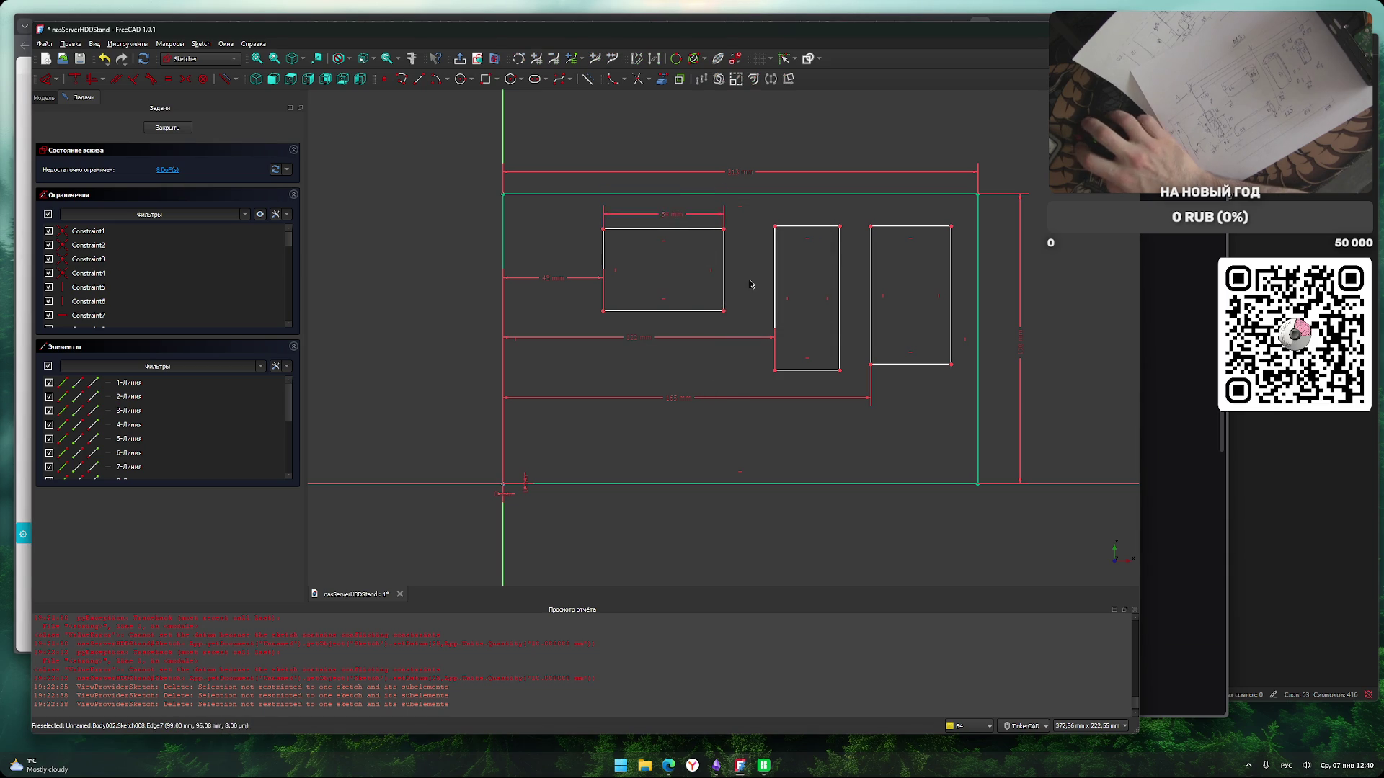
{"action": "left_click", "coordinate": [807, 228]}
{"action": "key", "text": "l"}
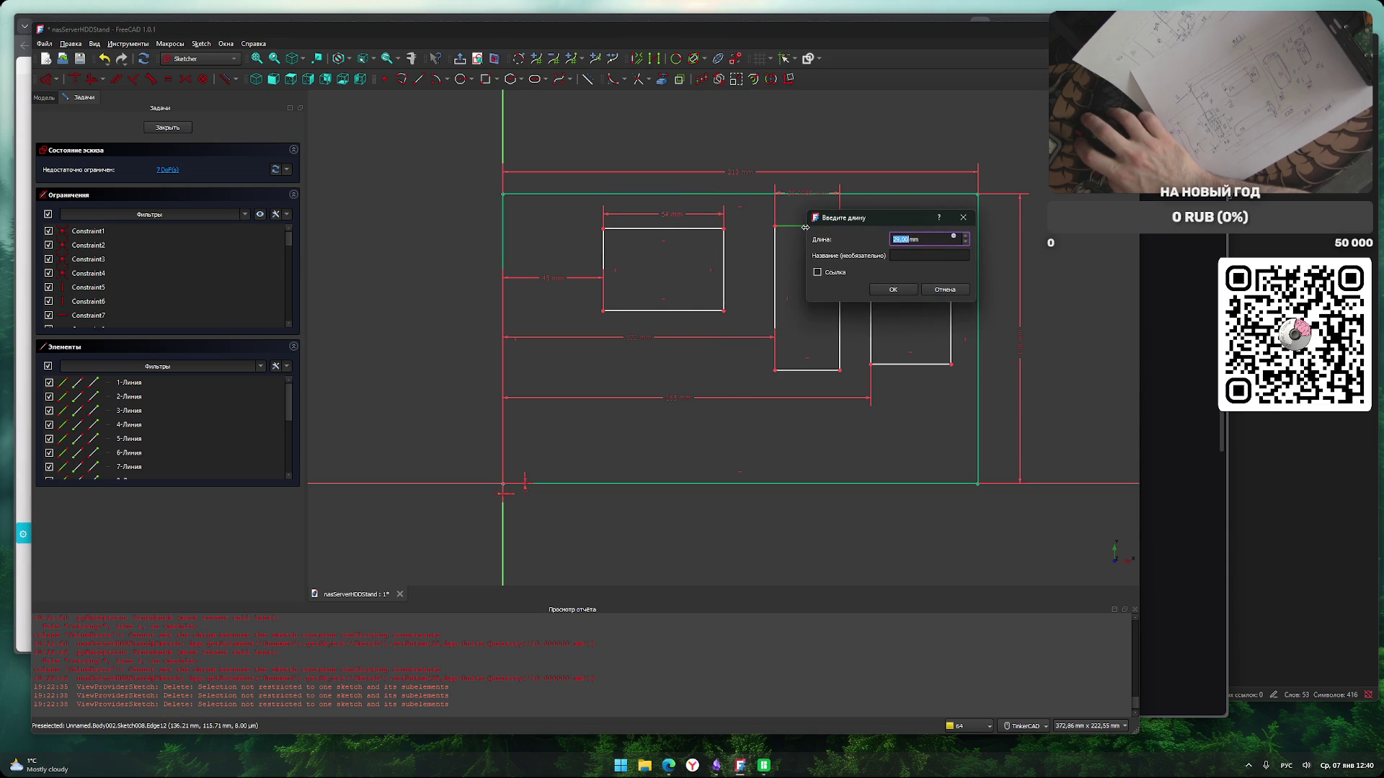
{"action": "type", "text": "30"}
{"action": "key", "text": "Return"}
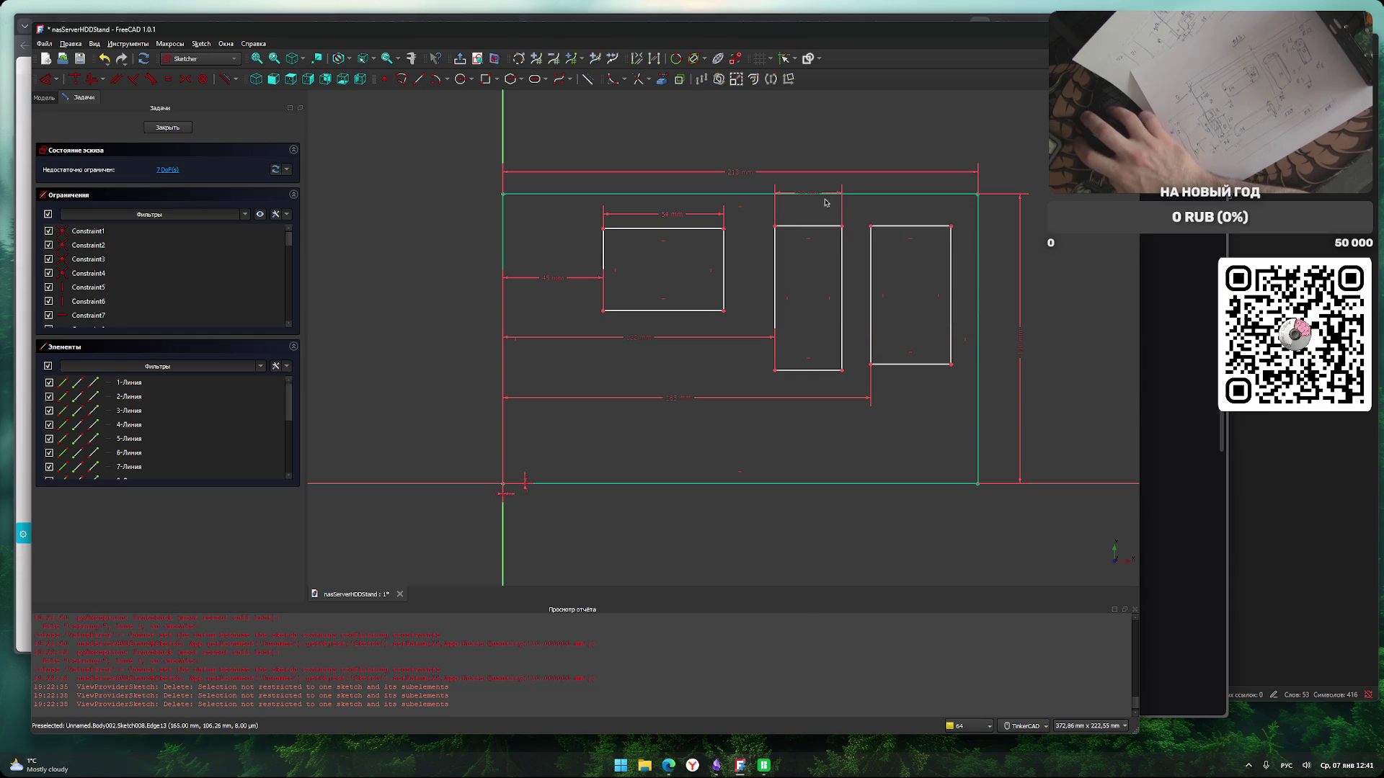
{"action": "left_click", "coordinate": [895, 226]}
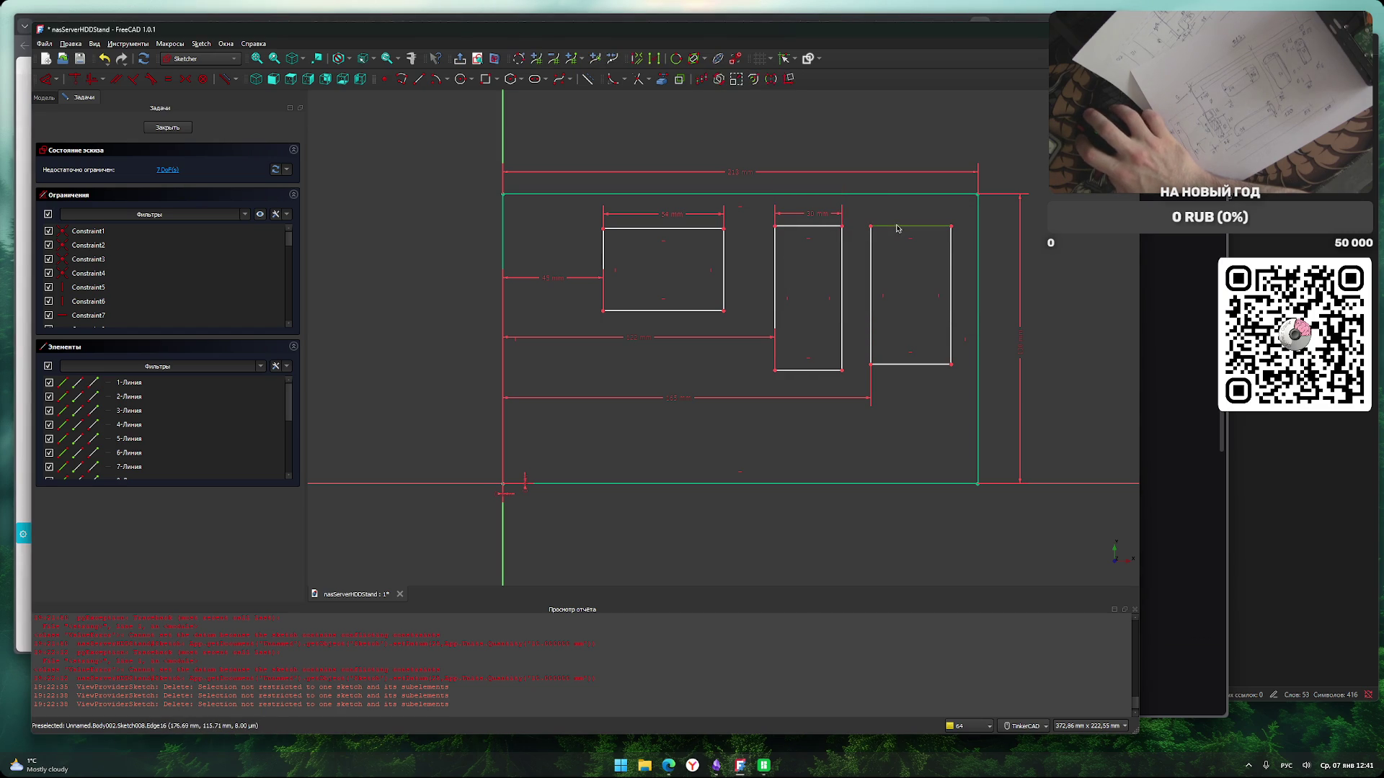
{"action": "key", "text": "l"}
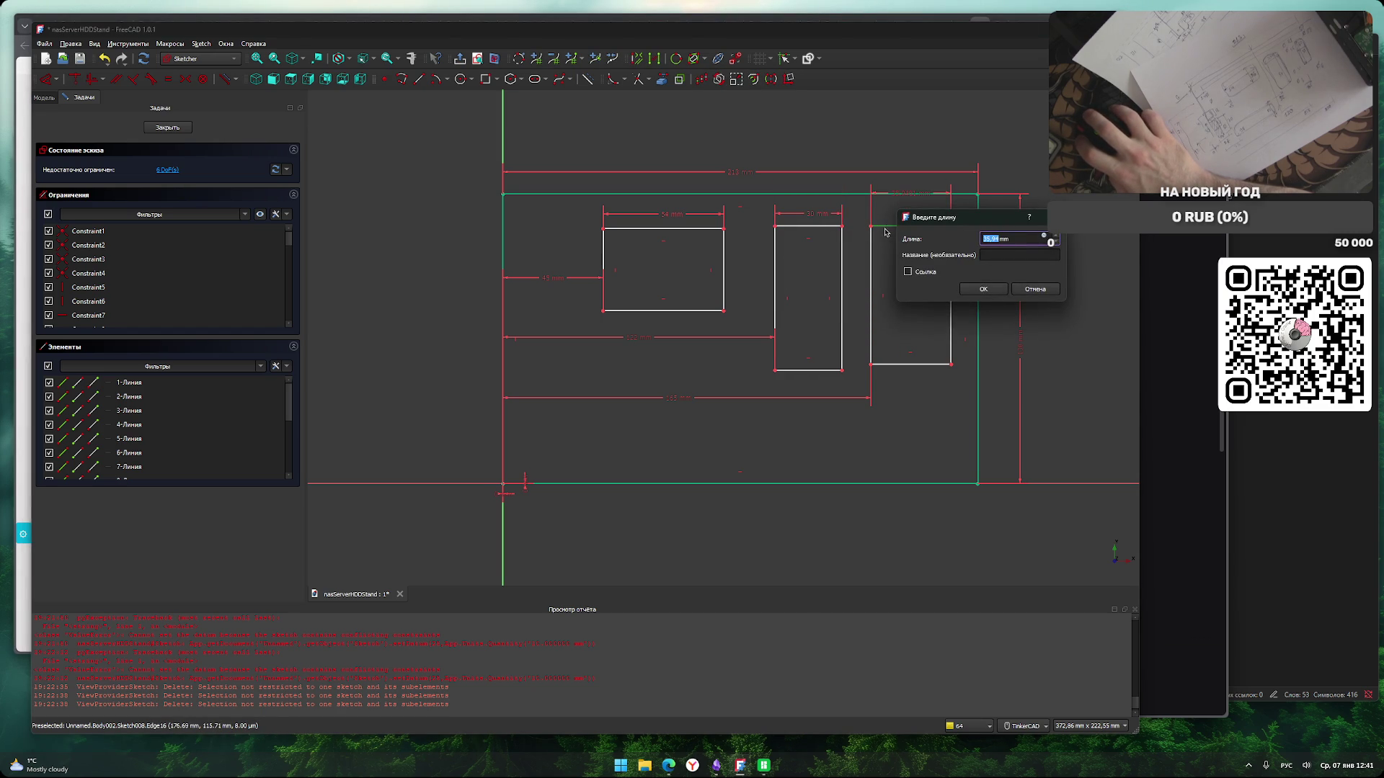
{"action": "type", "text": "38"}
{"action": "key", "text": "Return"}
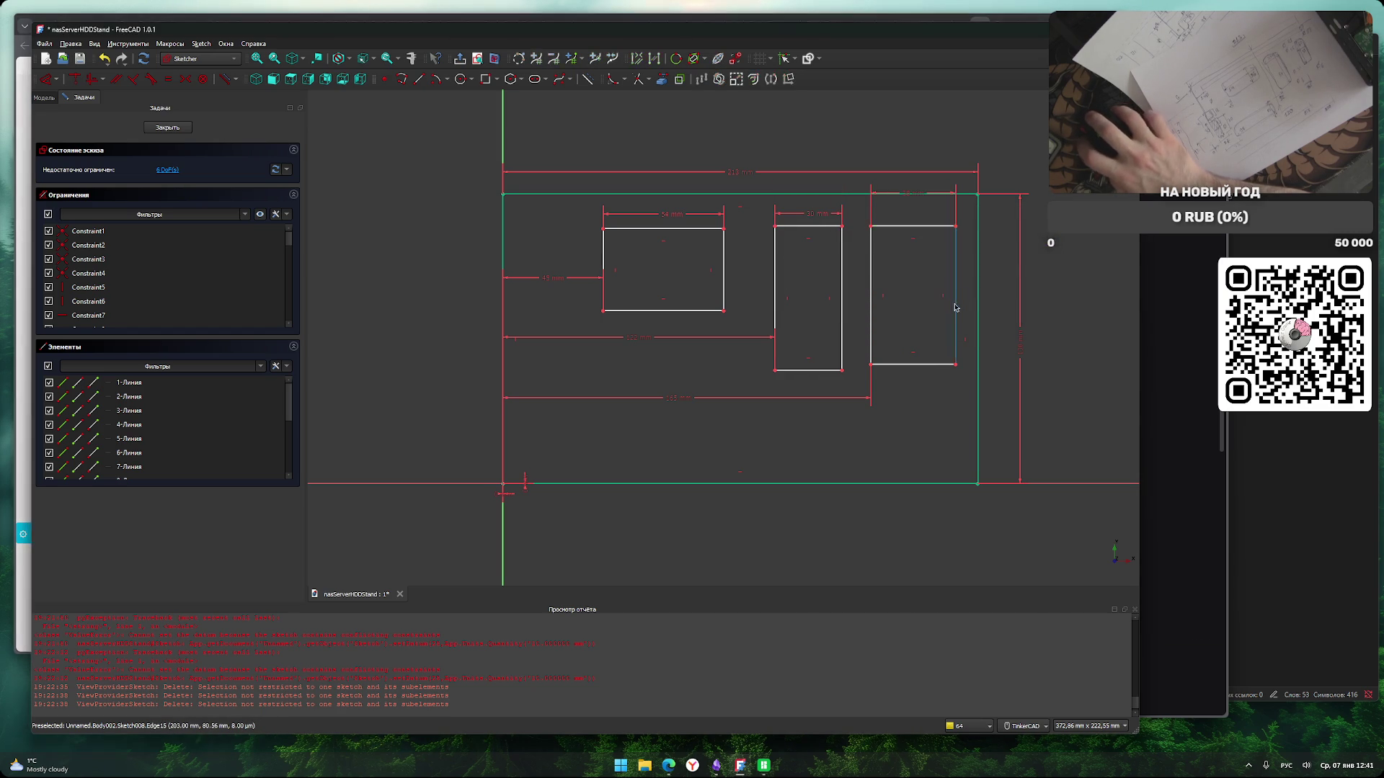
{"action": "left_click_drag", "start_coordinate": [925, 198], "coordinate": [921, 209]}
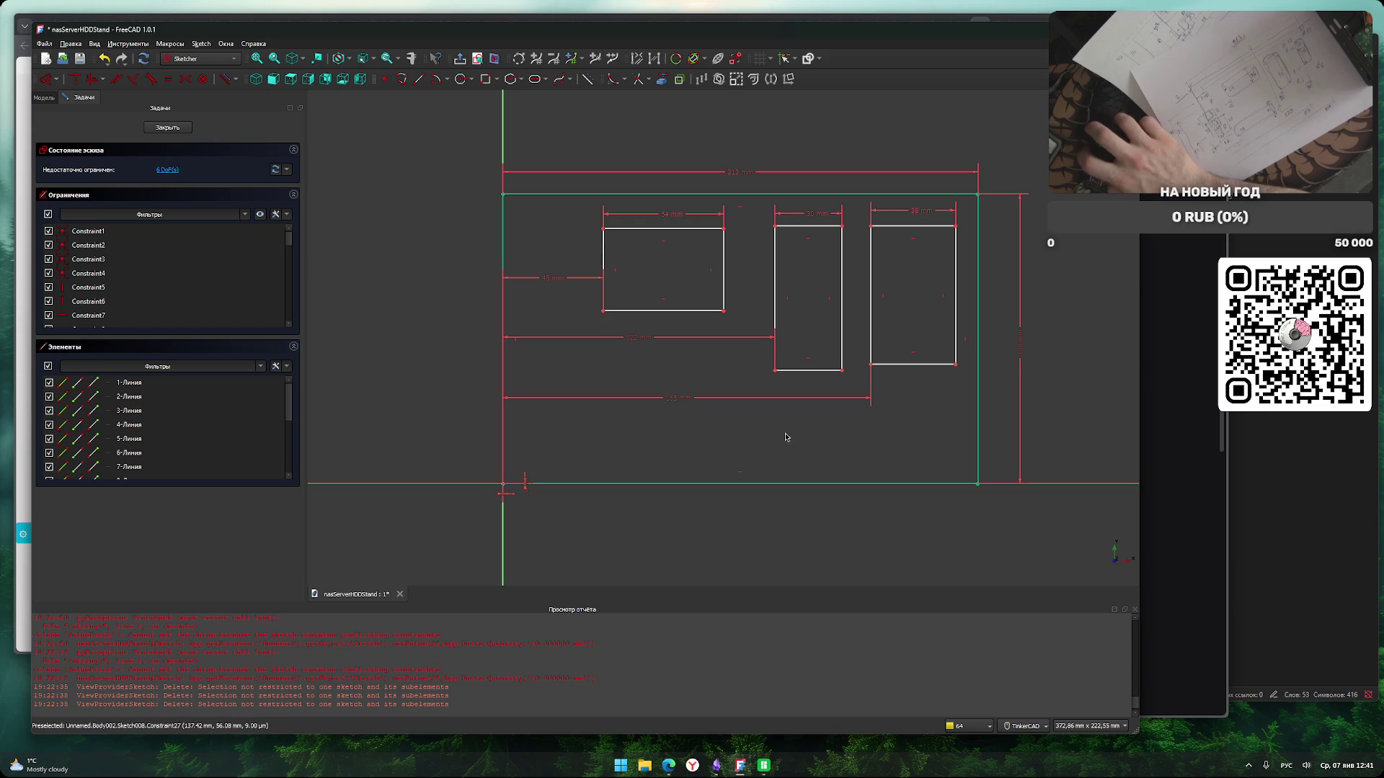
Set the cutout heights: 36 mm left, 54 mm middle, 60 mm right.
{"action": "left_click", "coordinate": [724, 281]}
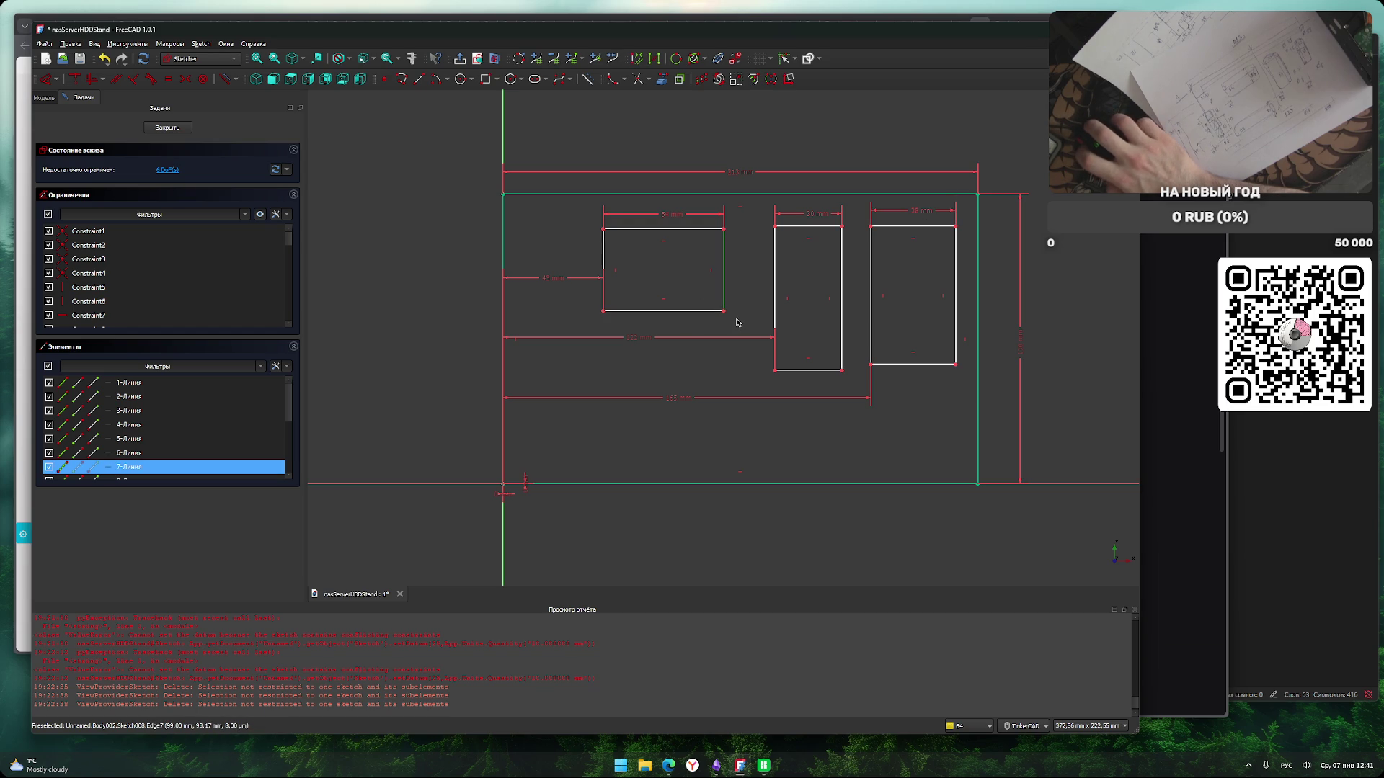
{"action": "key", "text": "i"}
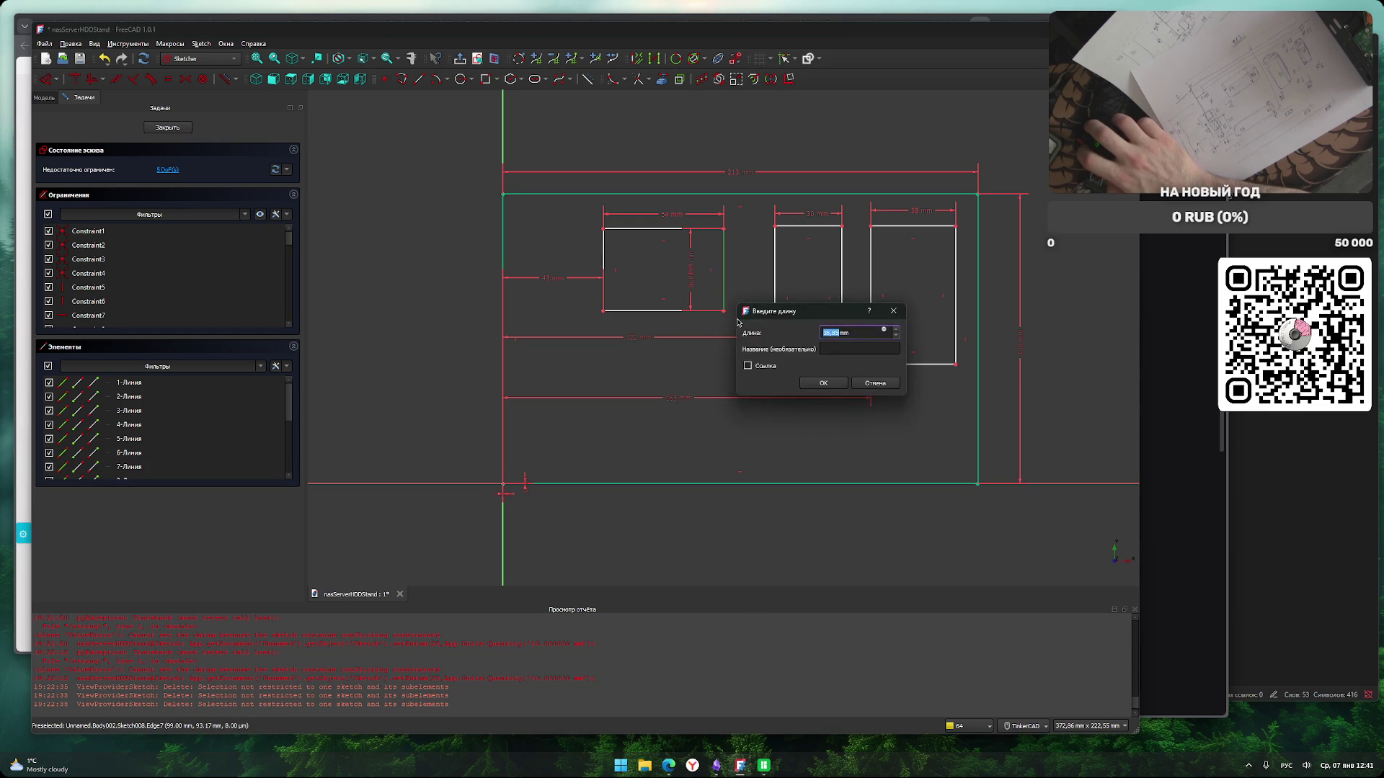
{"action": "type", "text": "6"}
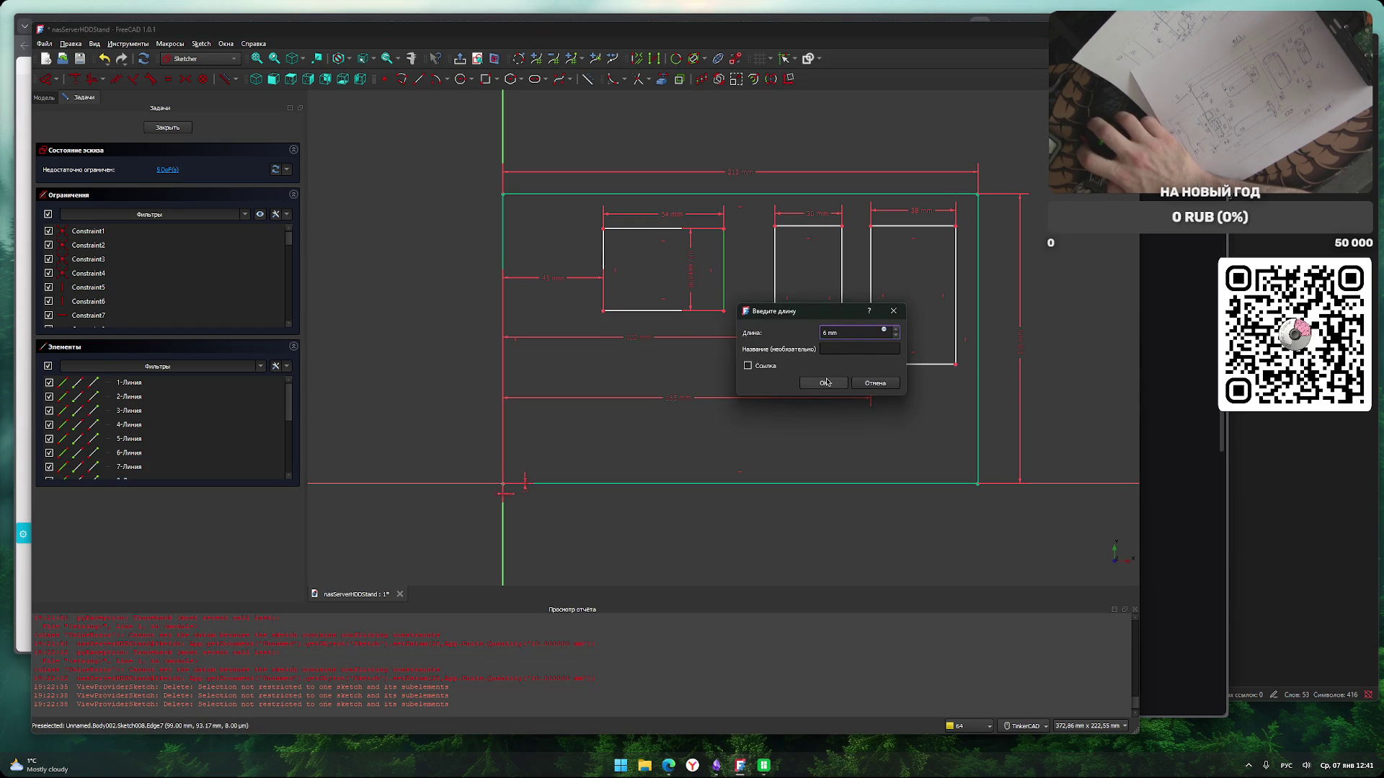
{"action": "key", "text": "ctrl+a"}
{"action": "type", "text": "36"}
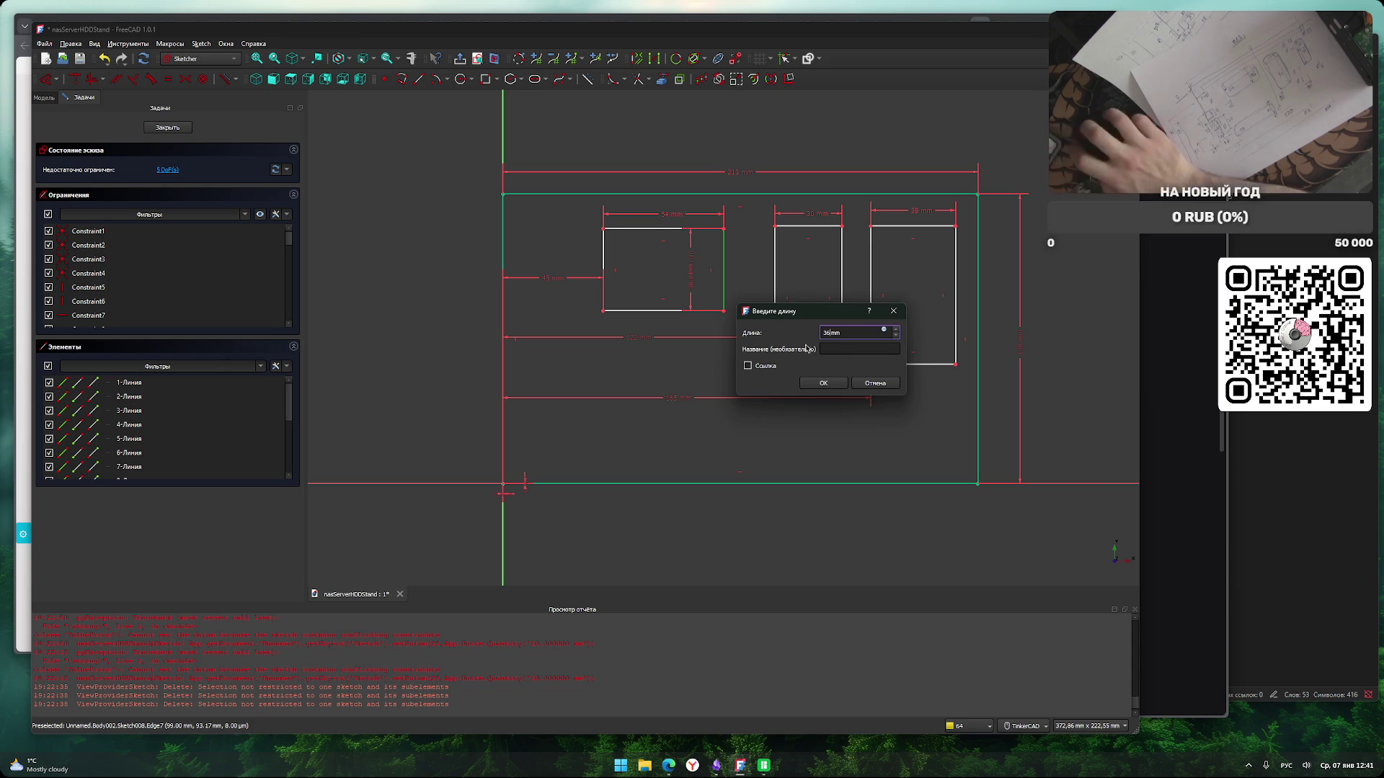
{"action": "left_click", "coordinate": [819, 384]}
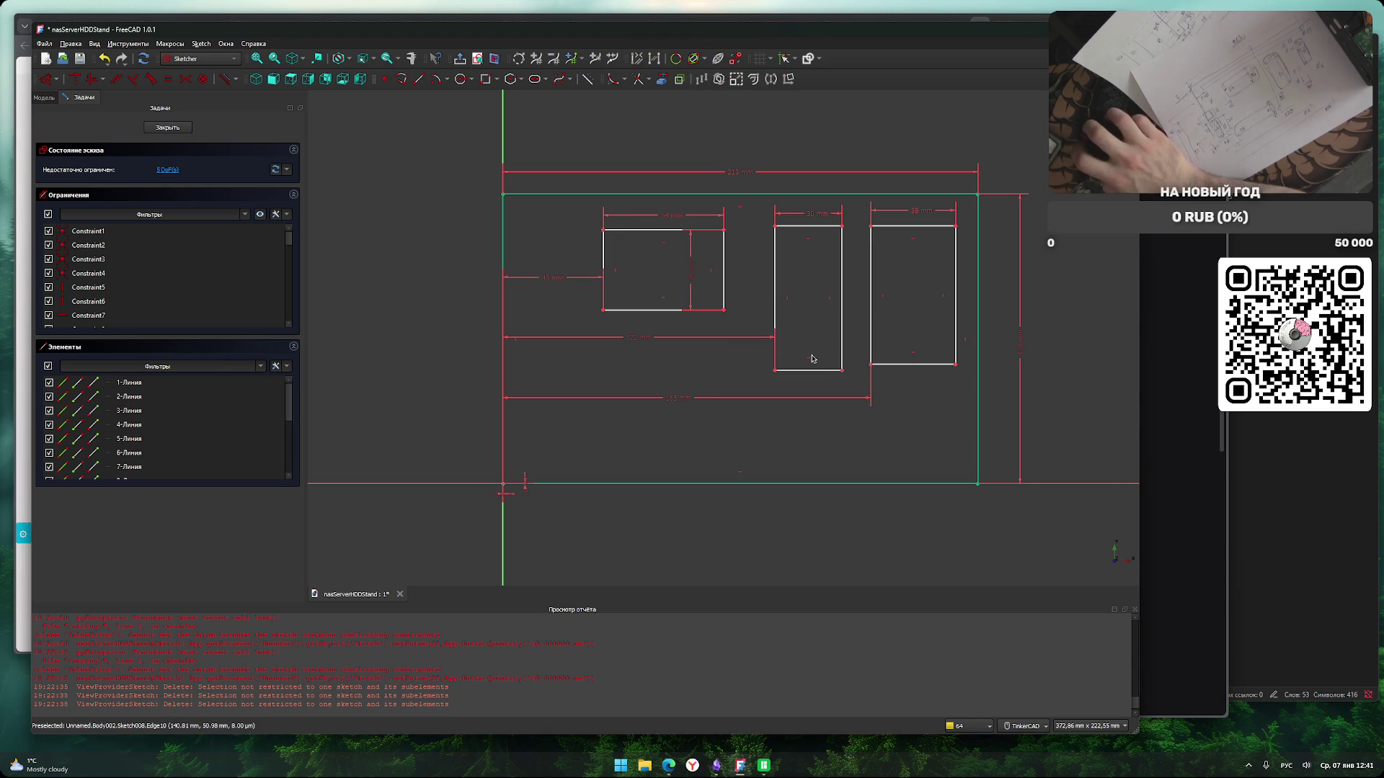
{"action": "left_click", "coordinate": [842, 262]}
{"action": "type", "text": "54"}
{"action": "left_click", "coordinate": [928, 321]}
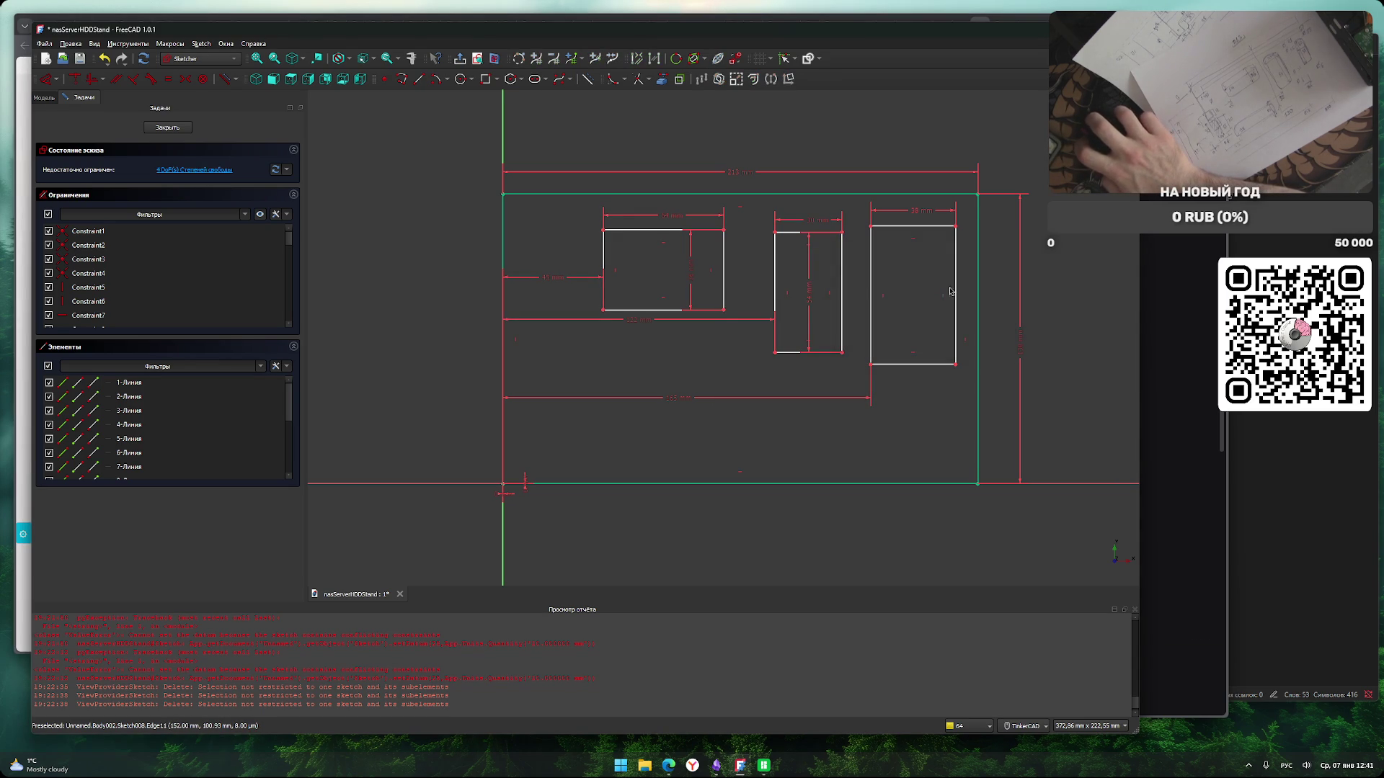
{"action": "left_click", "coordinate": [956, 266]}
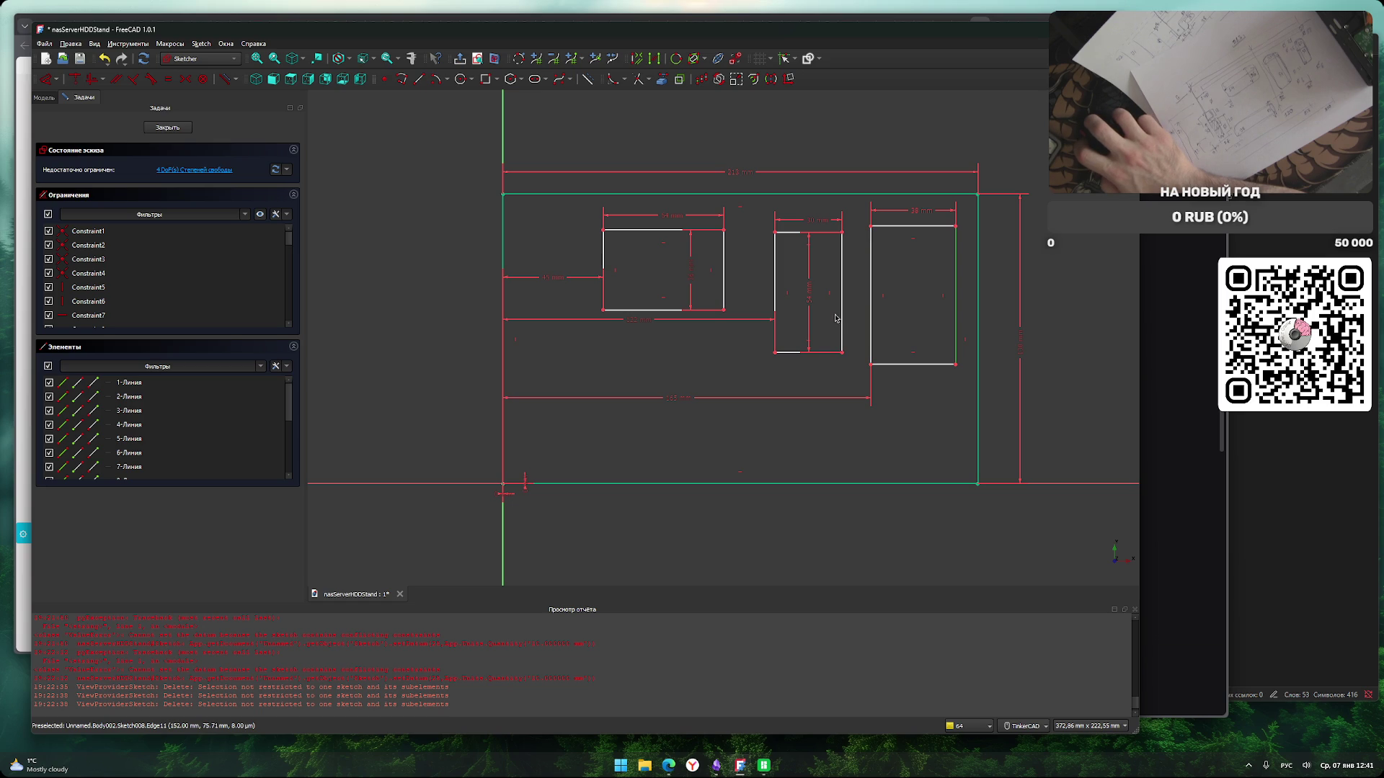
{"action": "key", "text": "i"}
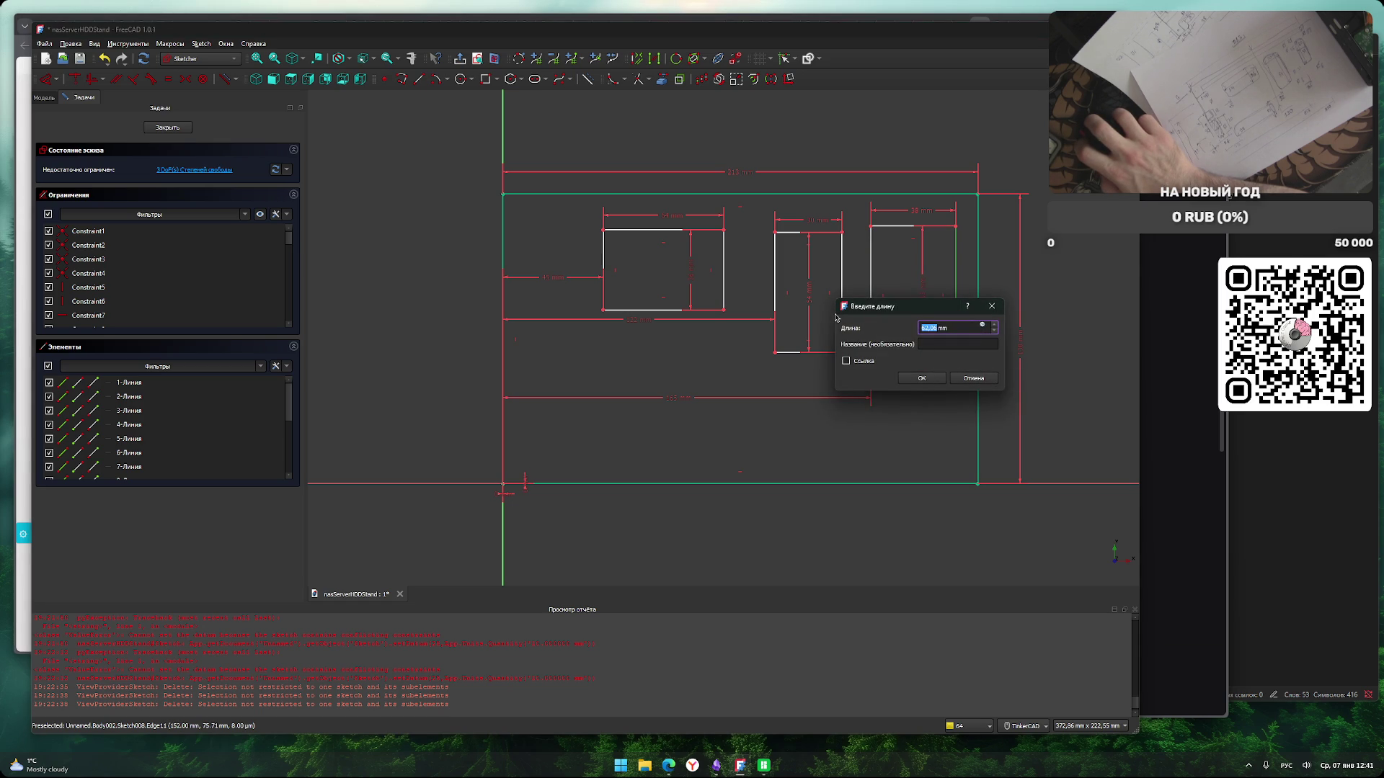
{"action": "type", "text": "60"}
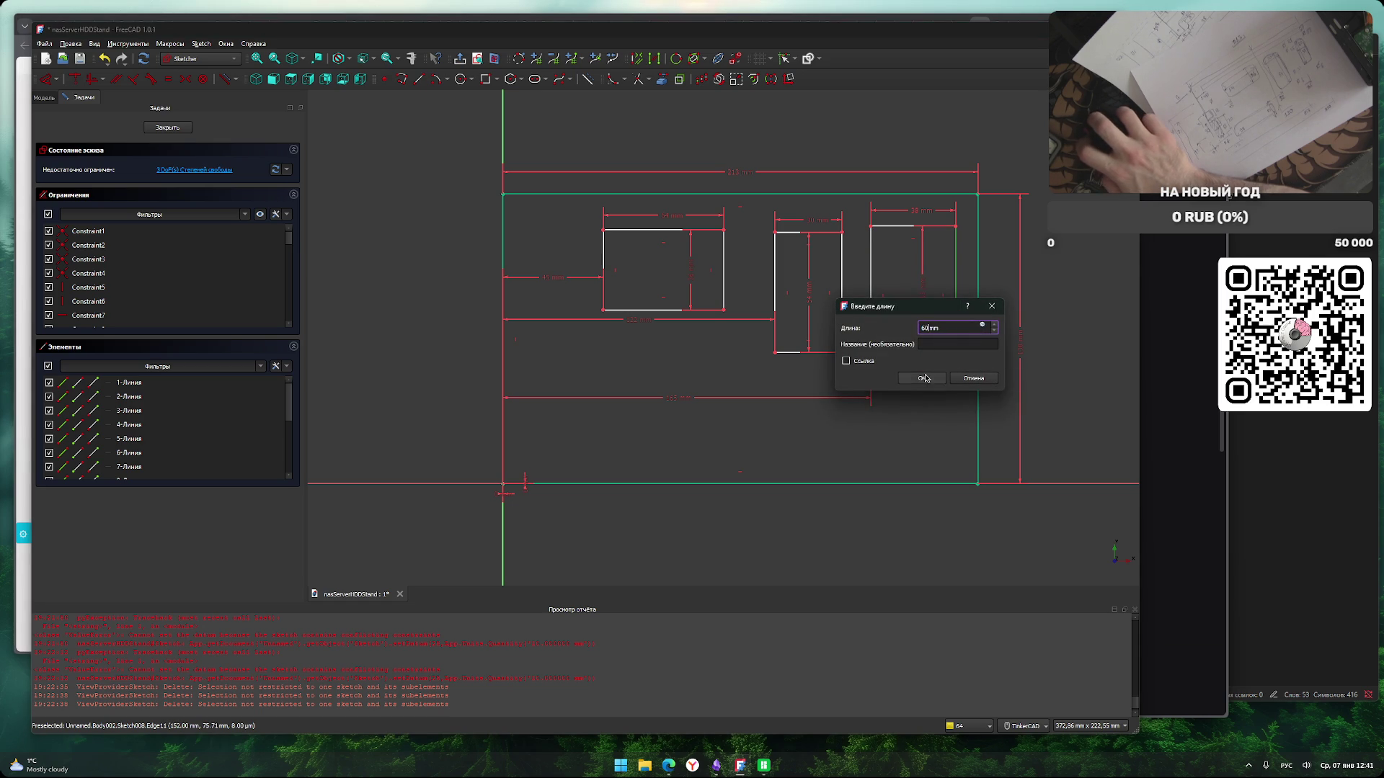
{"action": "left_click", "coordinate": [922, 378]}
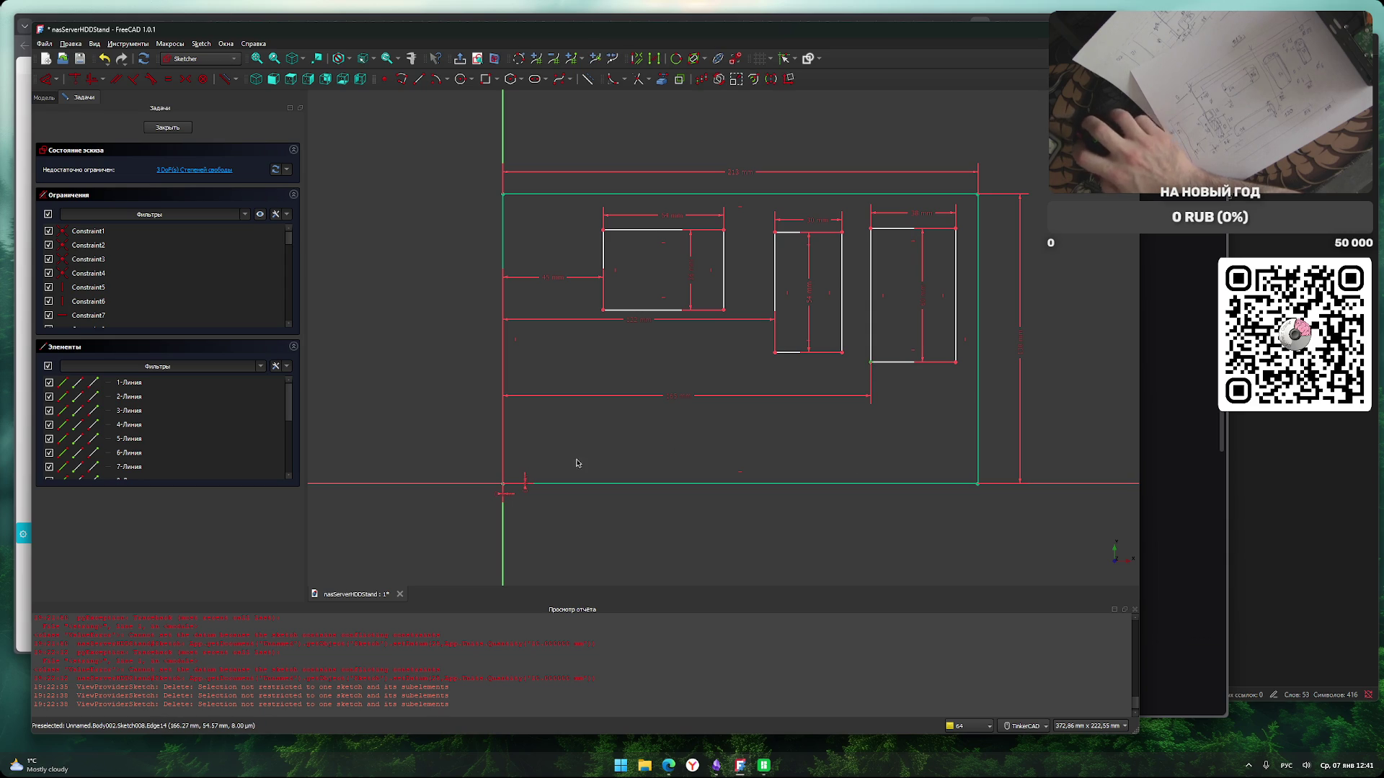
Start a vertical distance from the right cutout to the bottom edge, then cancel it.
{"action": "left_click", "coordinate": [503, 486]}
{"action": "key", "text": "i"}
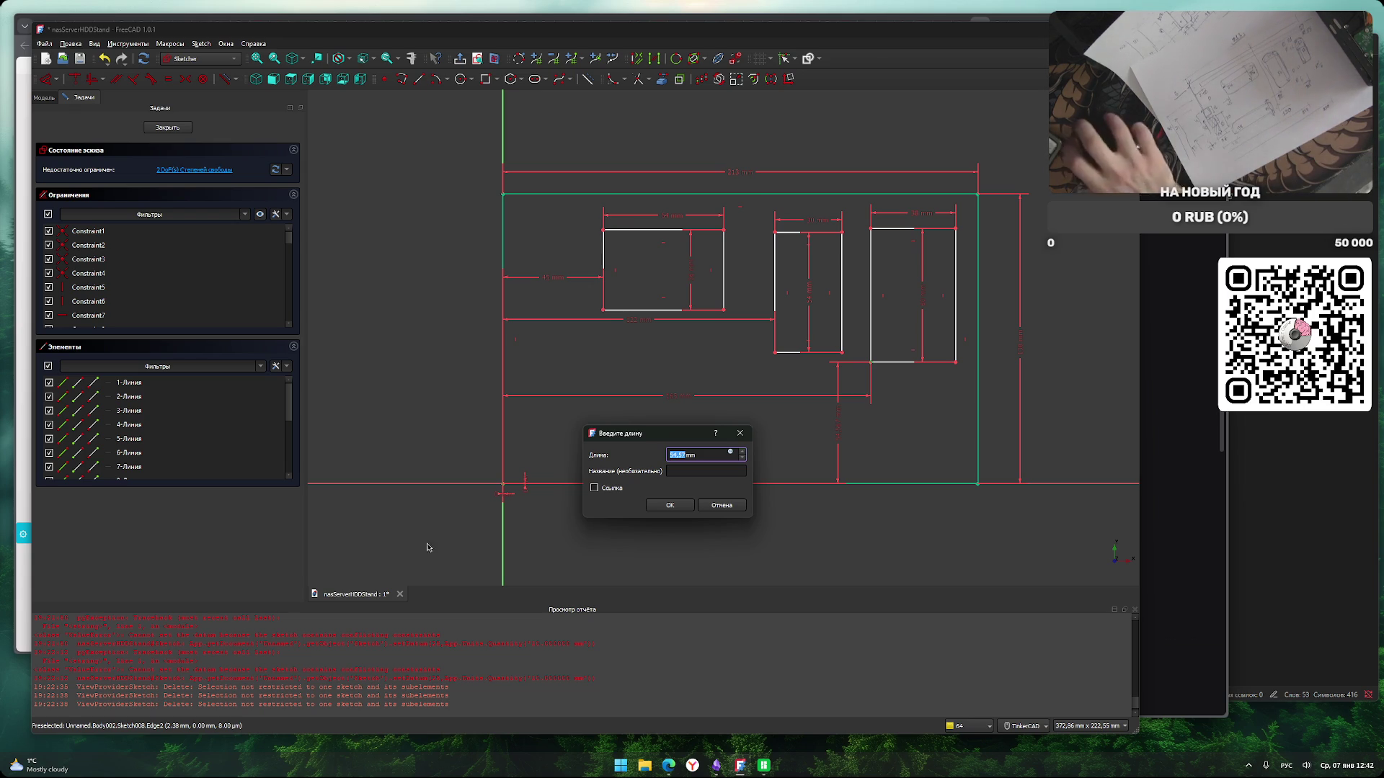
{"action": "left_click", "coordinate": [92, 525]}
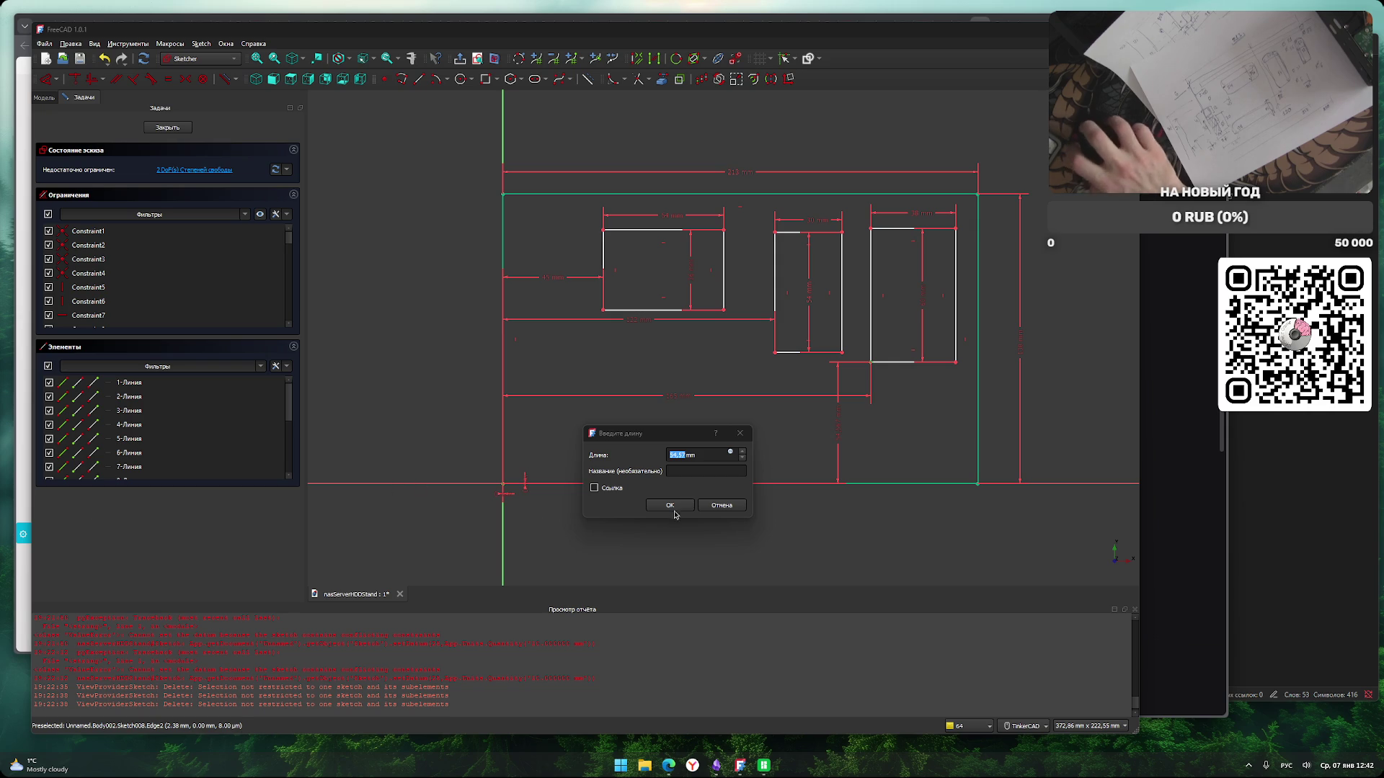
{"action": "left_click", "coordinate": [722, 505]}
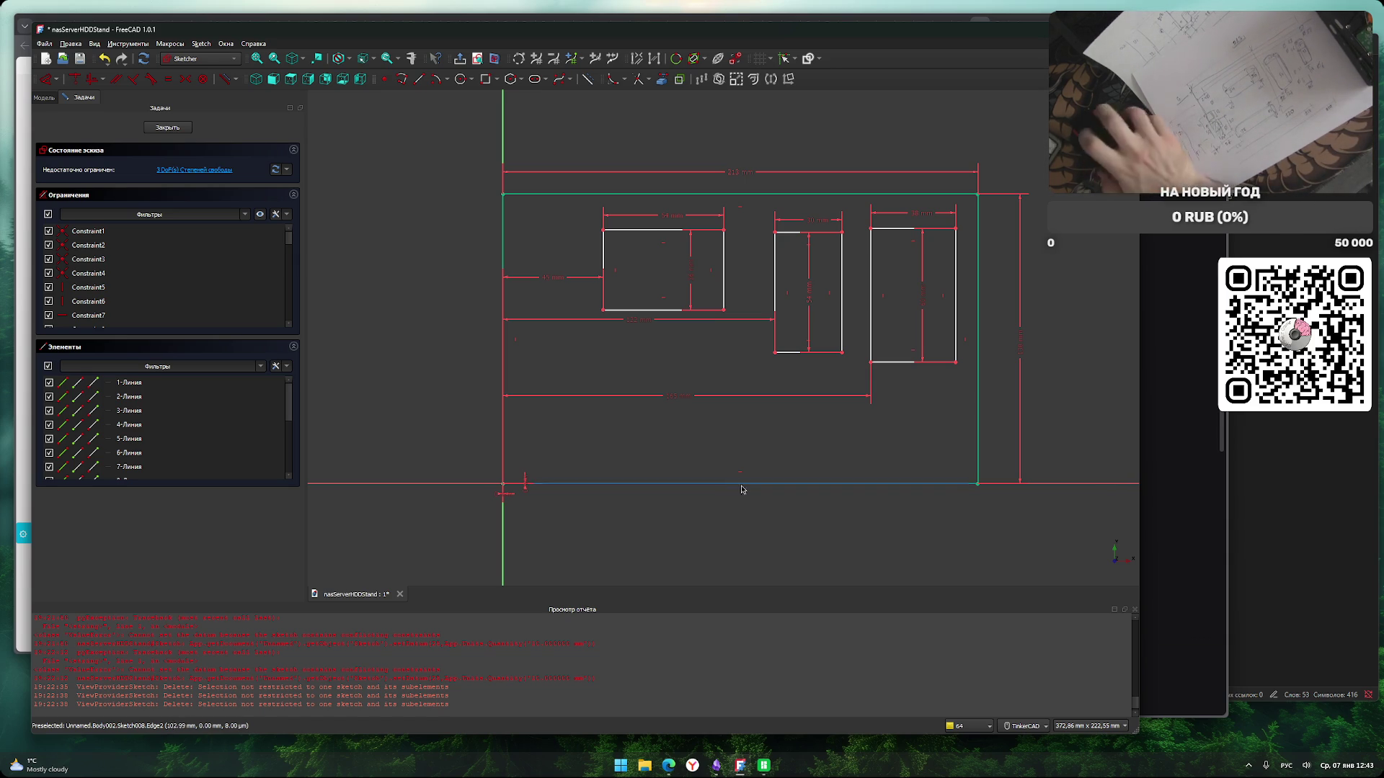
Place the left and middle cutouts 44 mm and 27 mm above the plate's bottom edge.
{"action": "left_click", "coordinate": [649, 483]}
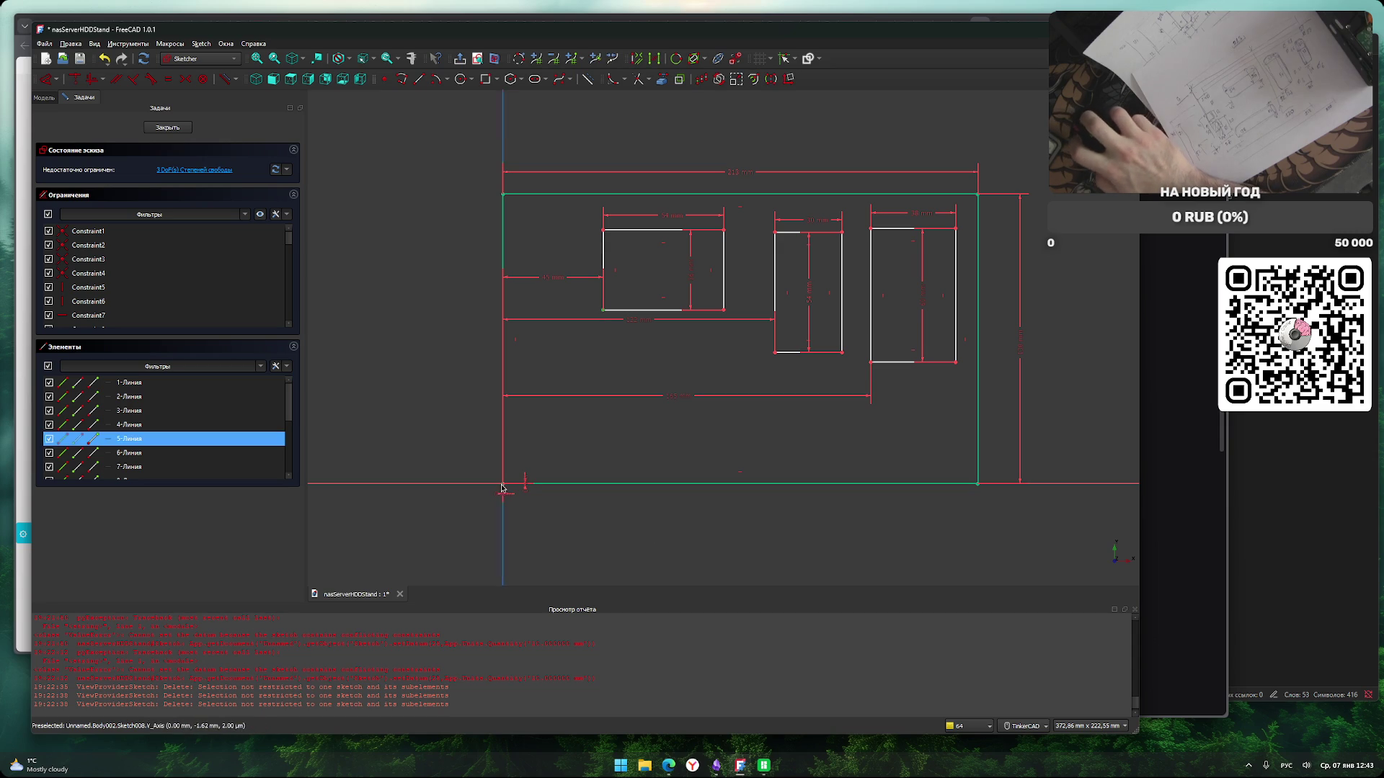
{"action": "left_click", "coordinate": [603, 310]}
{"action": "key", "text": "i"}
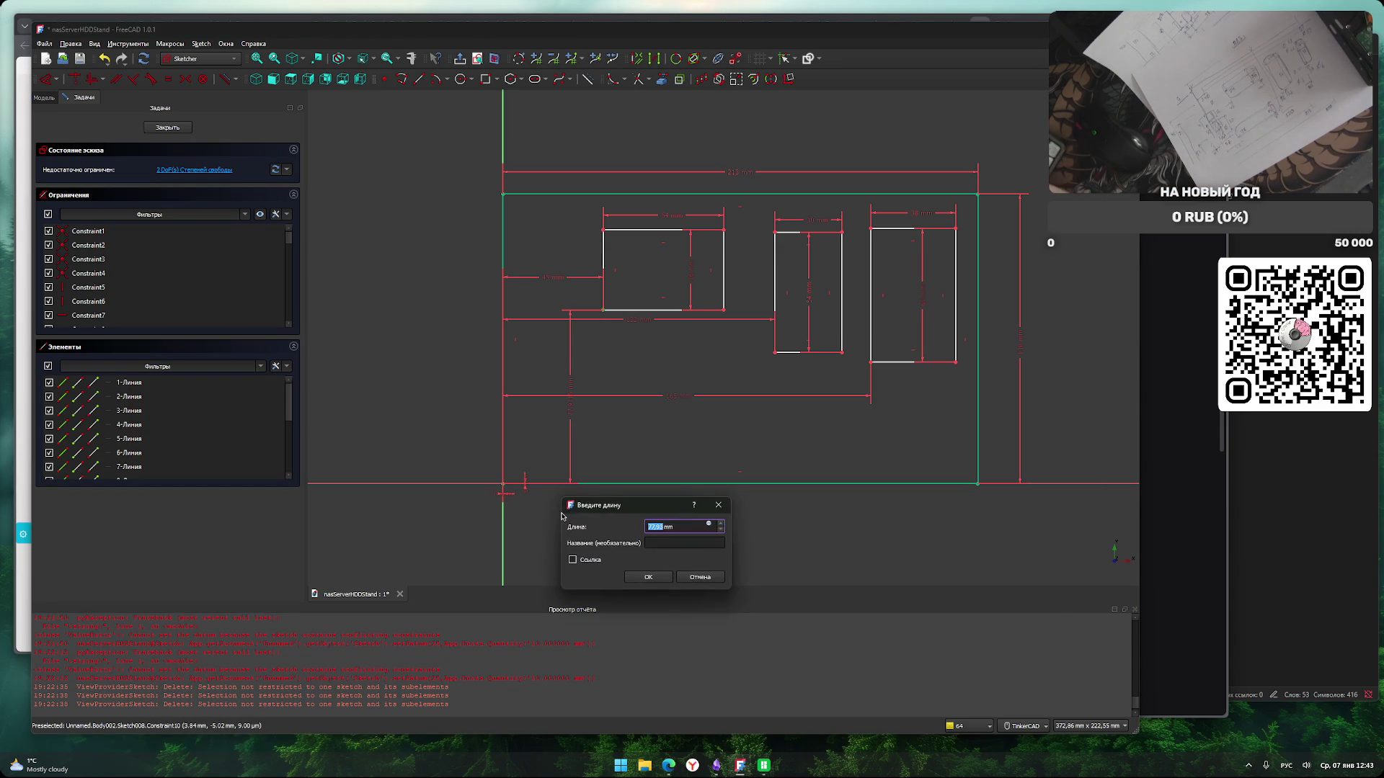
{"action": "type", "text": "44"}
{"action": "key", "text": "Return"}
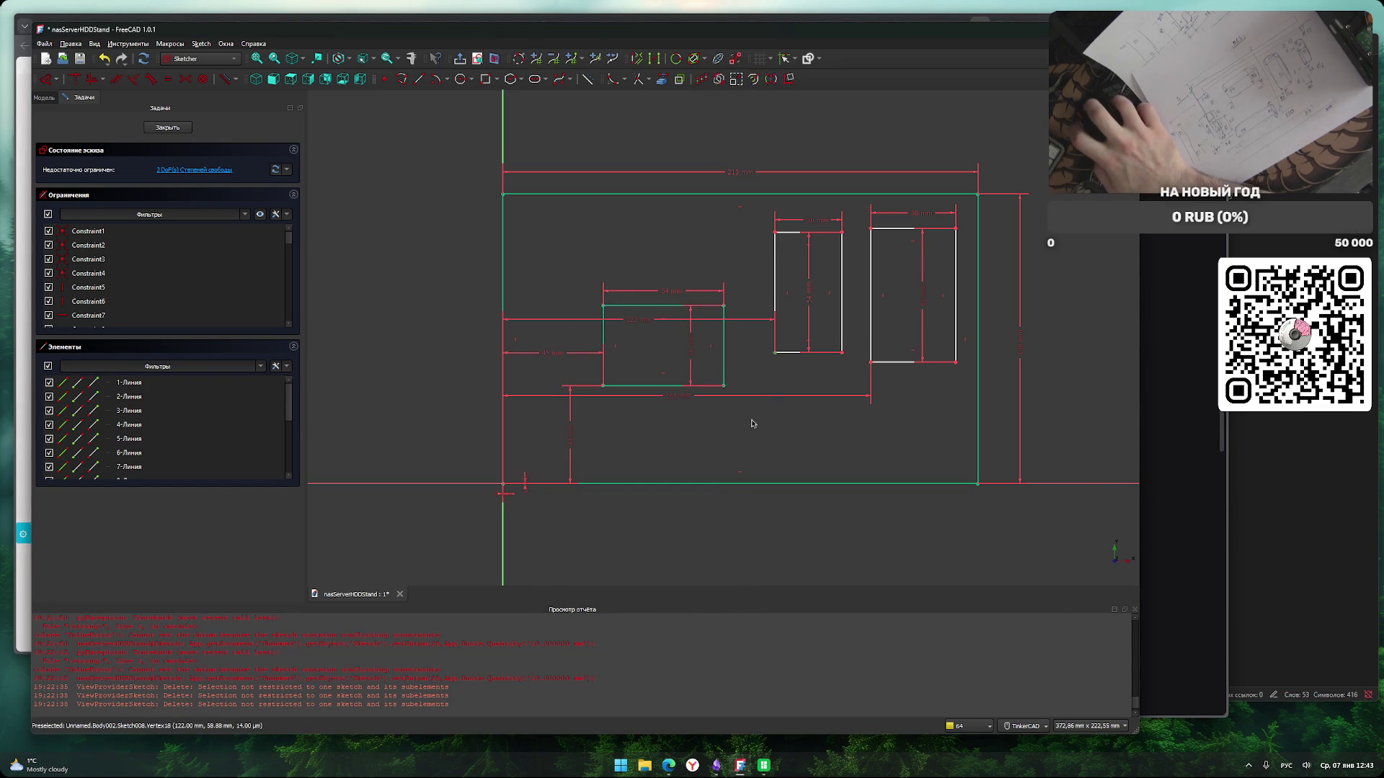
{"action": "left_click", "coordinate": [505, 485]}
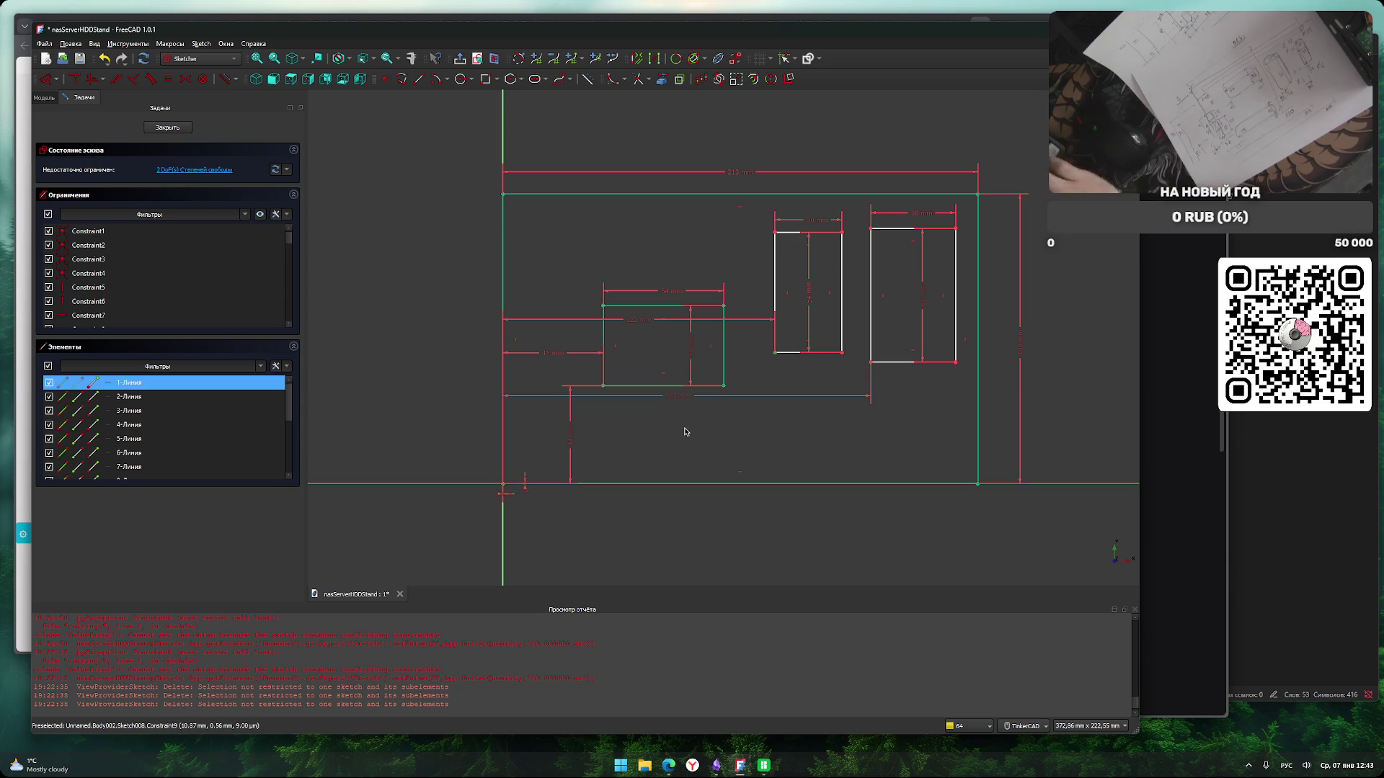
{"action": "left_click", "coordinate": [686, 430]}
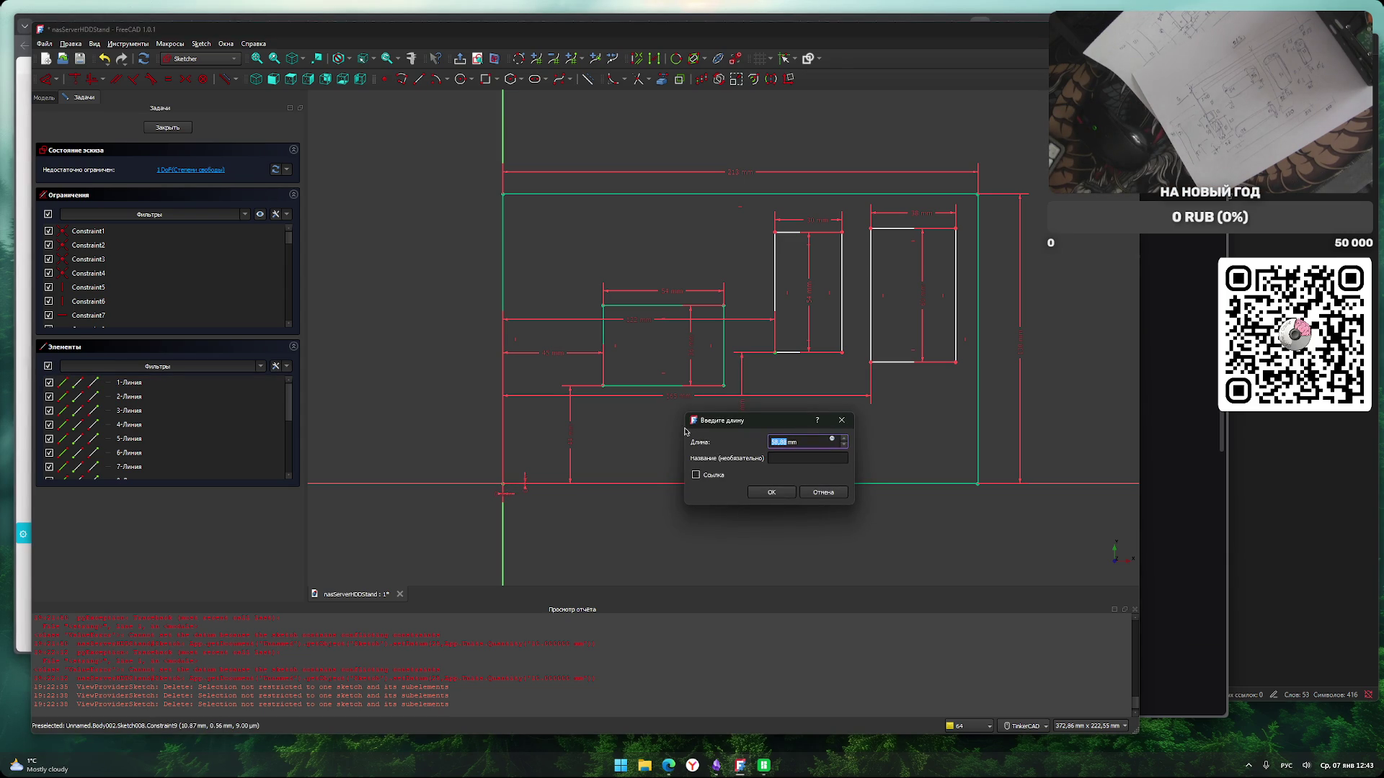
{"action": "type", "text": "27"}
{"action": "key", "text": "Return"}
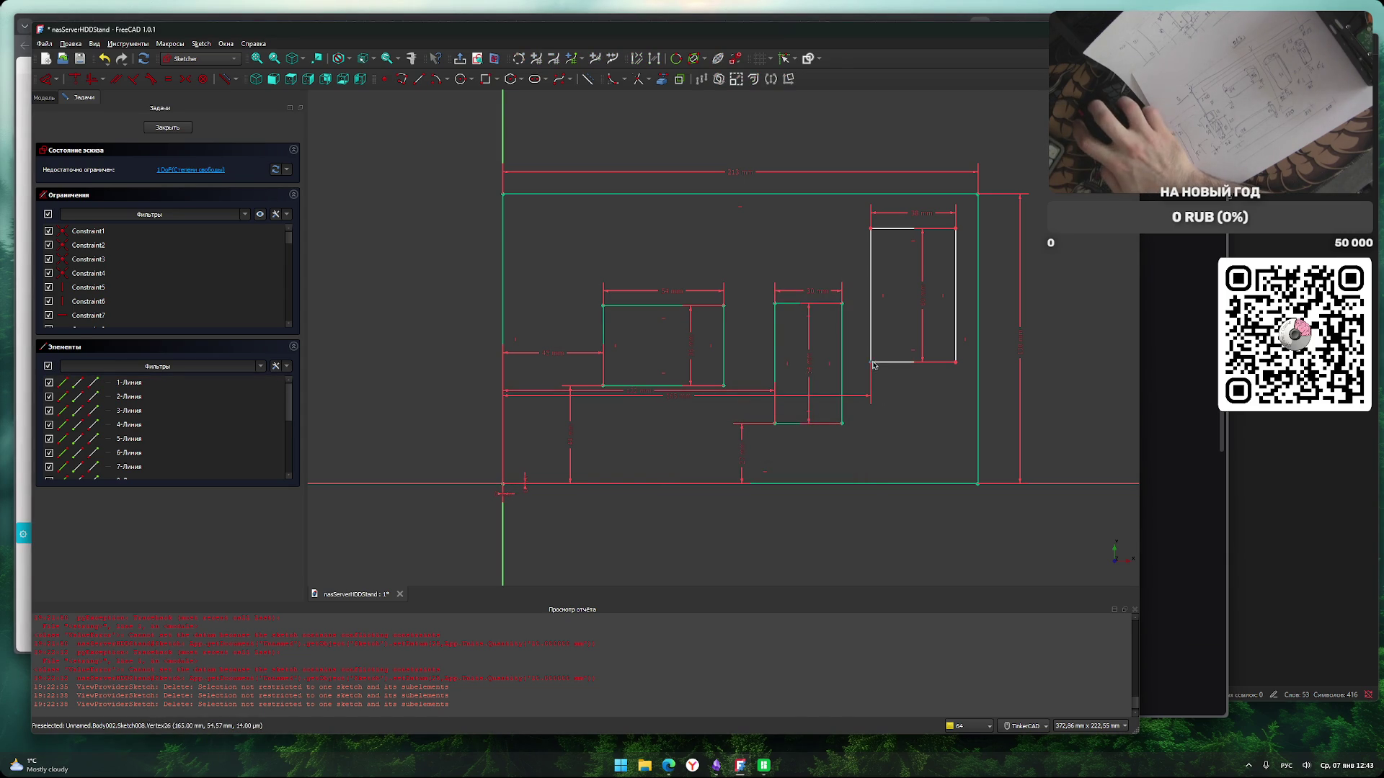
Place the right cutout 18 mm above the plate's bottom edge.
{"action": "left_click", "coordinate": [505, 487]}
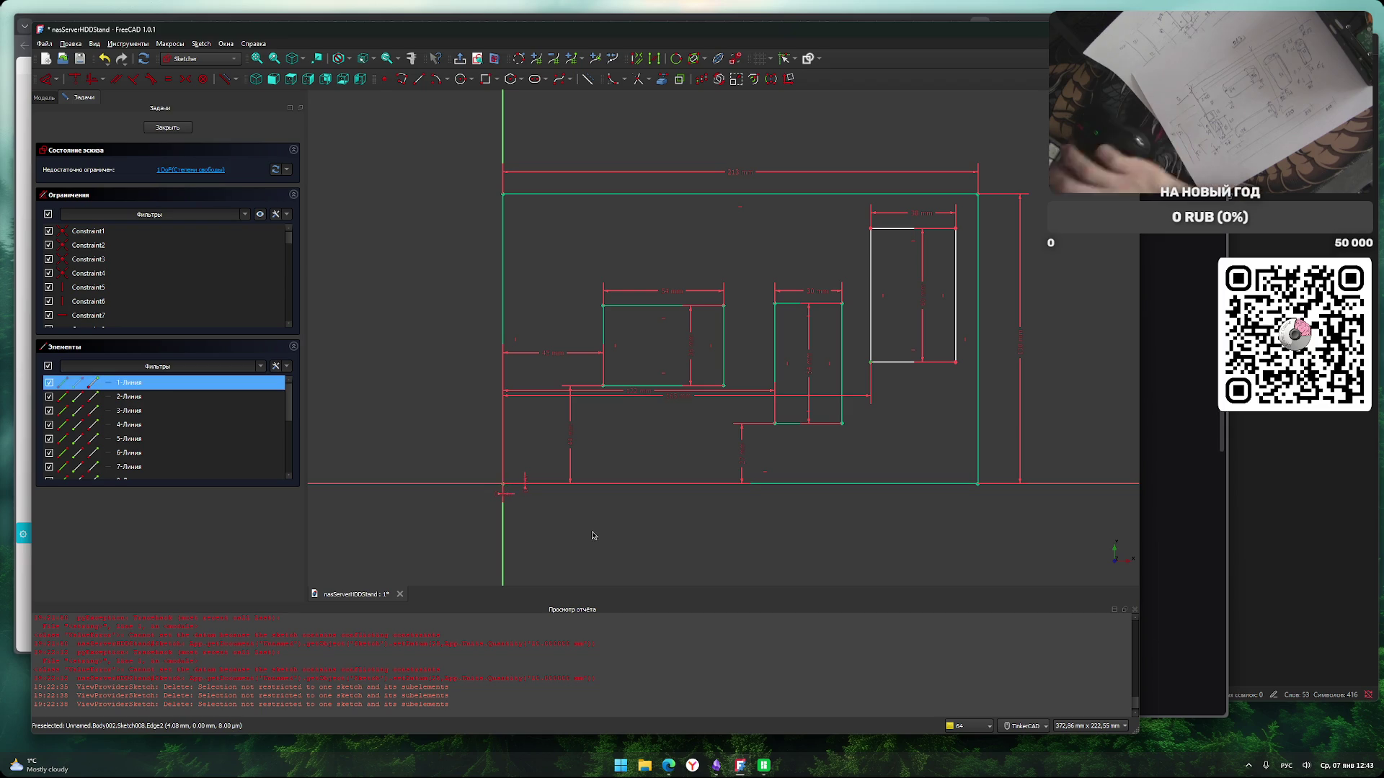
{"action": "key", "text": "i"}
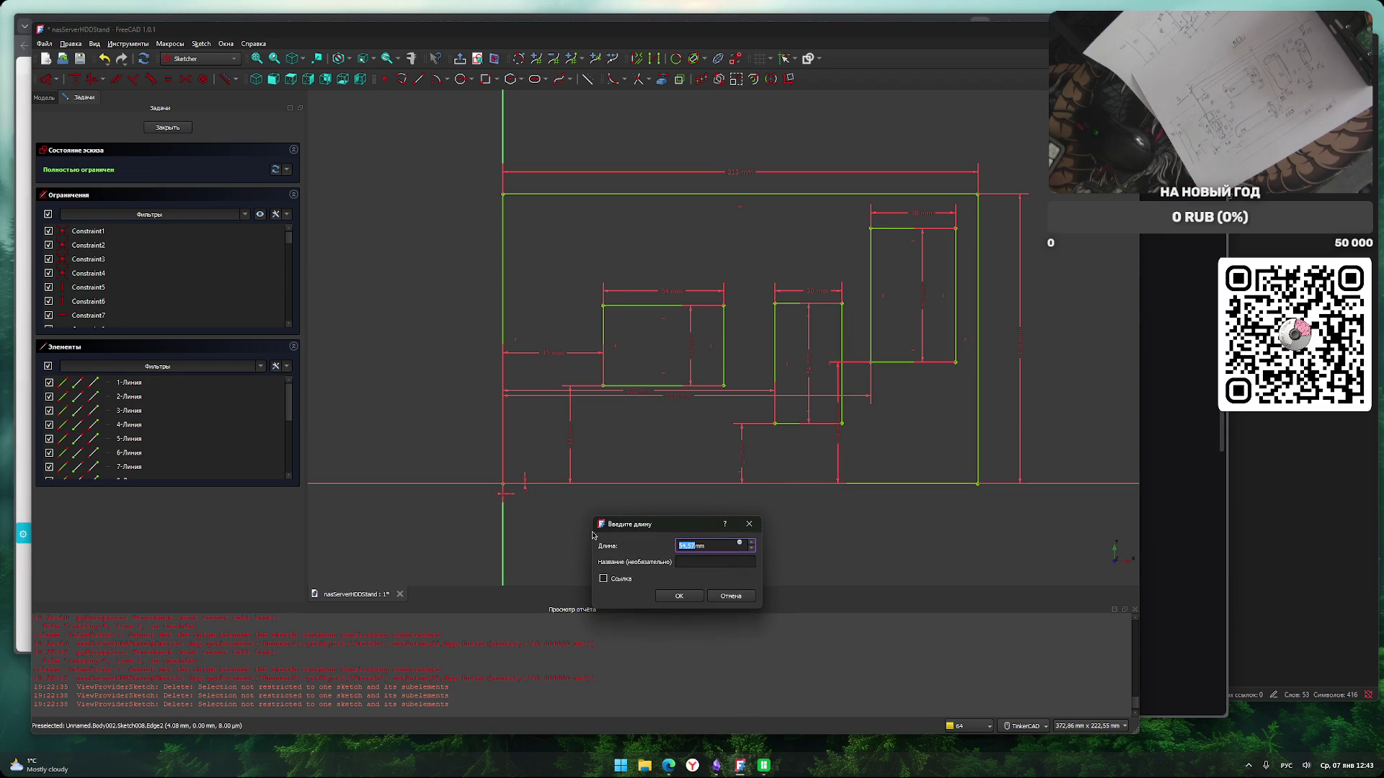
{"action": "type", "text": "18"}
{"action": "key", "text": "Return"}
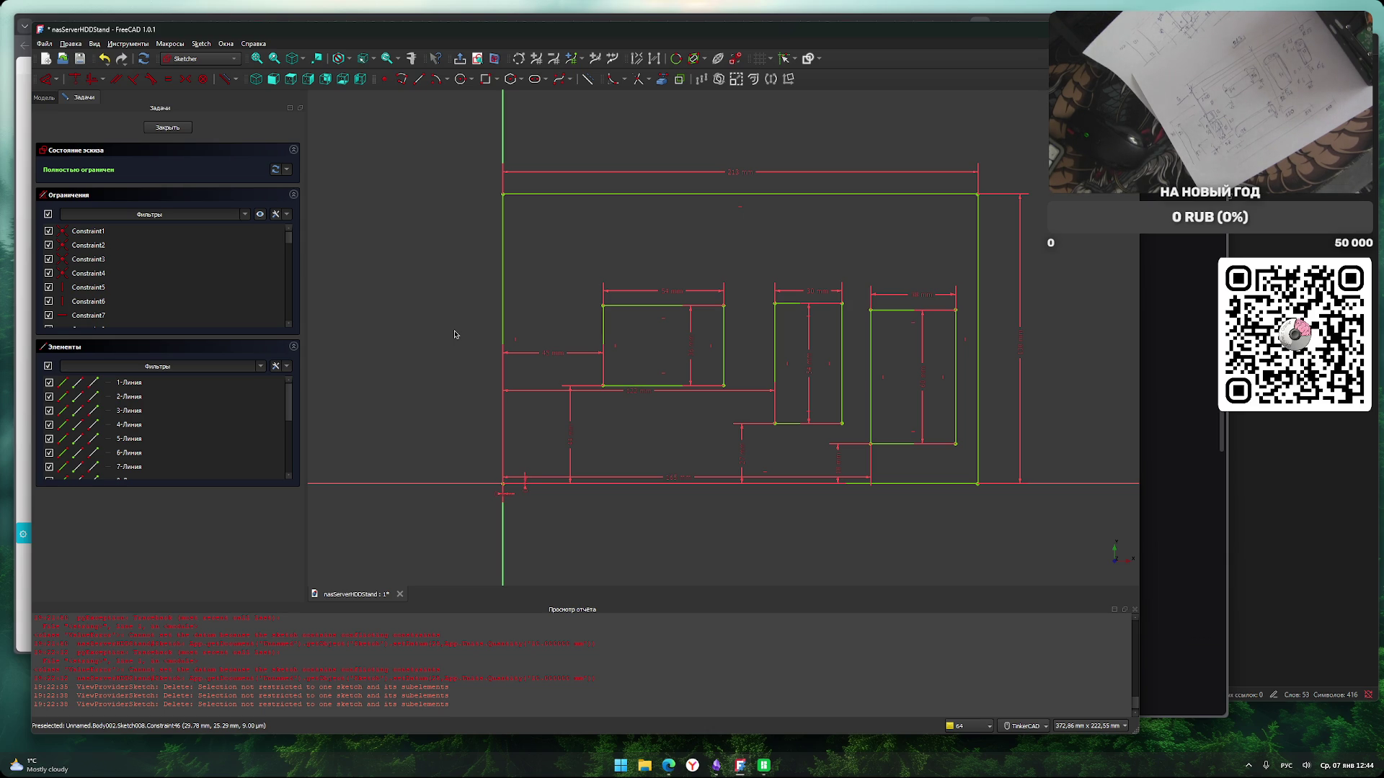
{"action": "key", "text": "g"}
{"action": "key", "text": "f"}
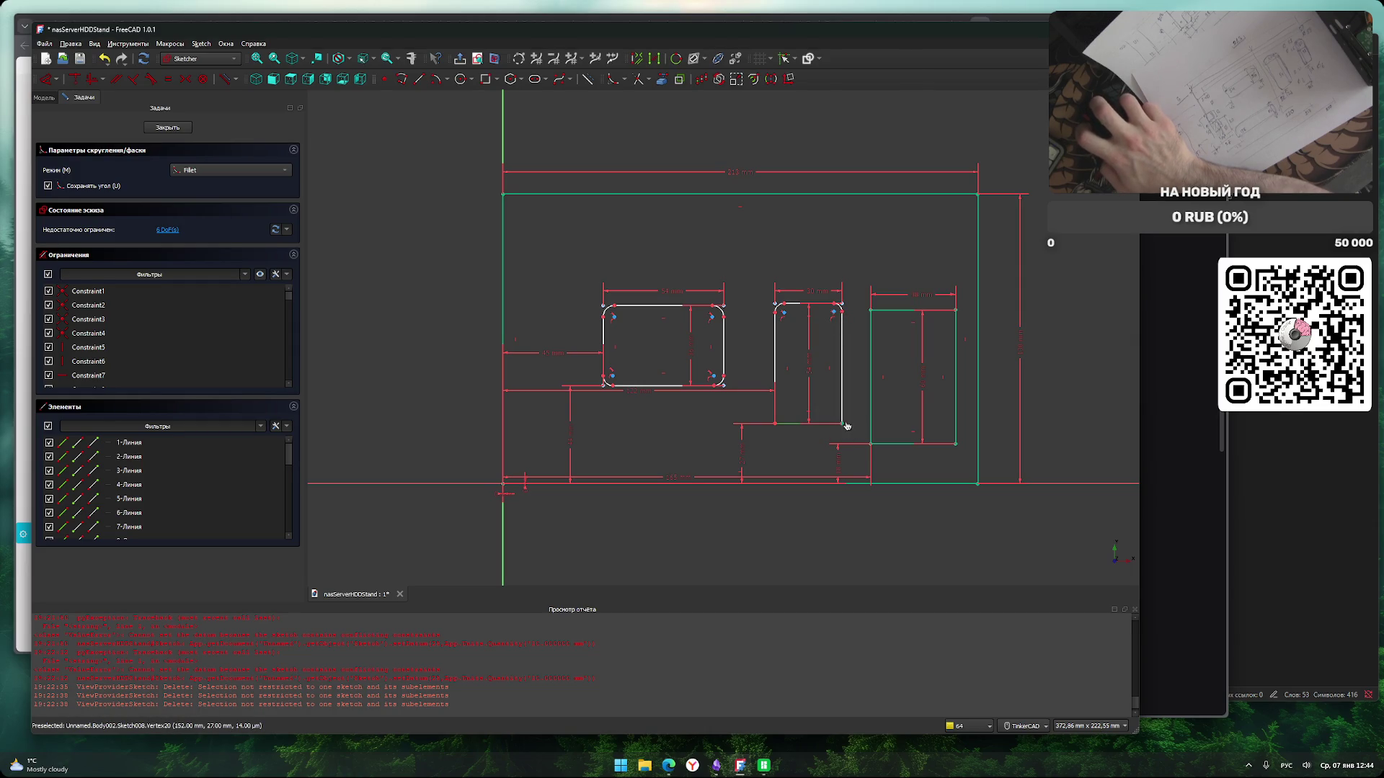
Fillet the remaining corners of the middle and right cutouts, undoing one misplaced fillet.
{"action": "scroll", "coordinate": [839, 424], "scroll_direction": "up", "scroll_amount": 8}
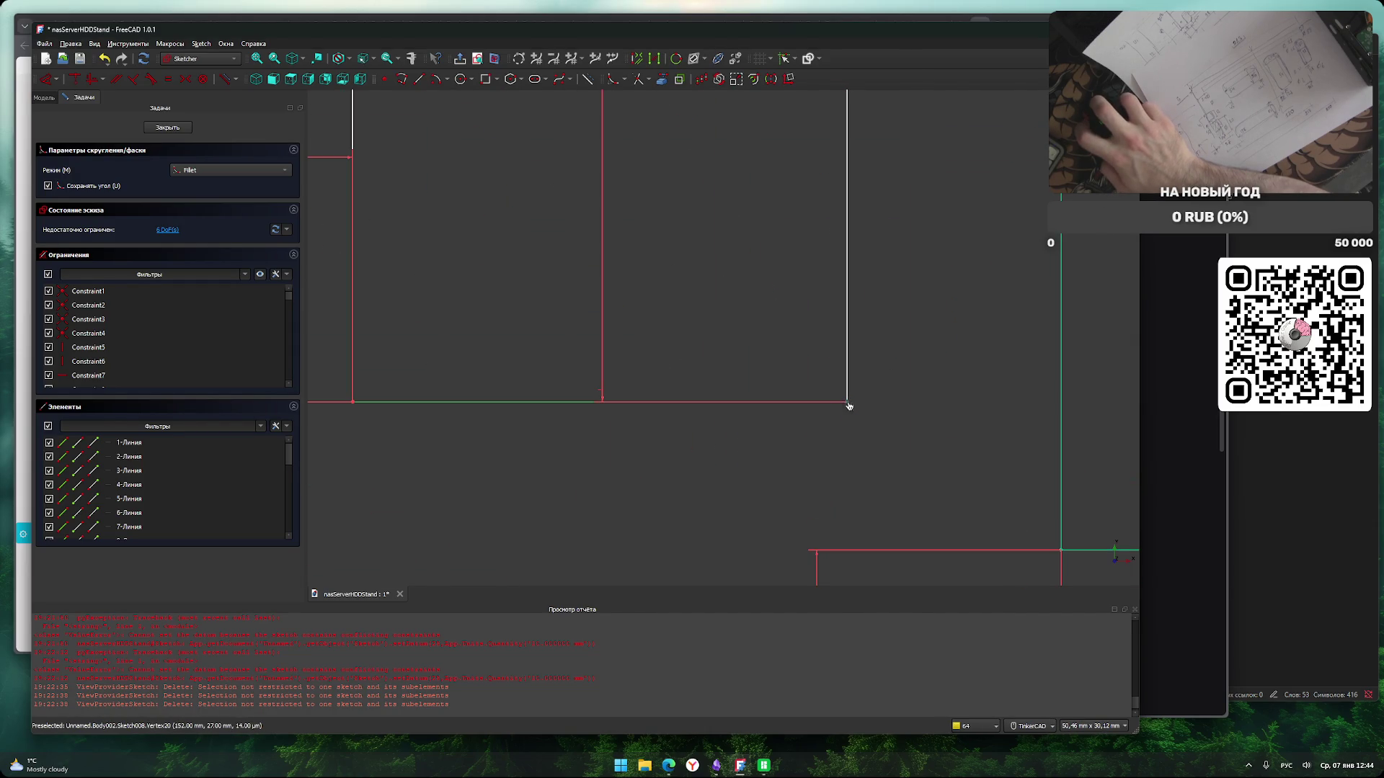
{"action": "scroll", "coordinate": [836, 416], "scroll_direction": "down", "scroll_amount": 5}
{"action": "key", "text": "ctrl+z"}
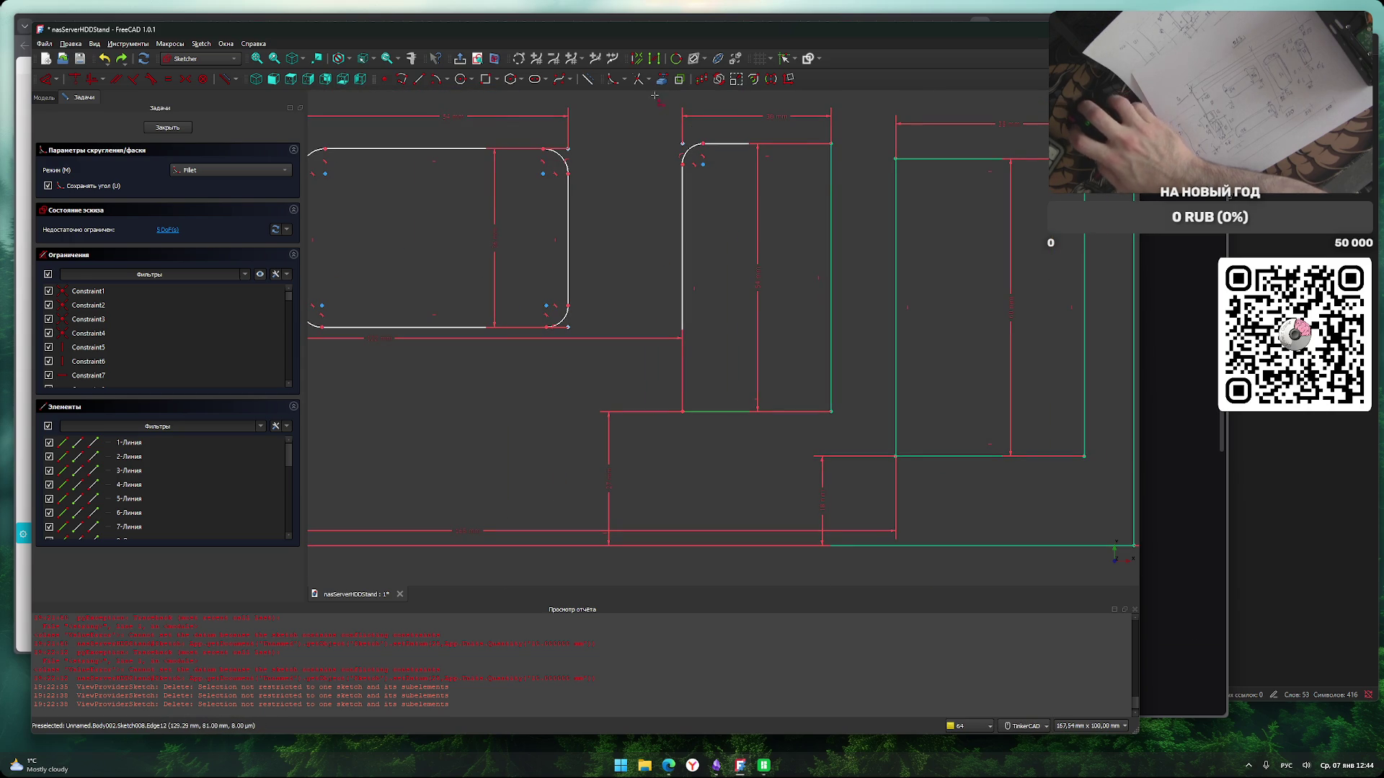
{"action": "left_click", "coordinate": [831, 145]}
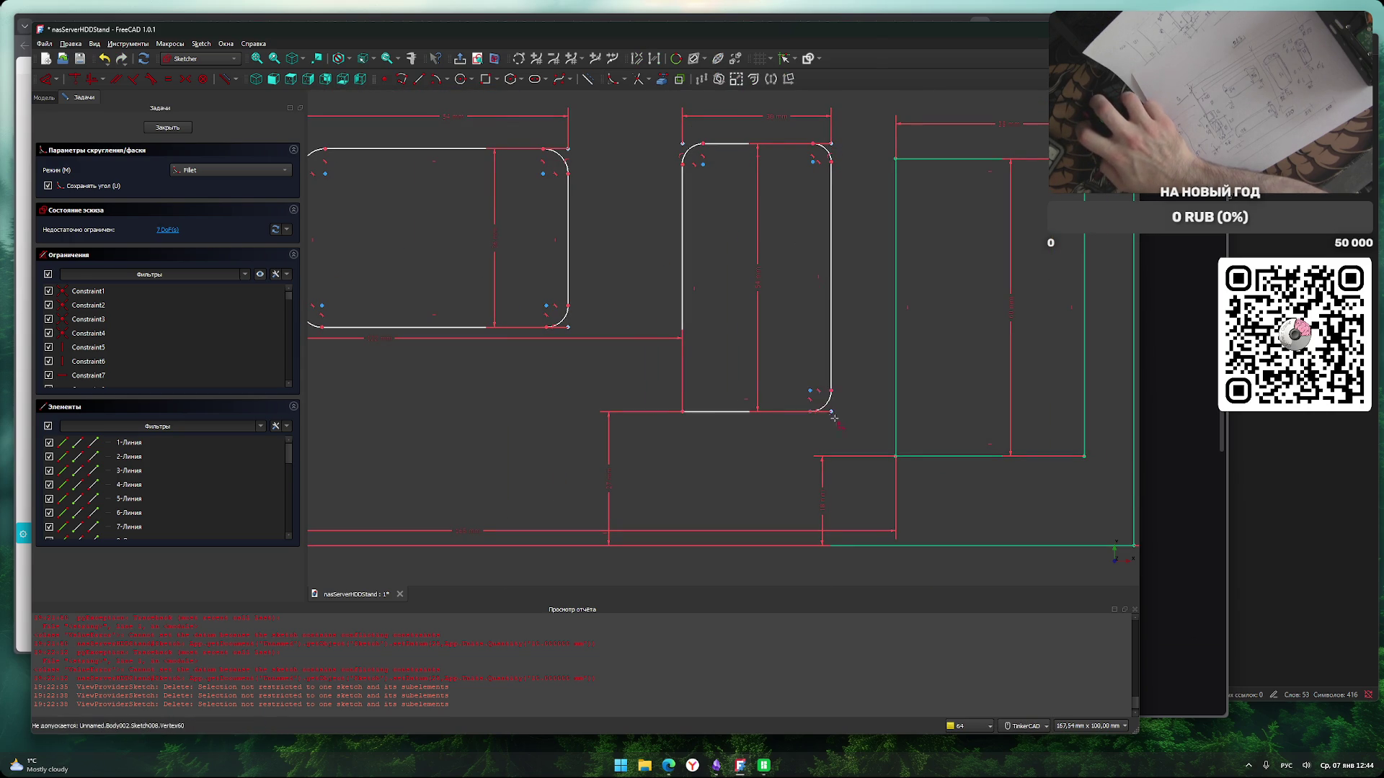
{"action": "left_click", "coordinate": [683, 412]}
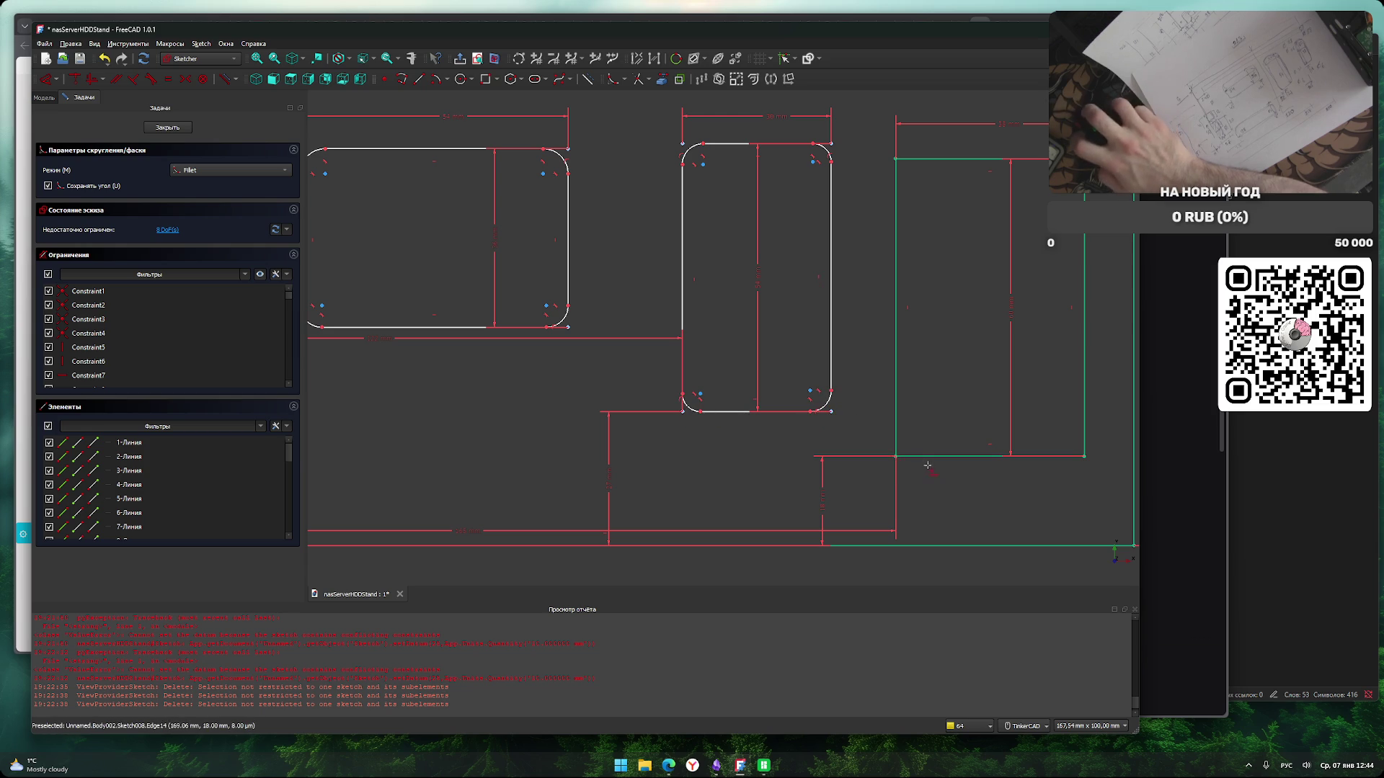
{"action": "left_click", "coordinate": [896, 456]}
{"action": "left_click", "coordinate": [1087, 459]}
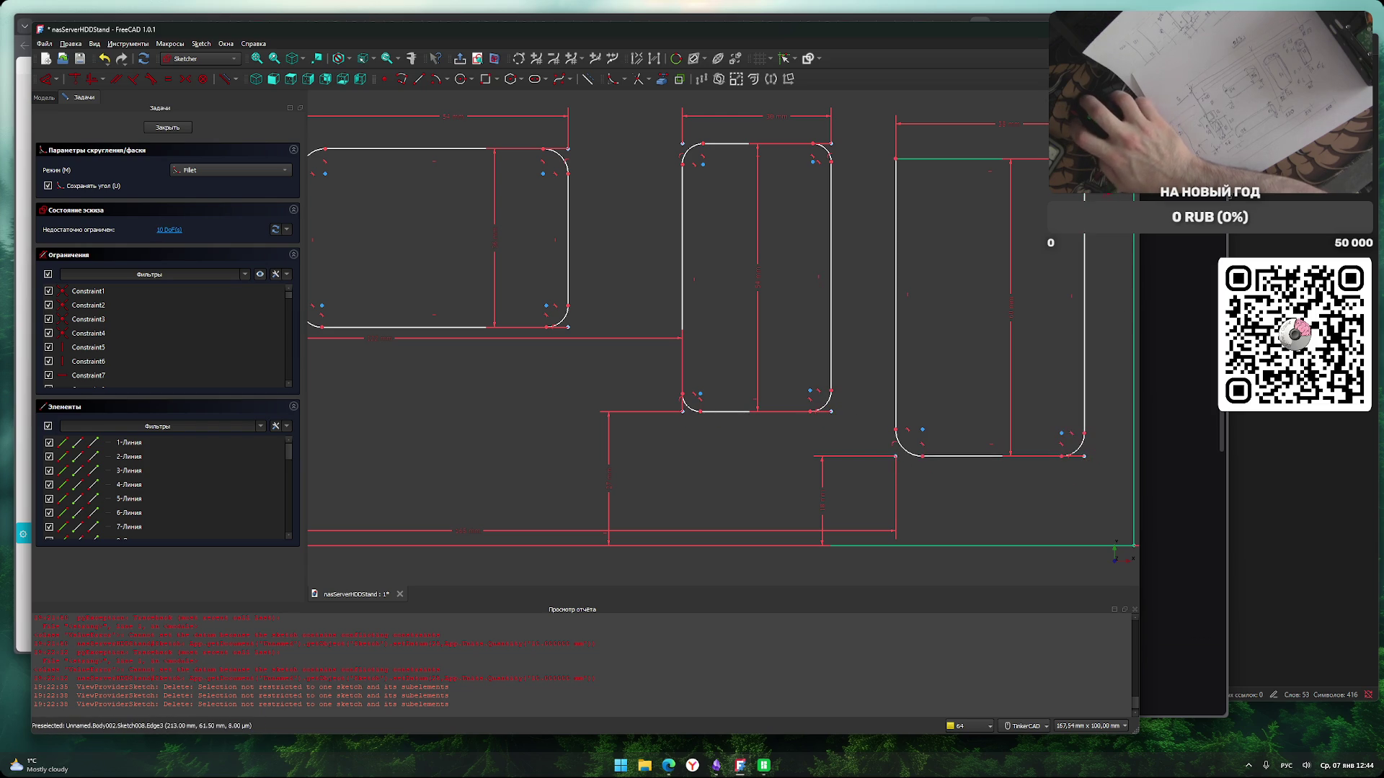
{"action": "left_click", "coordinate": [895, 159]}
{"action": "scroll", "coordinate": [908, 242], "scroll_direction": "down", "scroll_amount": 5}
{"action": "scroll", "coordinate": [673, 379], "scroll_direction": "up", "scroll_amount": 5}
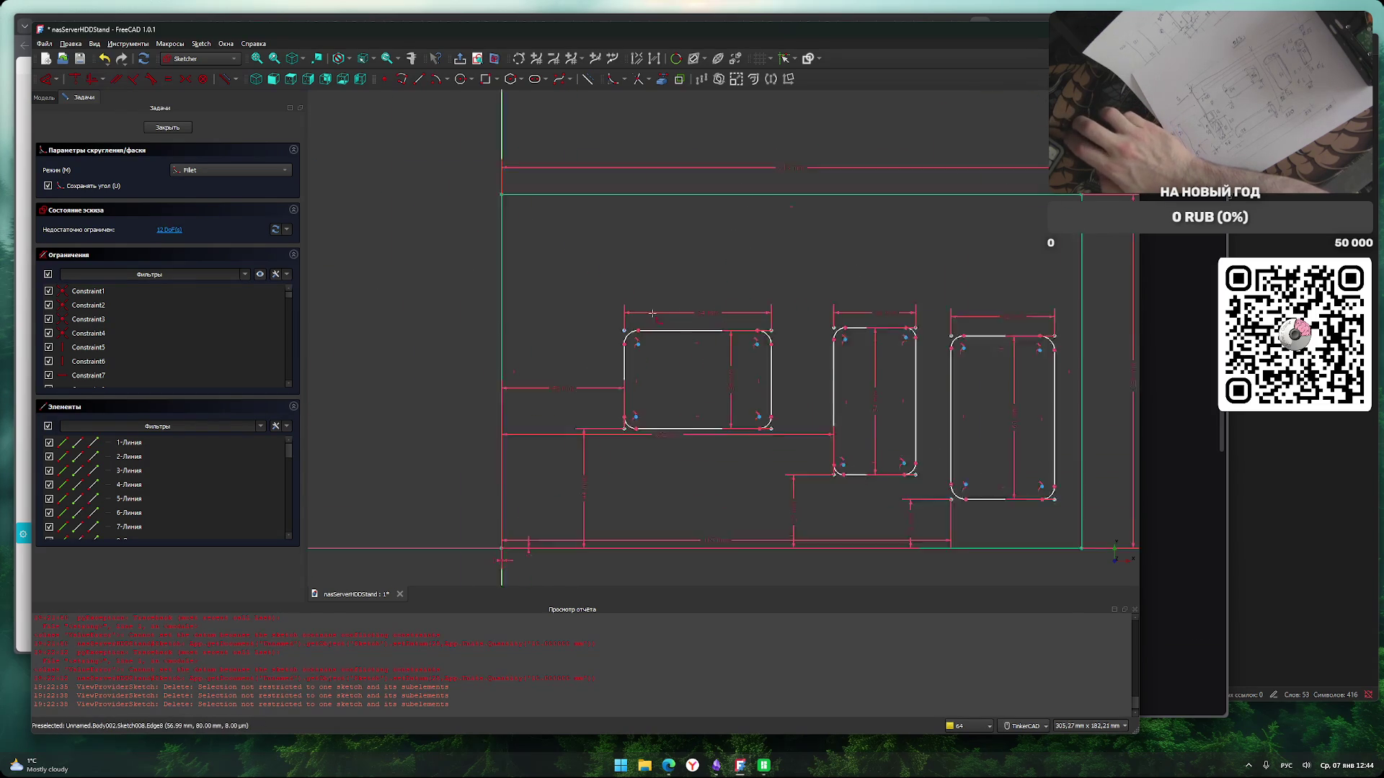
{"action": "scroll", "coordinate": [692, 288], "scroll_direction": "down", "scroll_amount": 3}
{"action": "key", "text": "Escape"}
{"action": "middle_click_drag", "start_coordinate": [759, 179], "coordinate": [726, 164]}
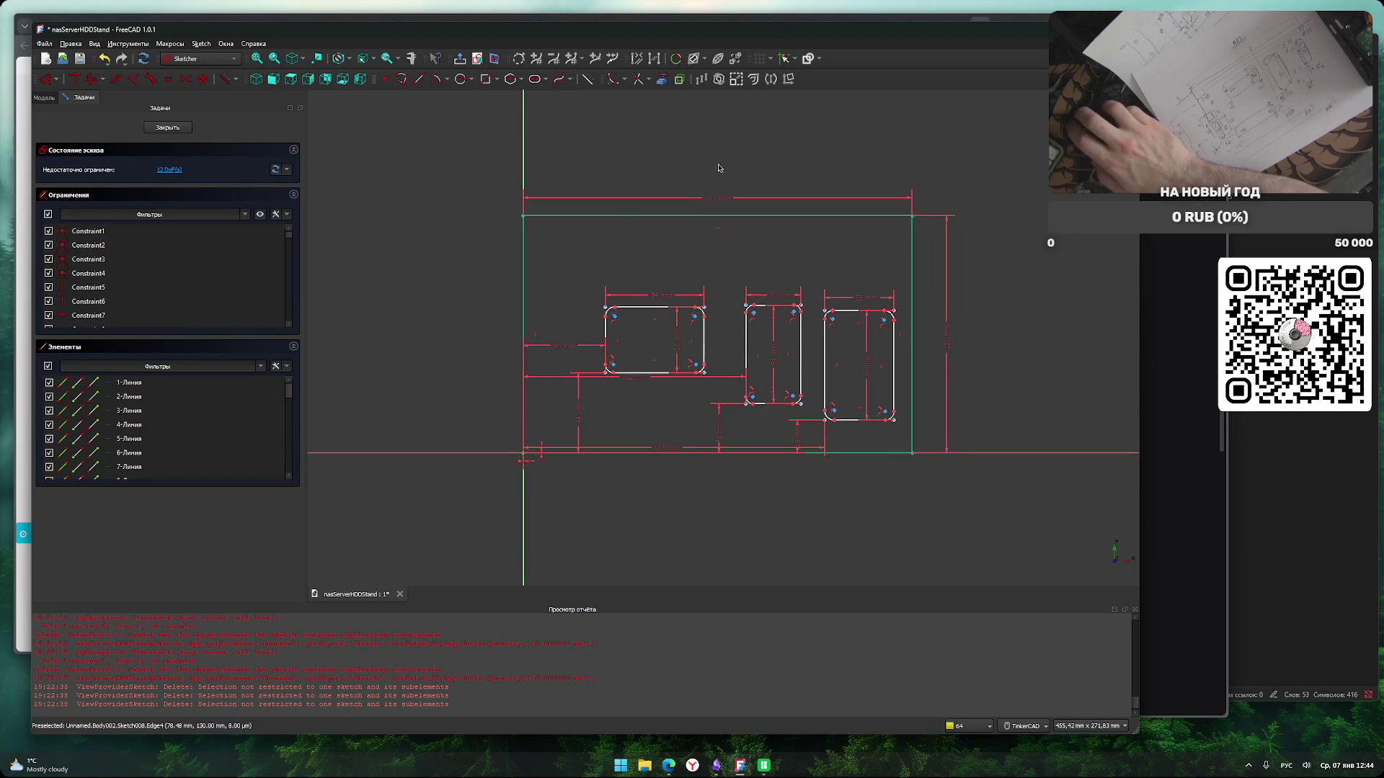
Pad the sketch into a 6 mm plate and begin a new sketch on its top face.
{"action": "left_click", "coordinate": [168, 127]}
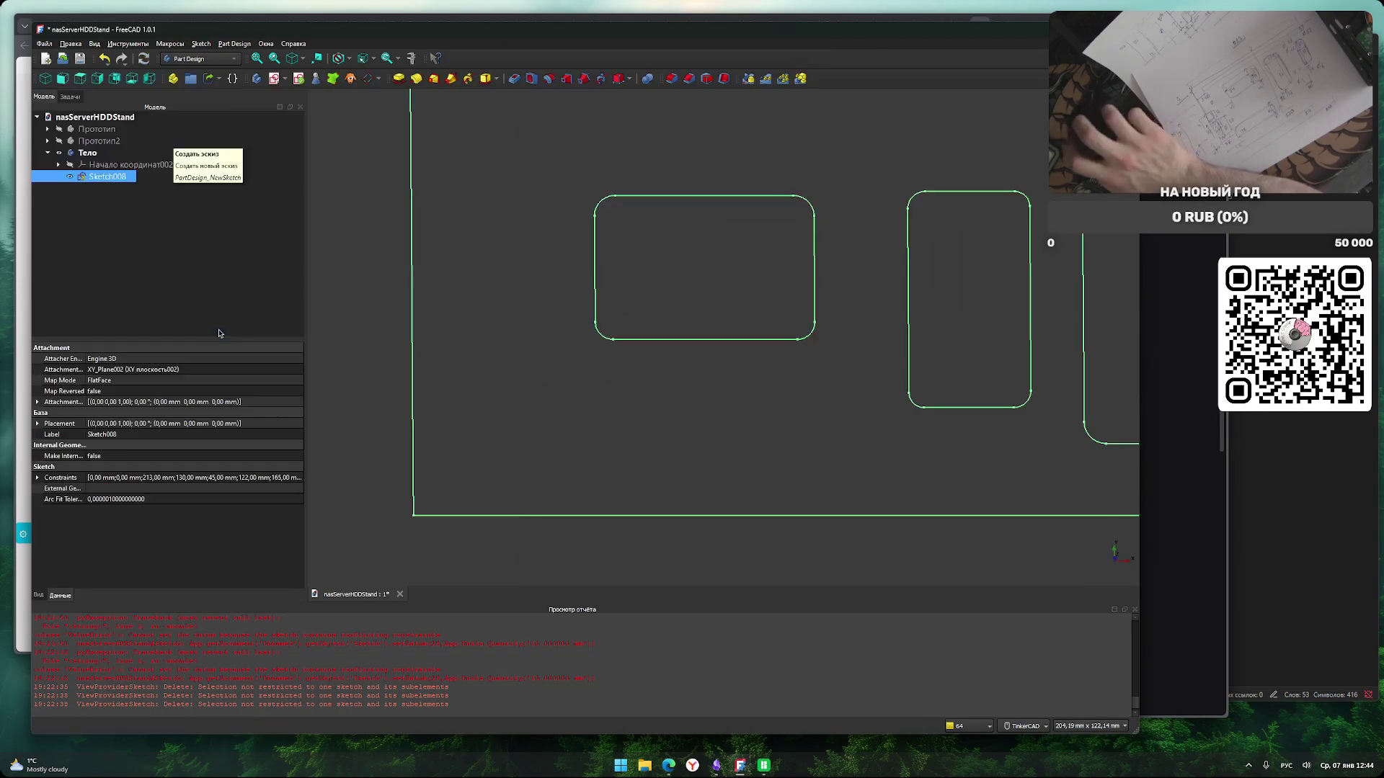
{"action": "scroll", "coordinate": [389, 339], "scroll_direction": "down", "scroll_amount": 3}
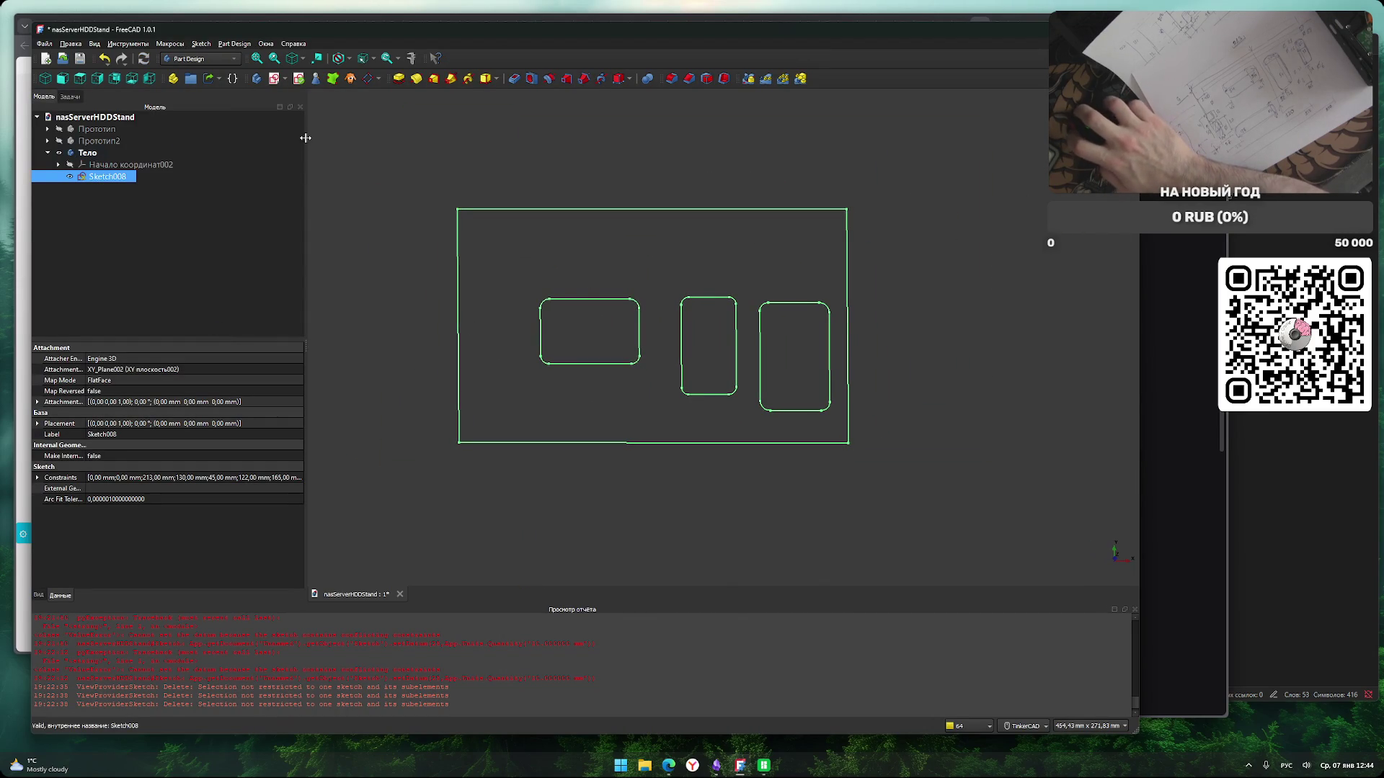
{"action": "left_click", "coordinate": [399, 80]}
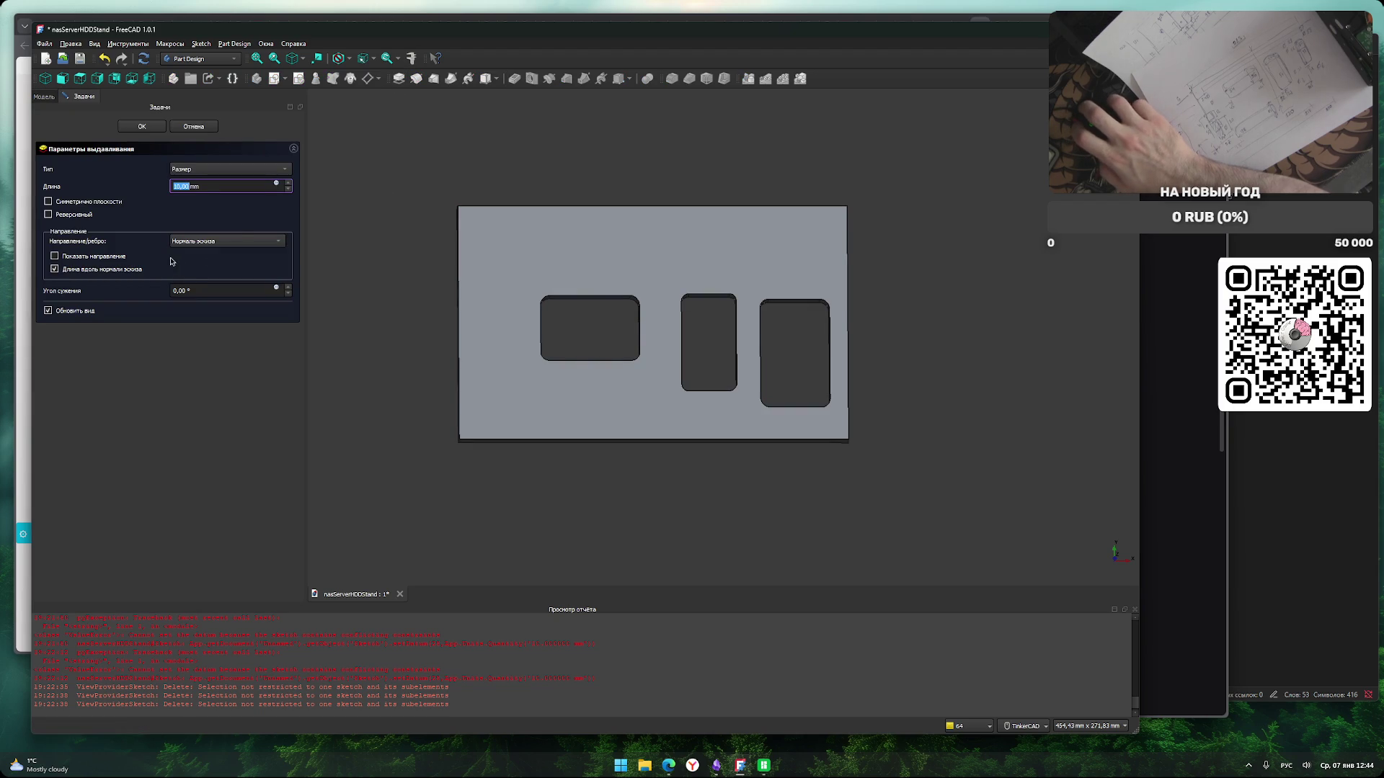
{"action": "left_click", "coordinate": [142, 126]}
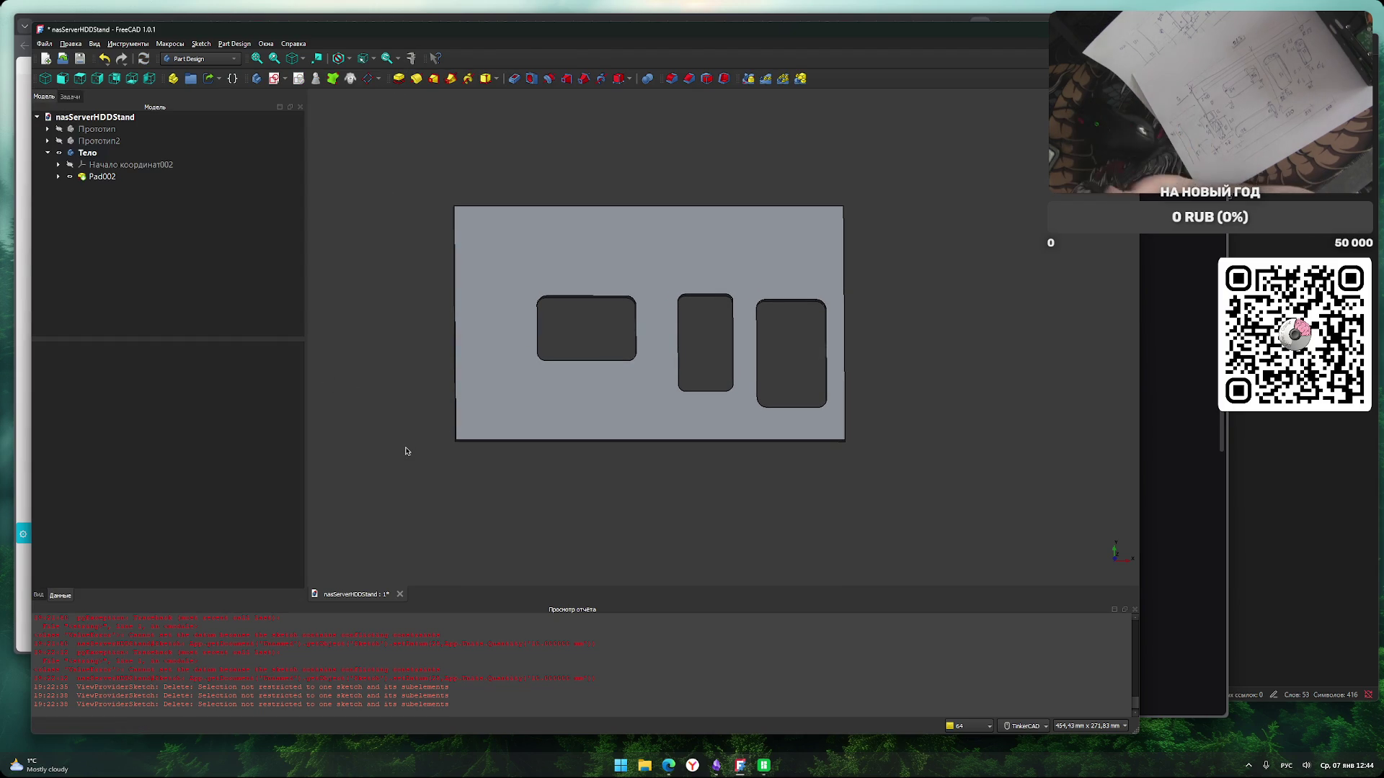
{"action": "left_click", "coordinate": [559, 405]}
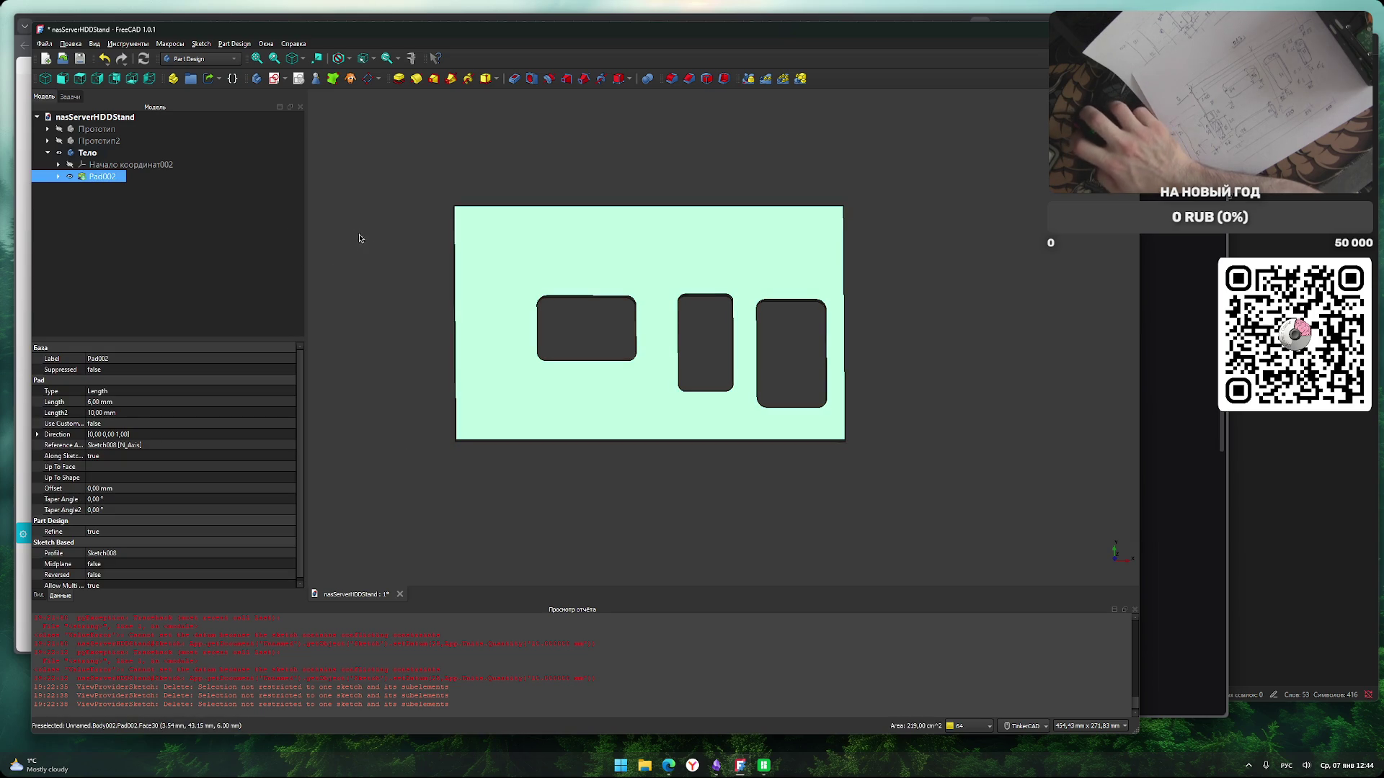
{"action": "left_click", "coordinate": [273, 77]}
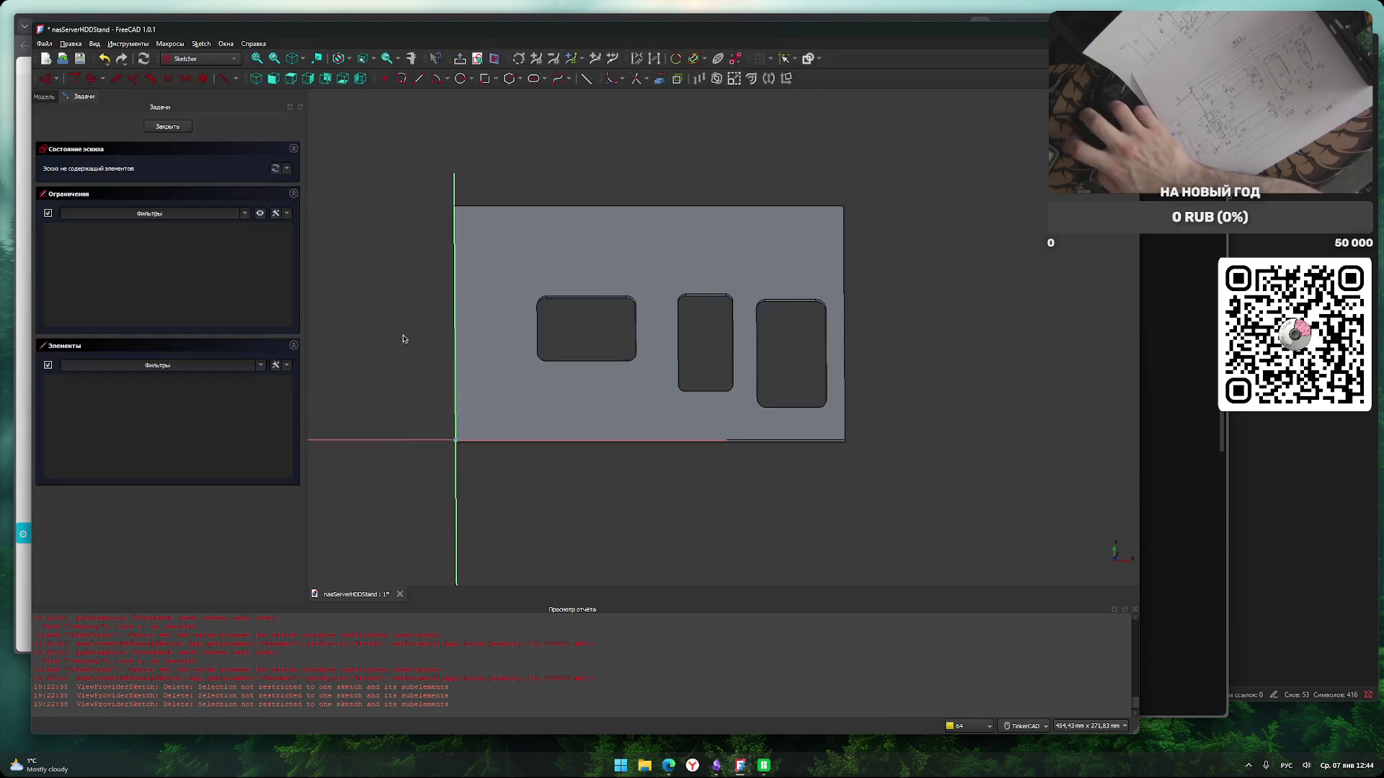
Draw a 4 mm circle centred near the plate's bottom-left corner.
{"action": "middle_click_drag", "start_coordinate": [585, 377], "coordinate": [581, 408]}
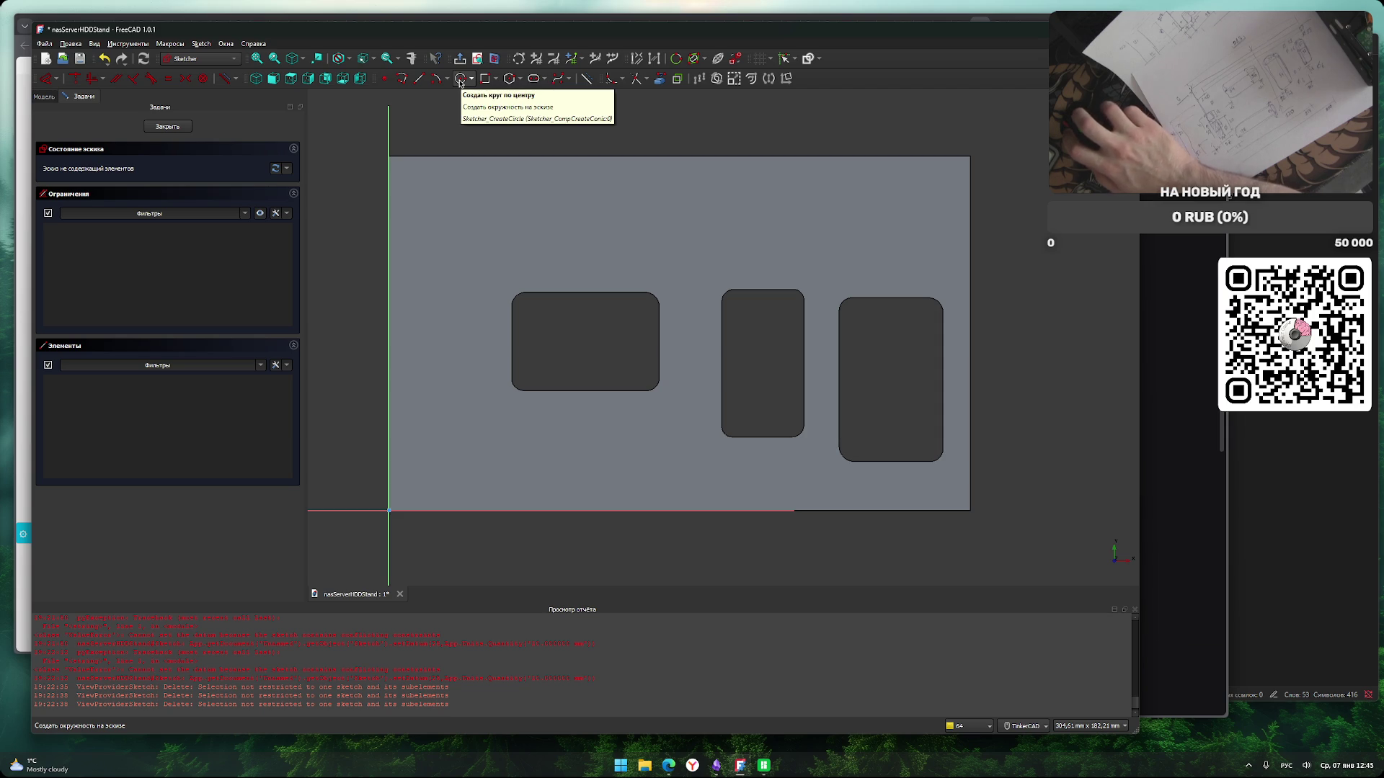
{"action": "left_click", "coordinate": [460, 79]}
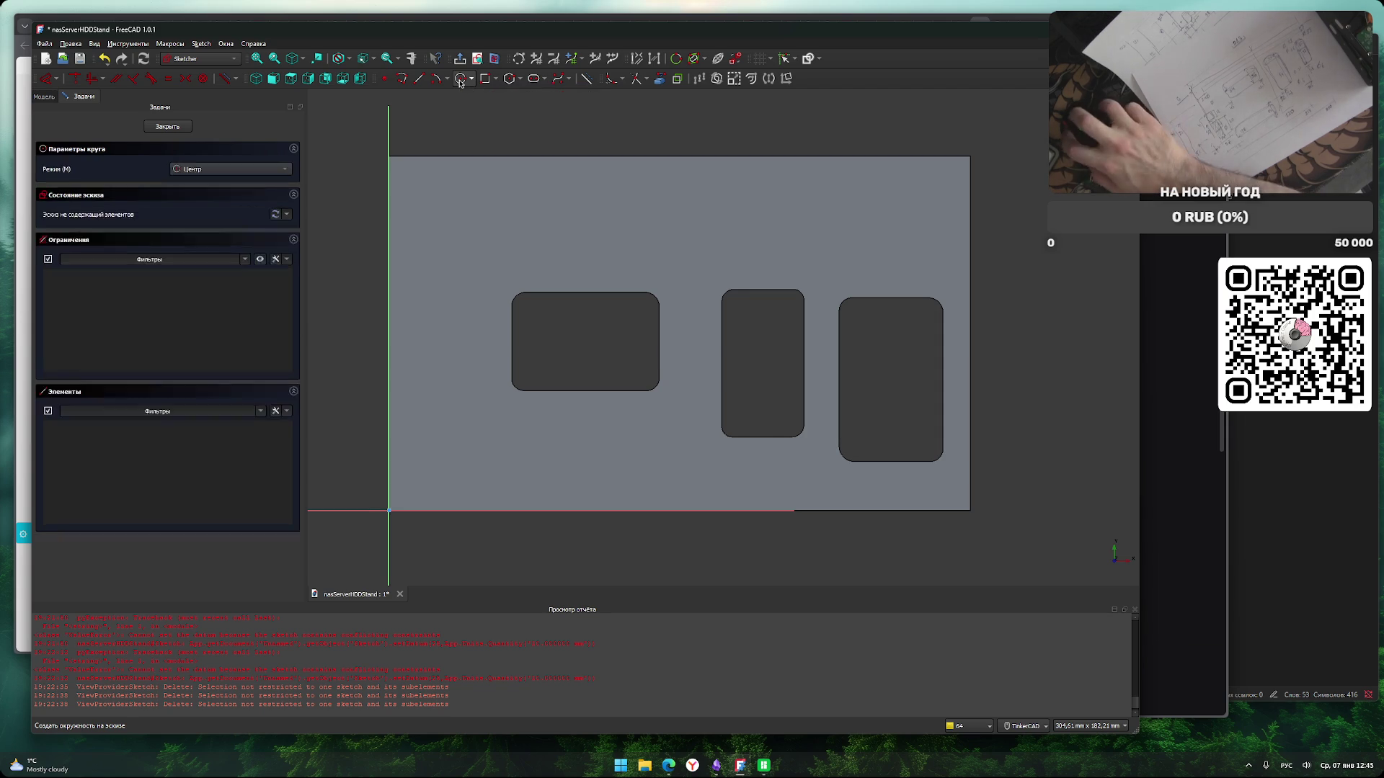
{"action": "left_click", "coordinate": [420, 488]}
{"action": "type", "text": "4"}
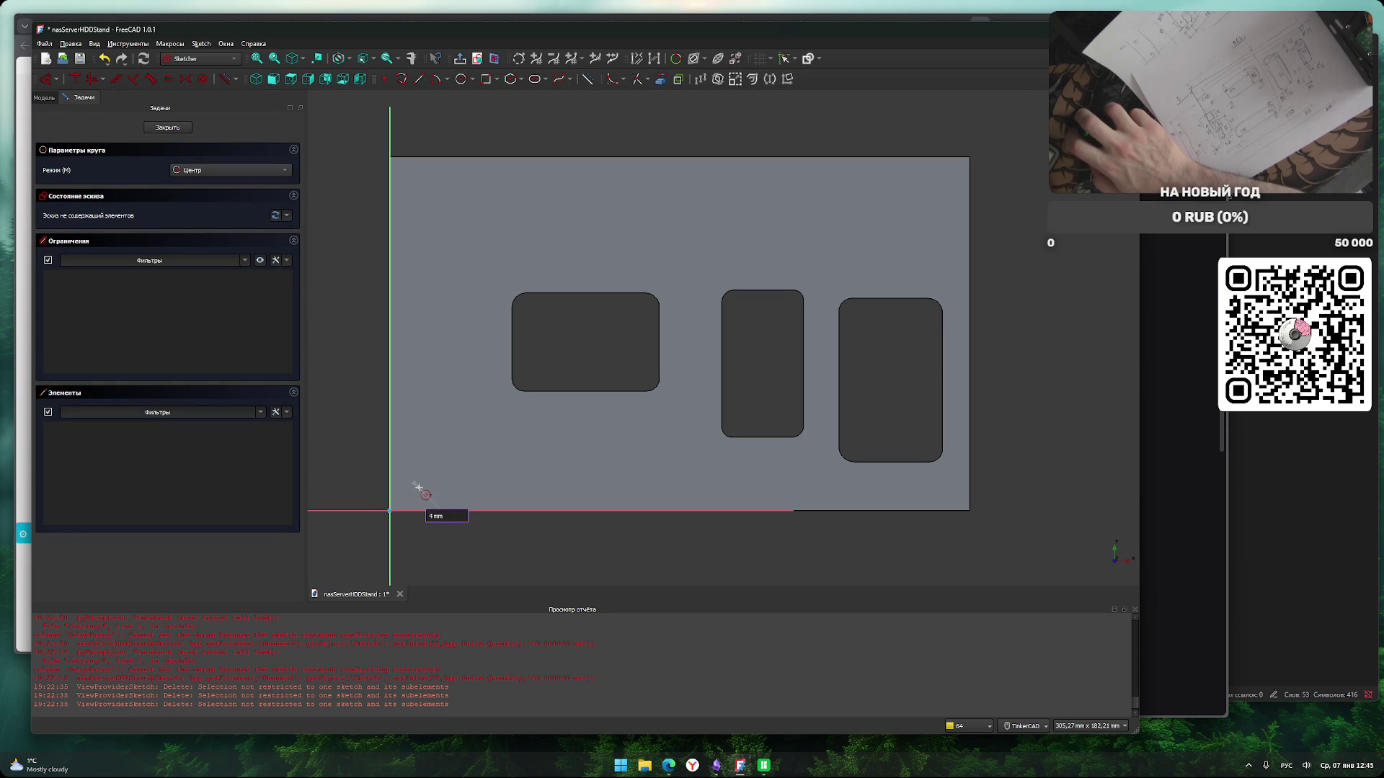
{"action": "key", "text": "Return"}
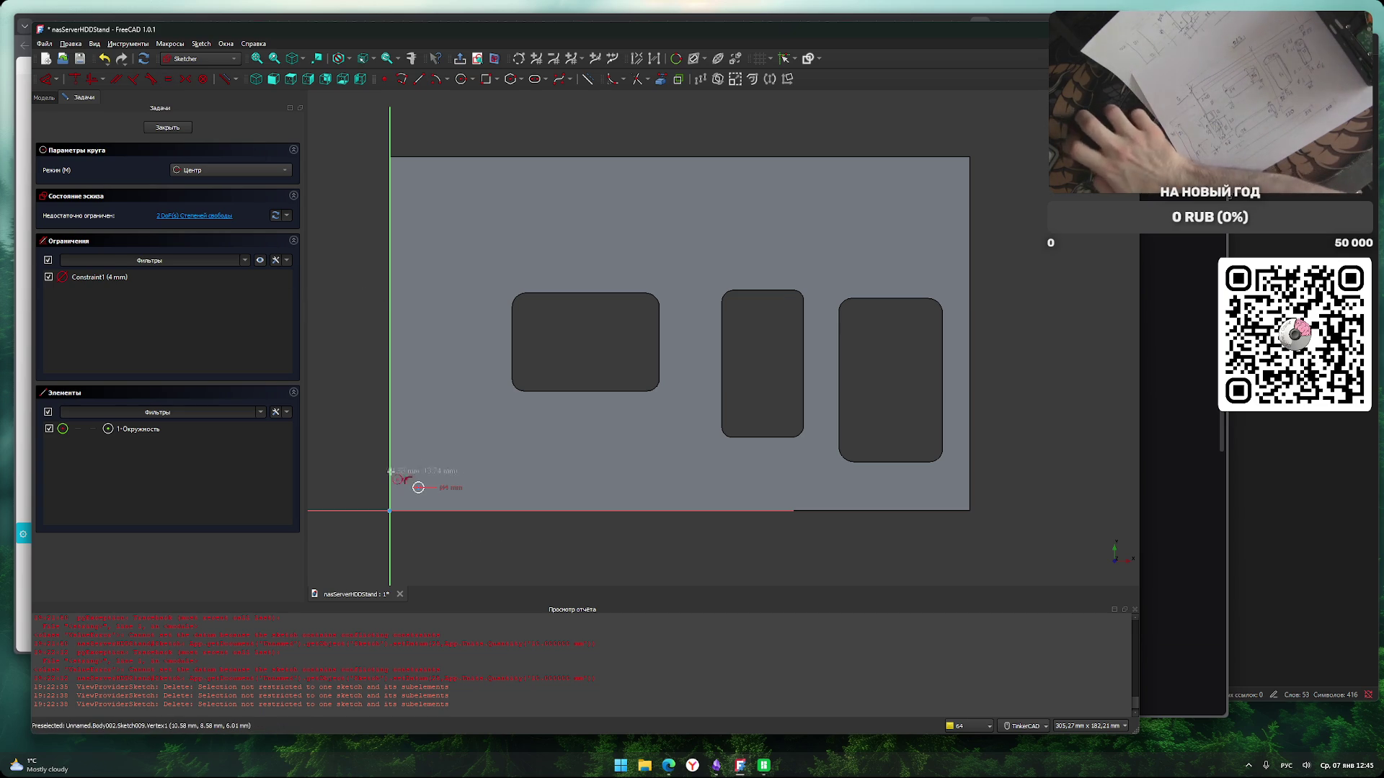
Stop drawing circles and set the circle's diameter to 3 mm.
{"action": "scroll", "coordinate": [396, 477], "scroll_direction": "up", "scroll_amount": 3}
{"action": "key", "text": "Escape"}
{"action": "left_click", "coordinate": [482, 499]}
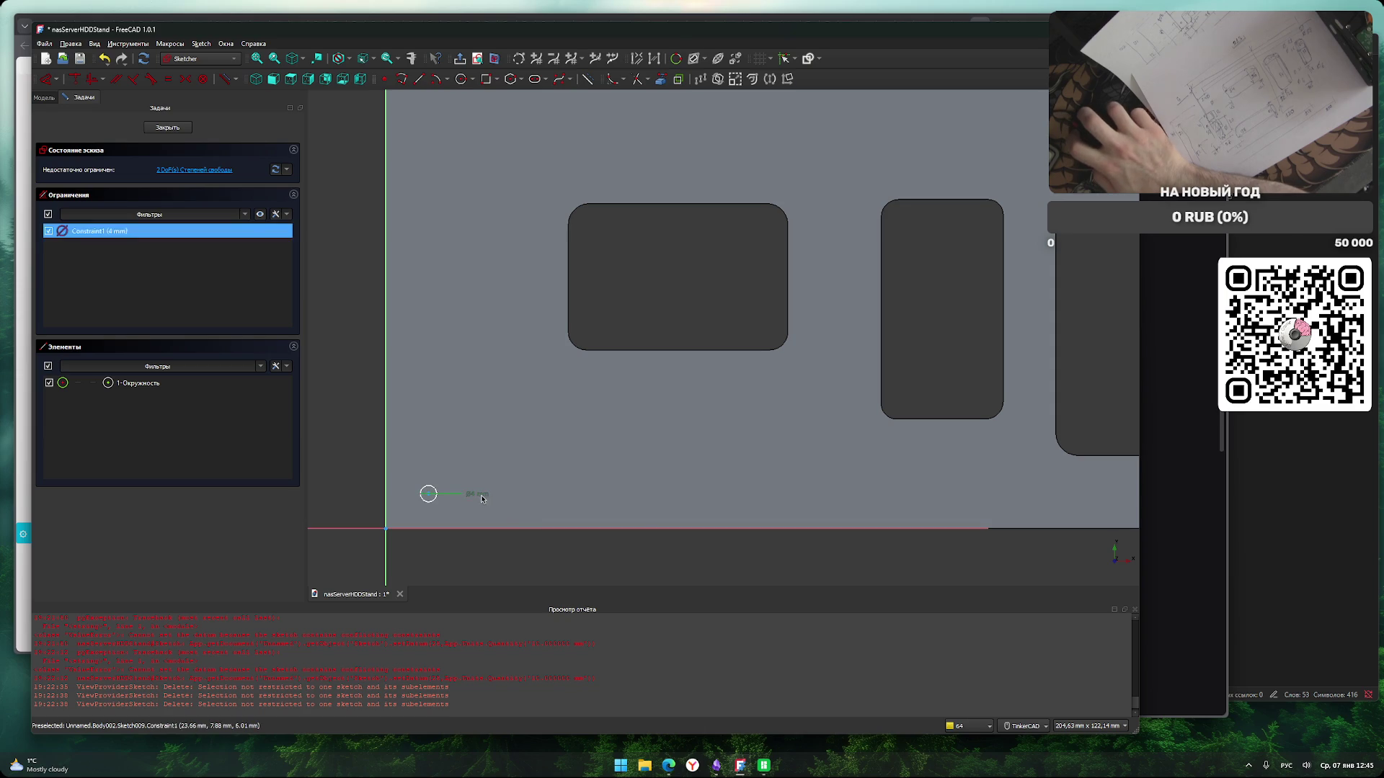
{"action": "double_click", "coordinate": [481, 499]}
{"action": "type", "text": "3"}
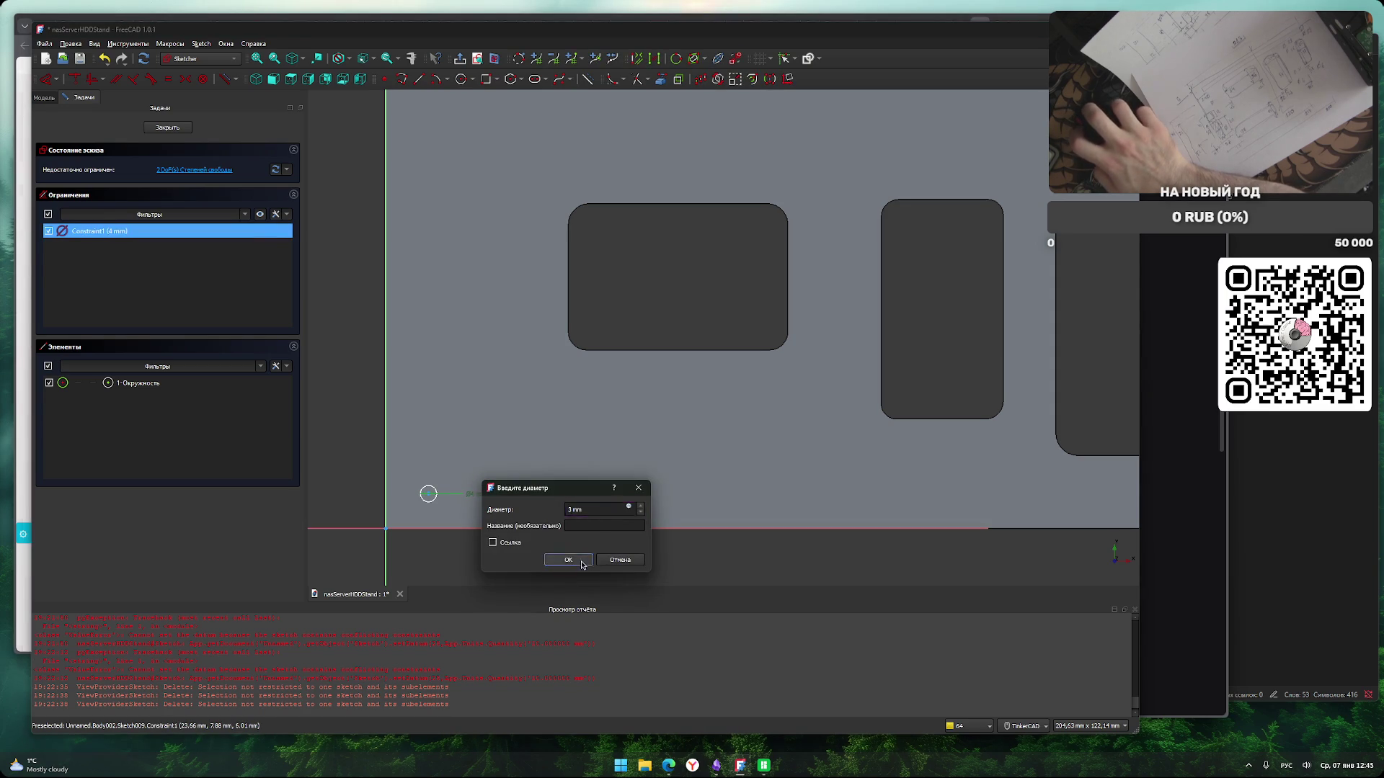
{"action": "left_click", "coordinate": [568, 560]}
Copy the 3 mm circle and paste several copies into the sketch.
{"action": "scroll", "coordinate": [577, 570], "scroll_direction": "down", "scroll_amount": 1}
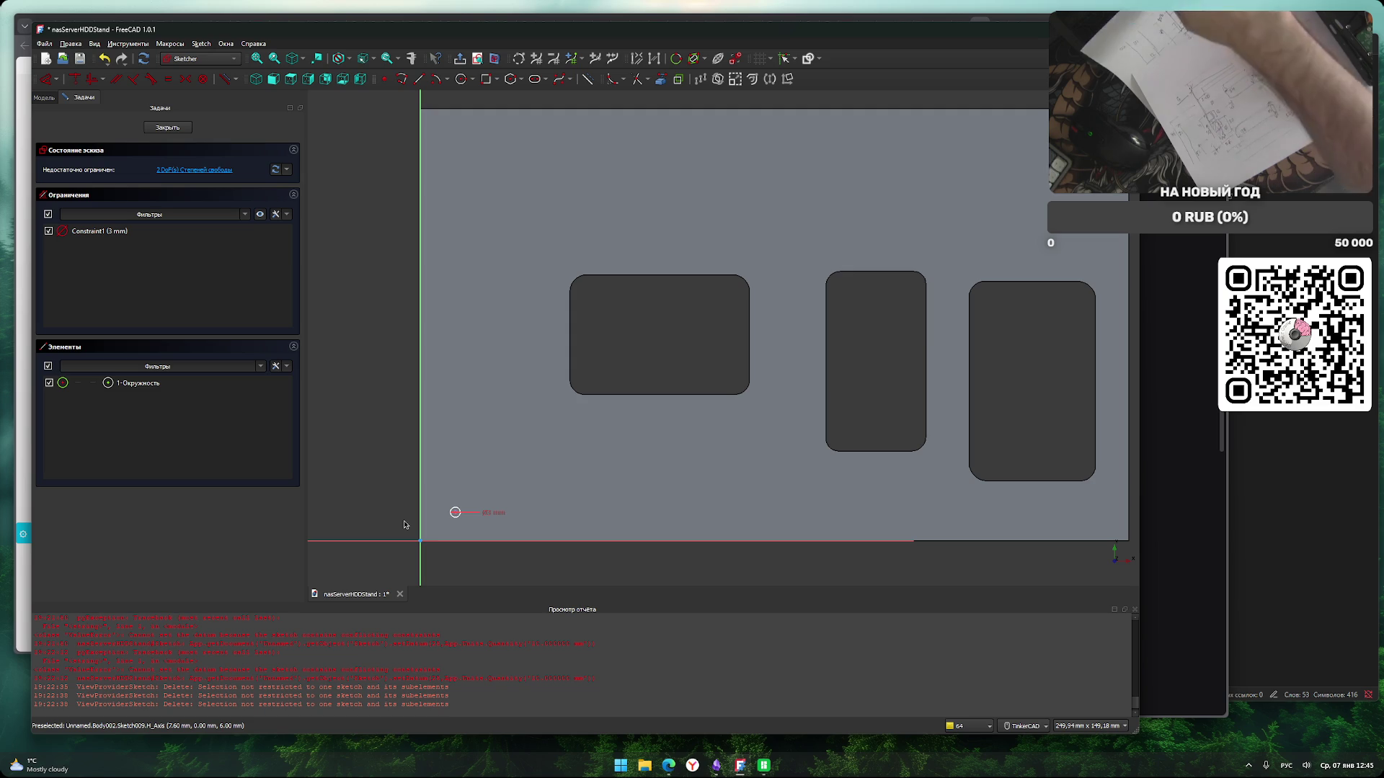
{"action": "scroll", "coordinate": [382, 466], "scroll_direction": "up", "scroll_amount": 2}
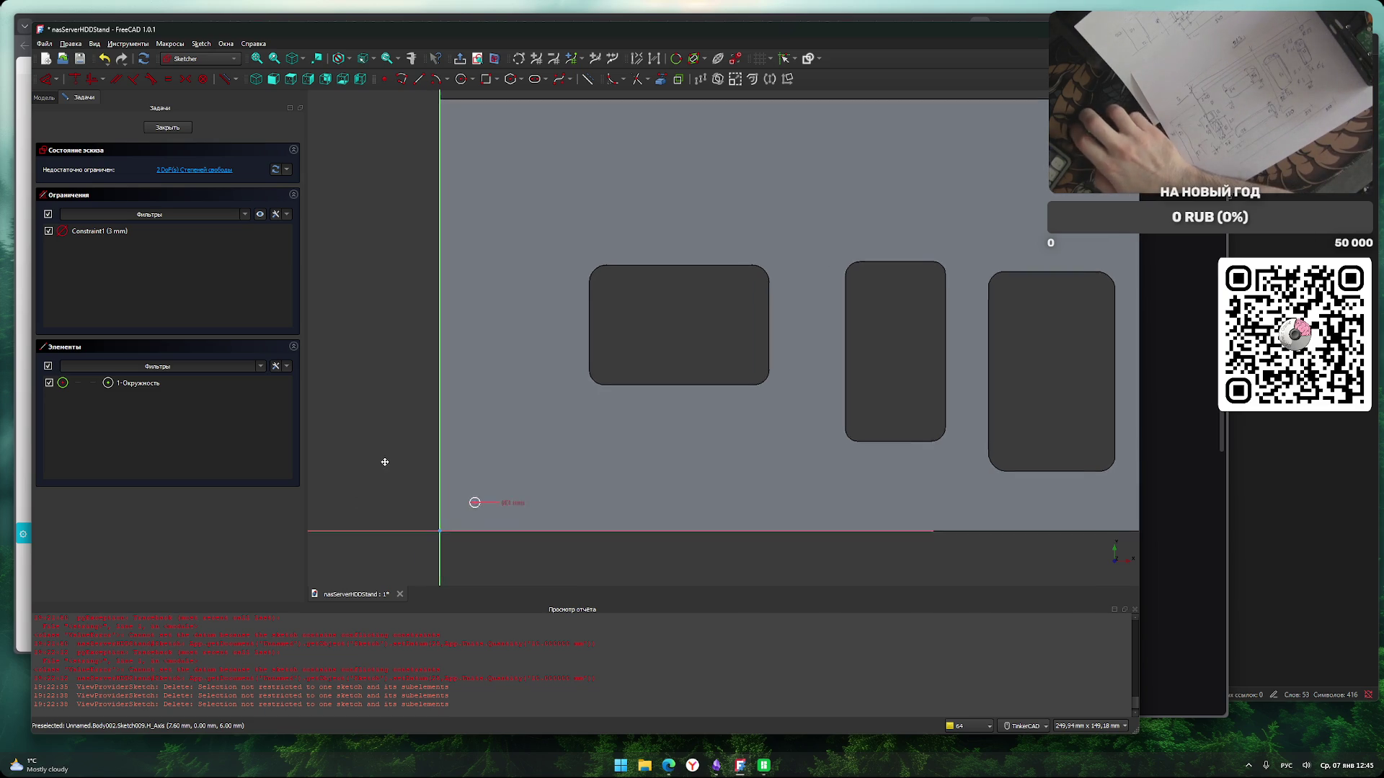
{"action": "scroll", "coordinate": [513, 526], "scroll_direction": "up", "scroll_amount": 1}
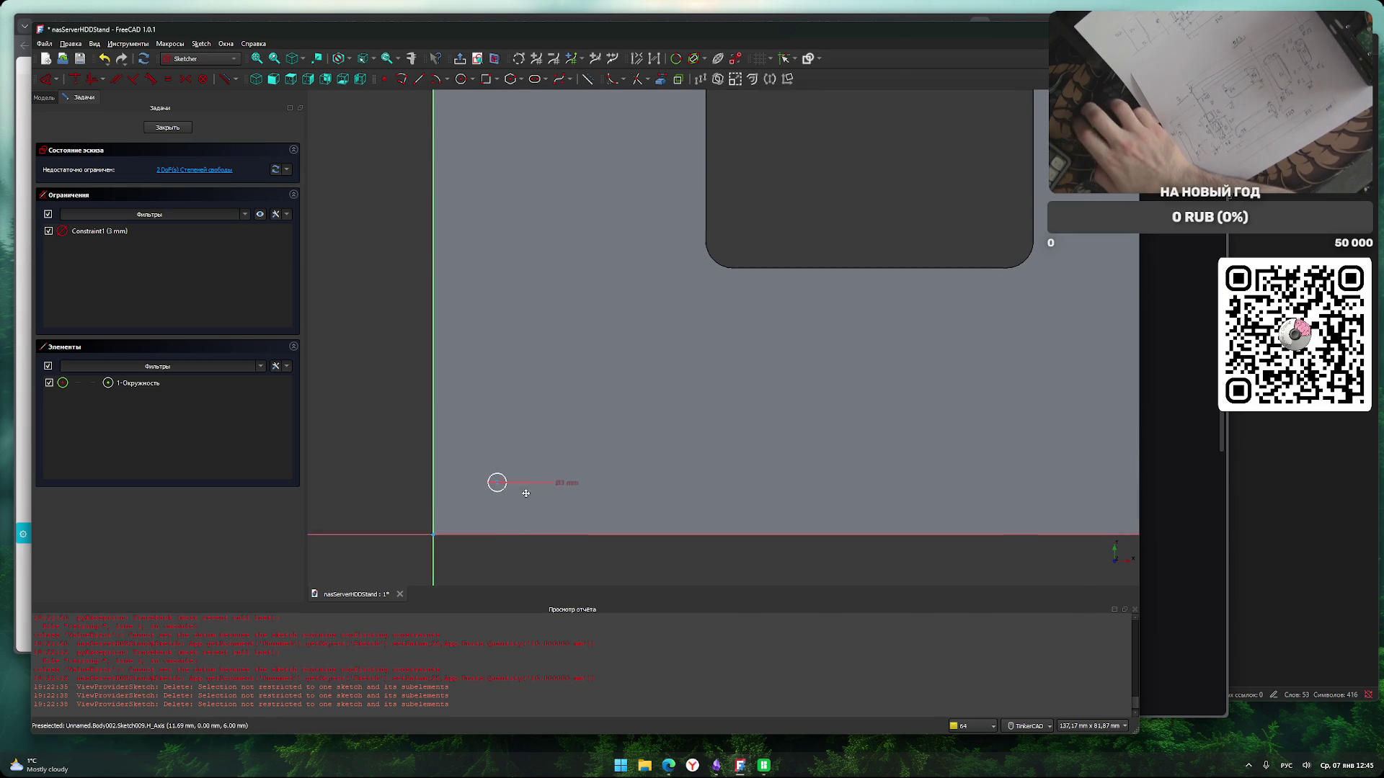
{"action": "left_click", "coordinate": [534, 469]}
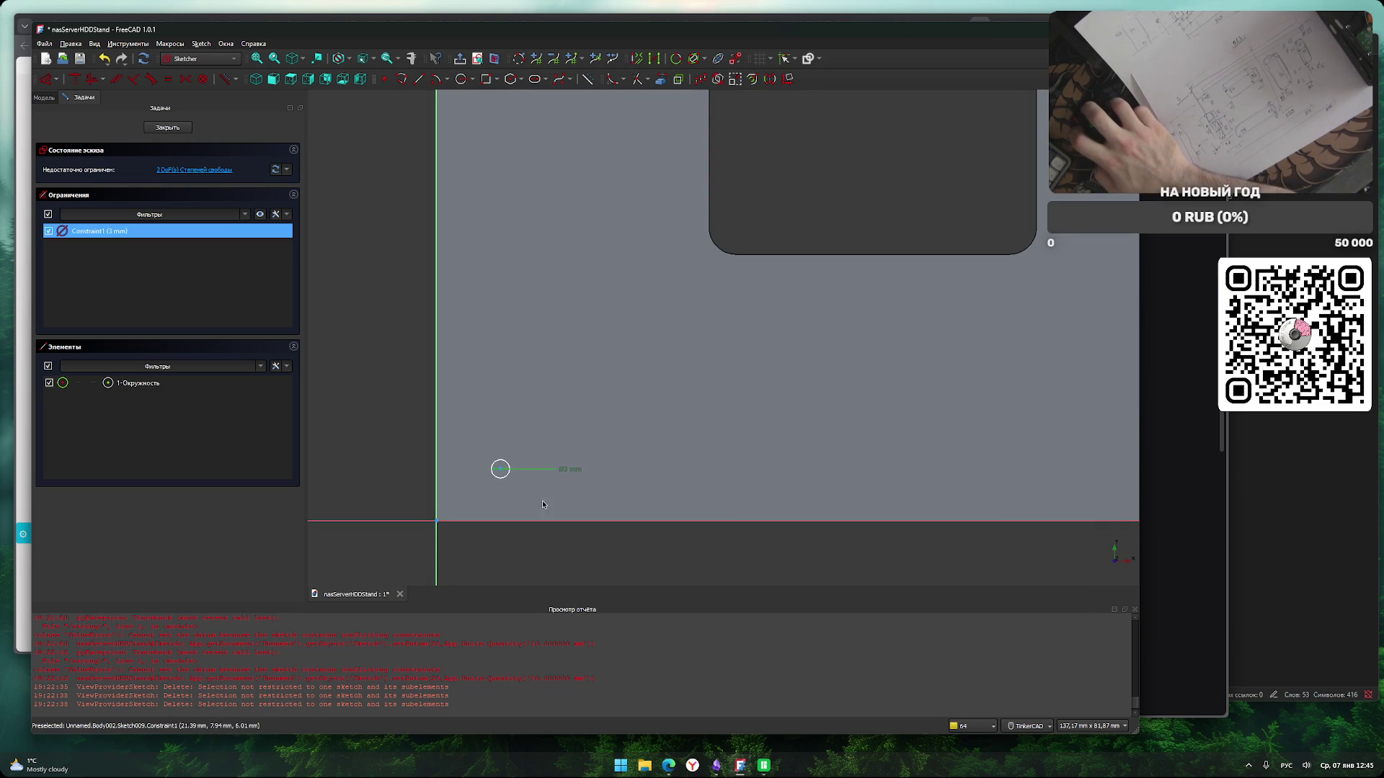
{"action": "left_click", "coordinate": [548, 563]}
{"action": "key", "text": "ctrl+a"}
{"action": "key", "text": "ctrl+c"}
{"action": "key", "text": "ctrl+v"}
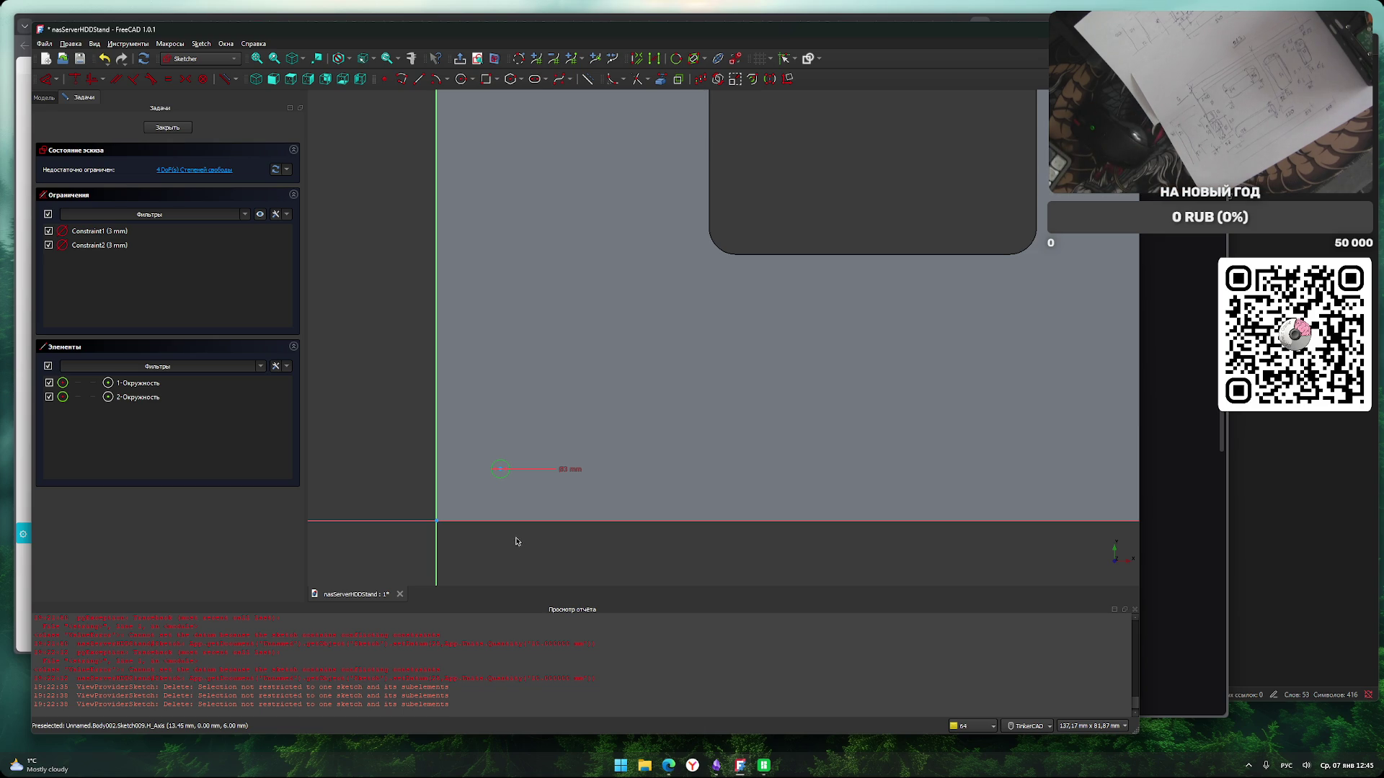
{"action": "key", "text": "ctrl+v"}
{"action": "key", "text": "ctrl+v"}
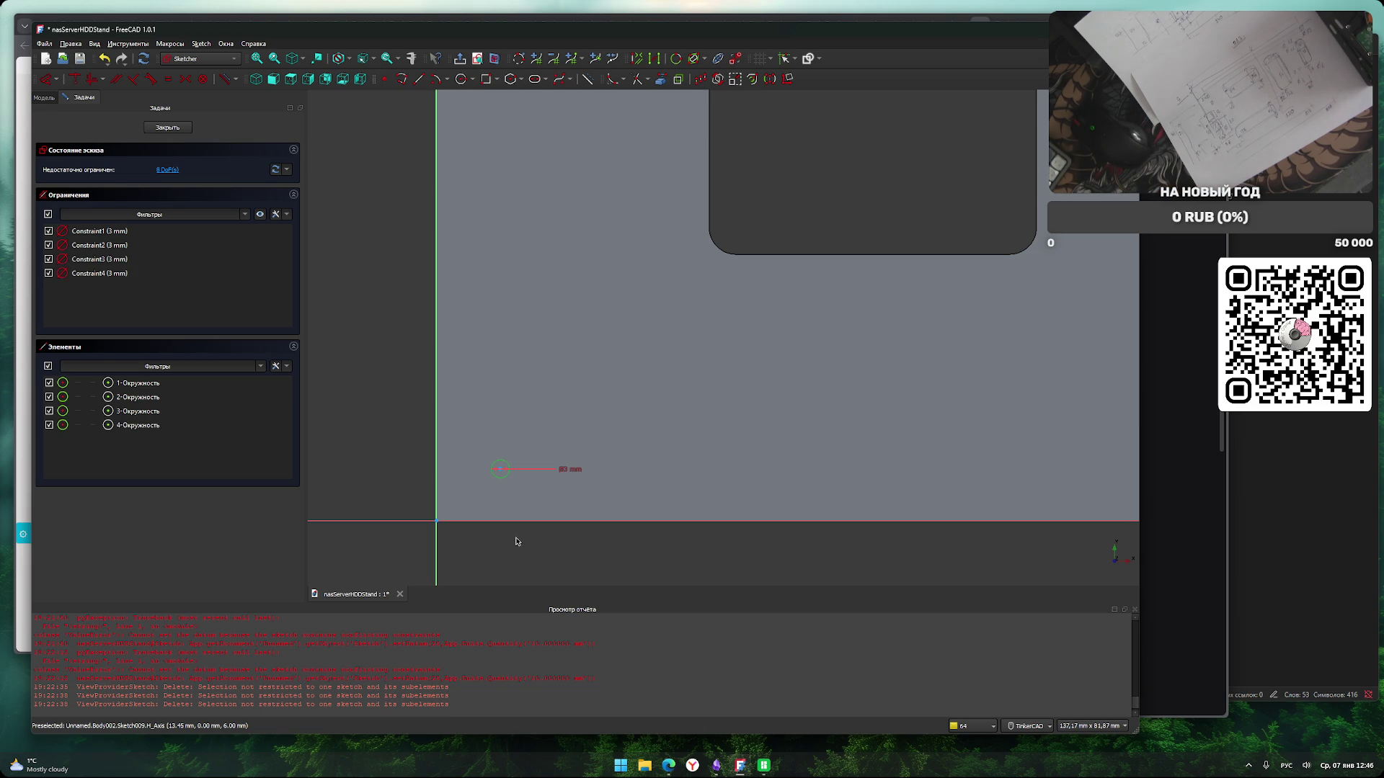
{"action": "left_click", "coordinate": [560, 558]}
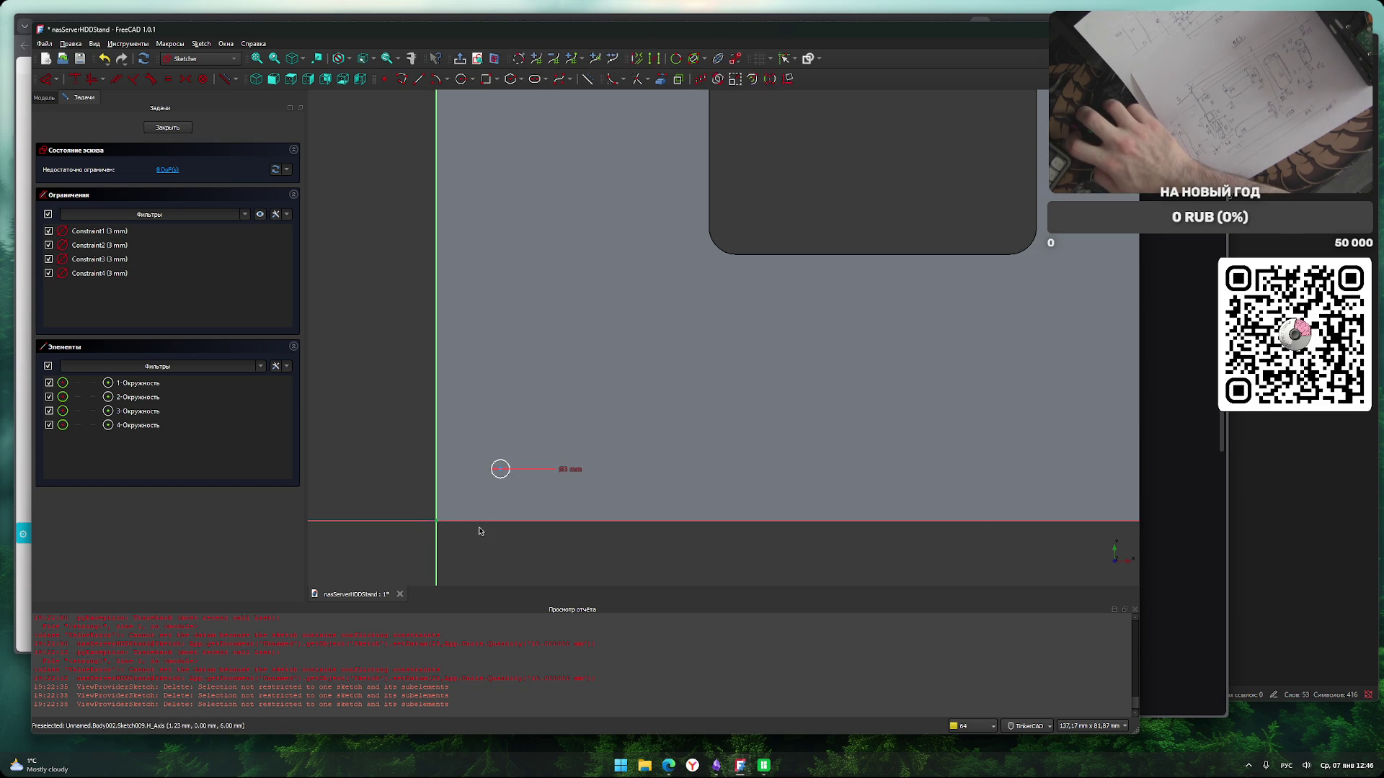
Give three circles vertical distances of 87, 71 and 12 mm.
{"action": "left_click", "coordinate": [501, 472]}
{"action": "key", "text": "i"}
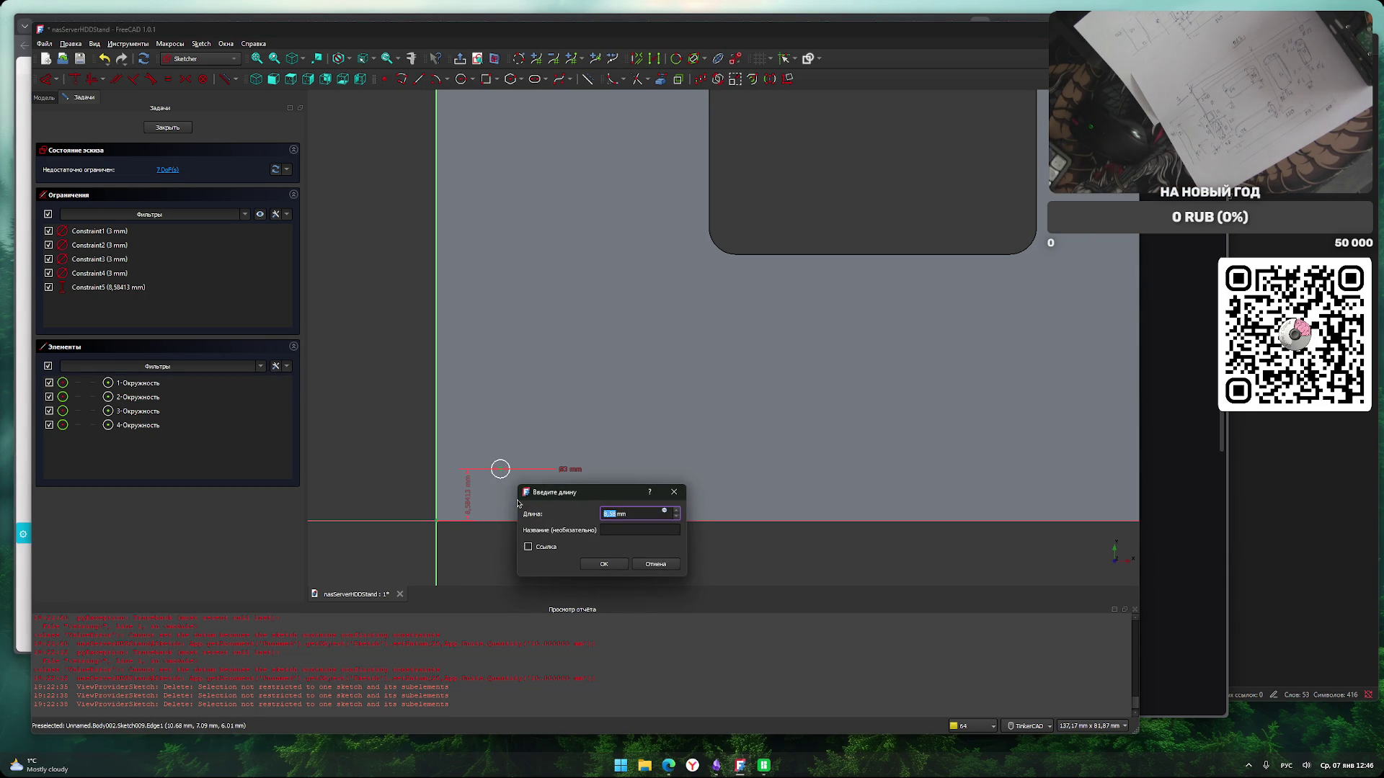
{"action": "type", "text": "87"}
{"action": "key", "text": "Return"}
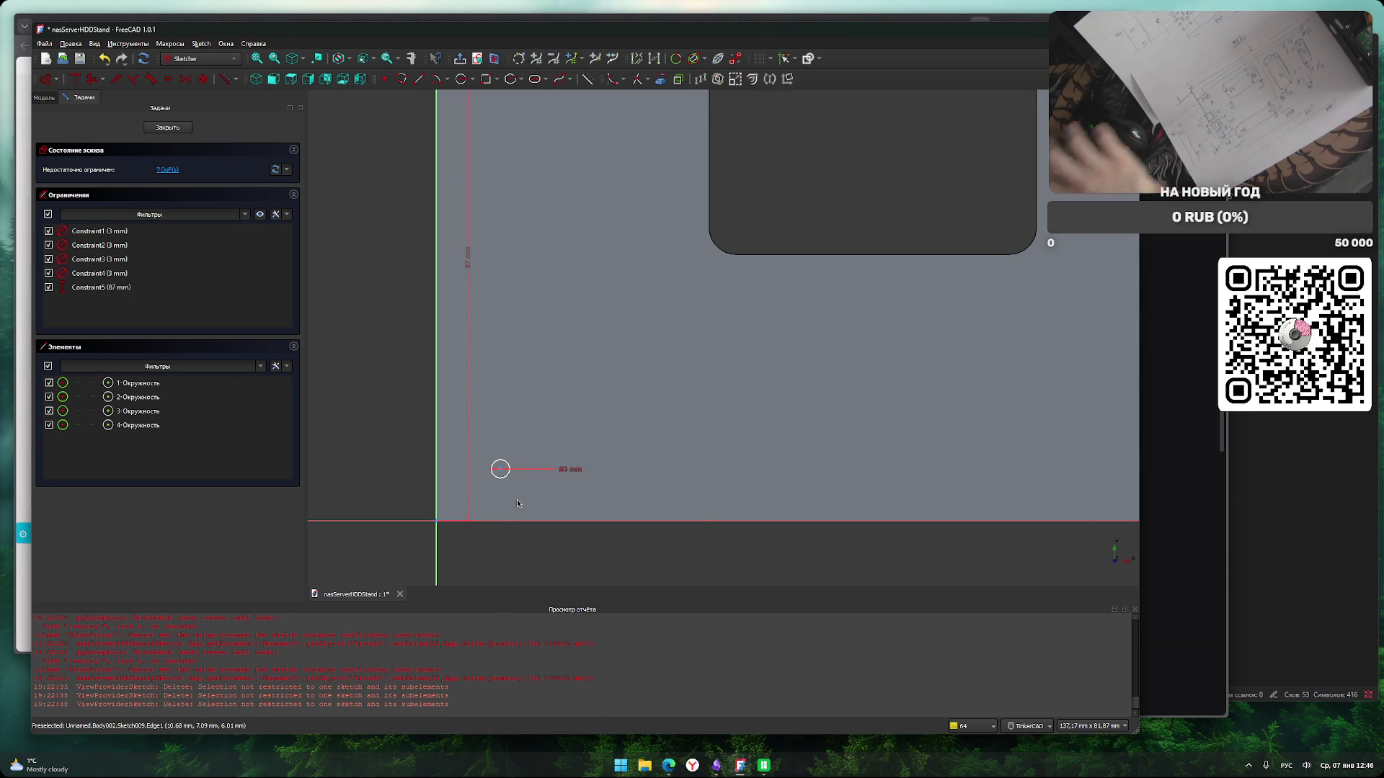
{"action": "left_click", "coordinate": [503, 472]}
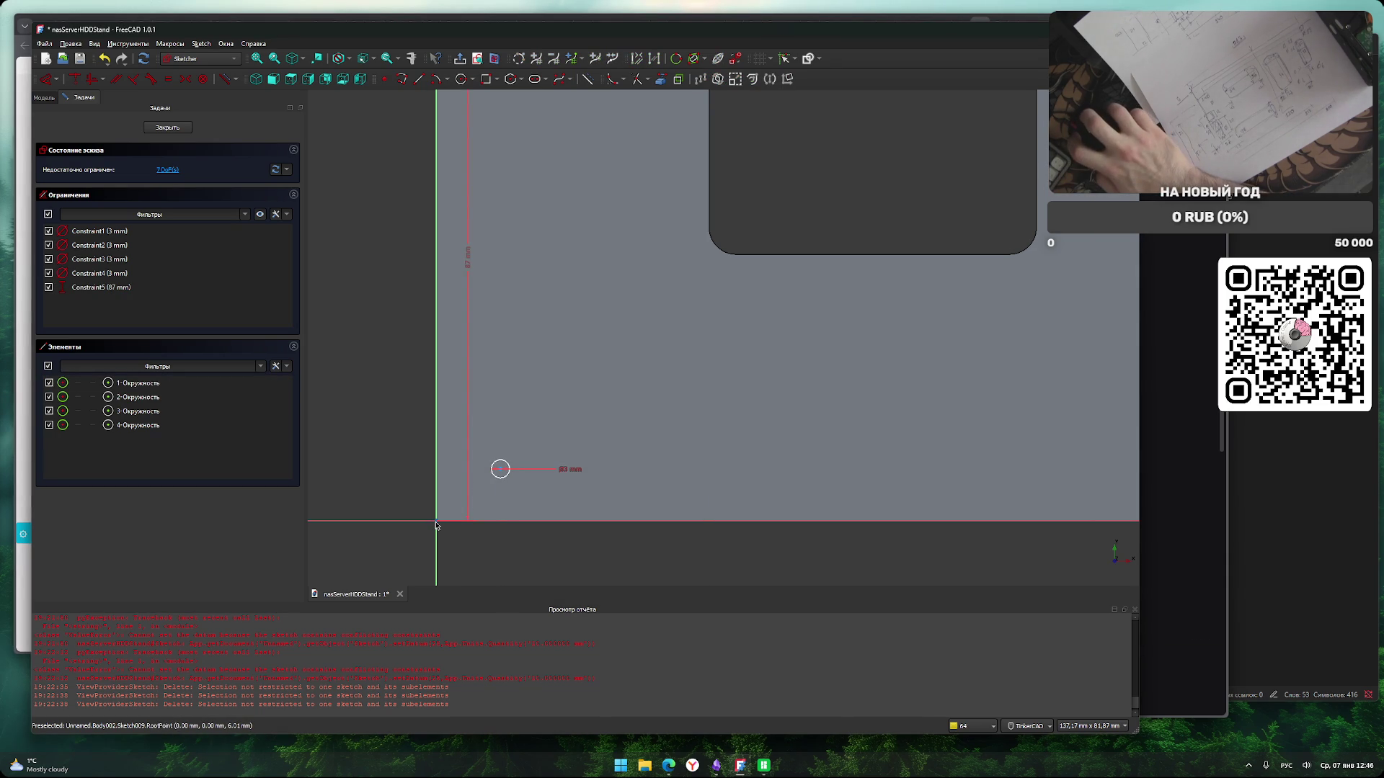
{"action": "left_click", "coordinate": [503, 472]}
{"action": "key", "text": "i"}
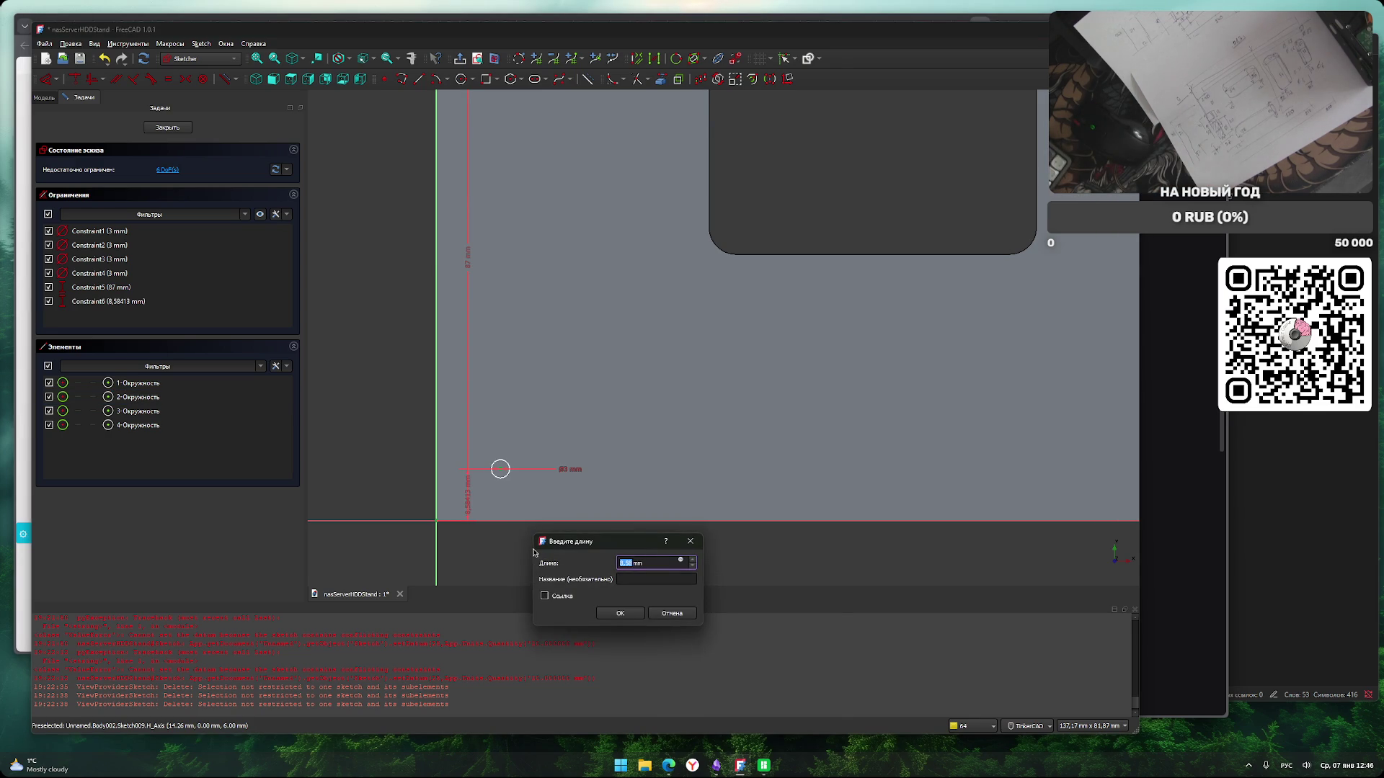
{"action": "type", "text": "71"}
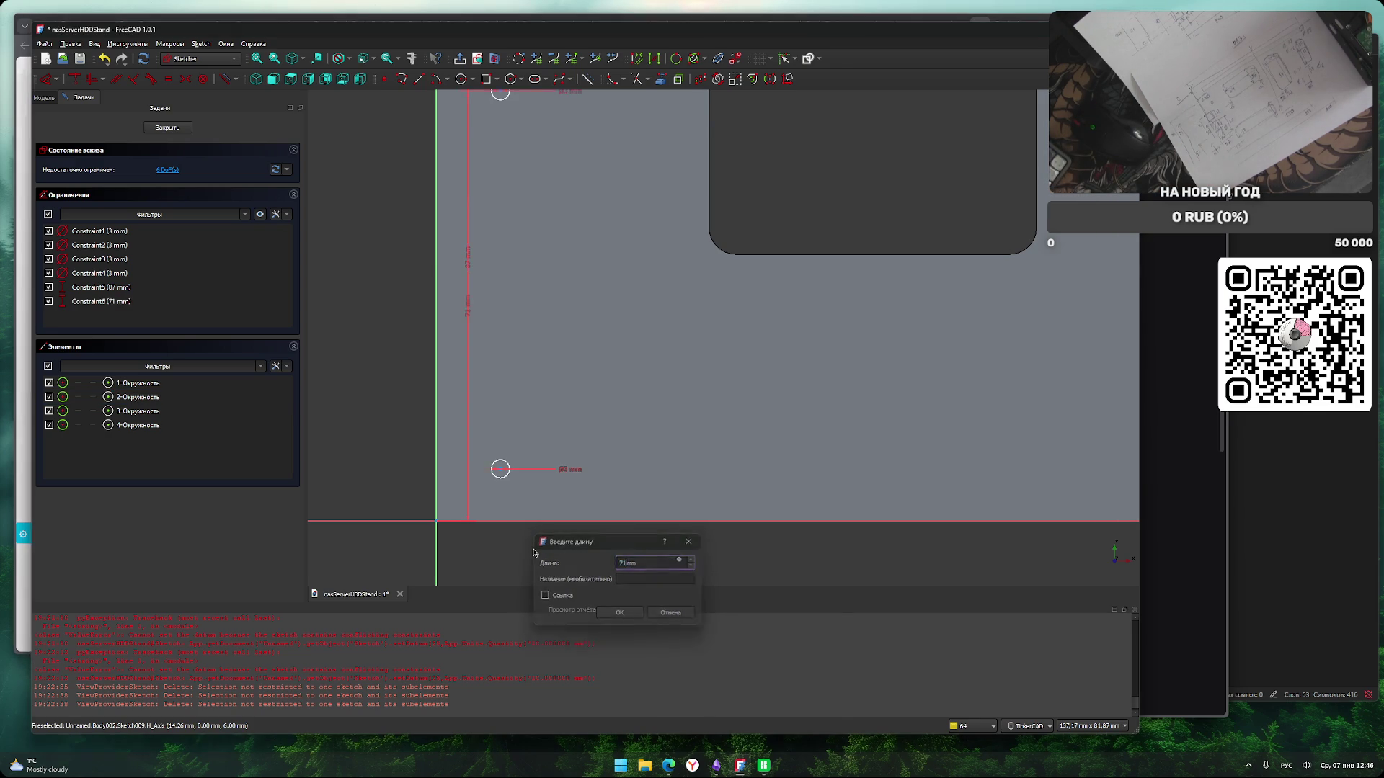
{"action": "key", "text": "Return"}
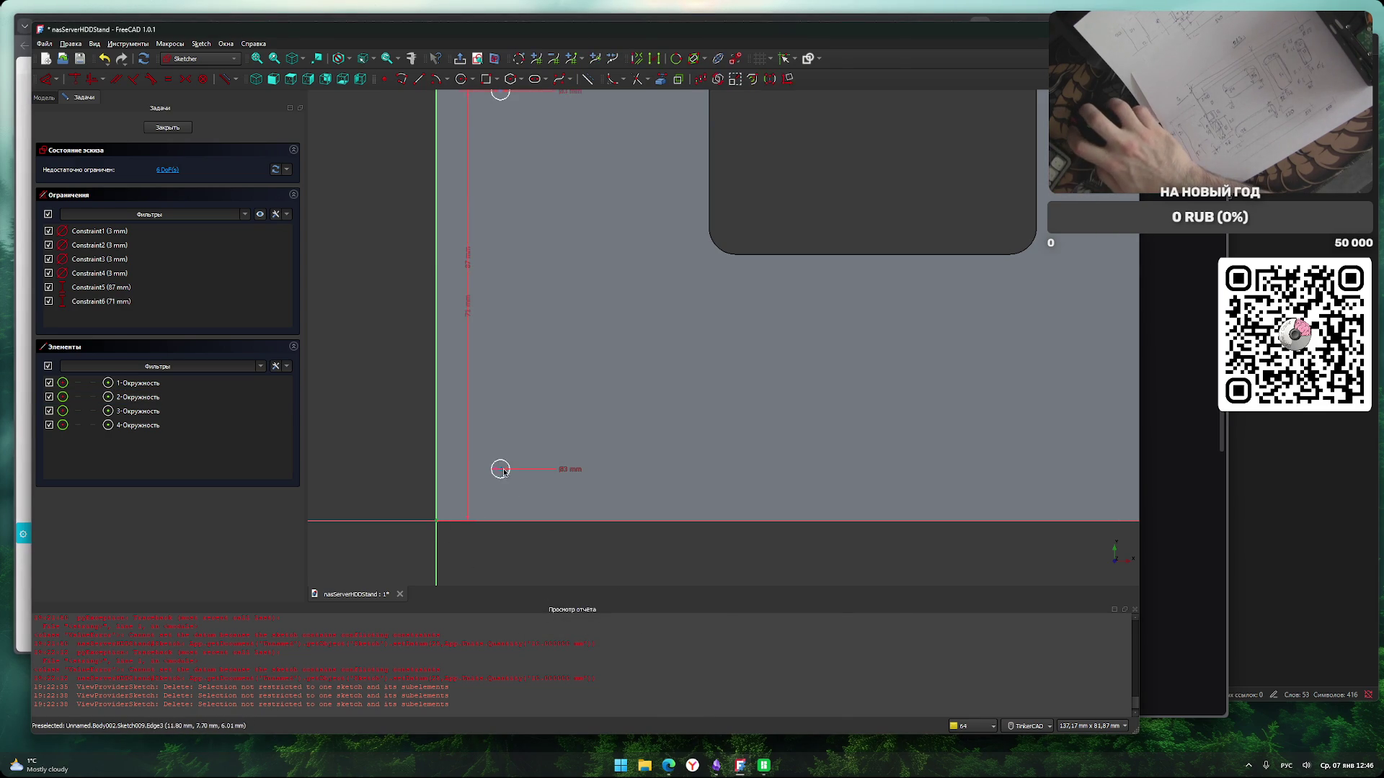
{"action": "left_click", "coordinate": [500, 469]}
{"action": "type", "text": "i"}
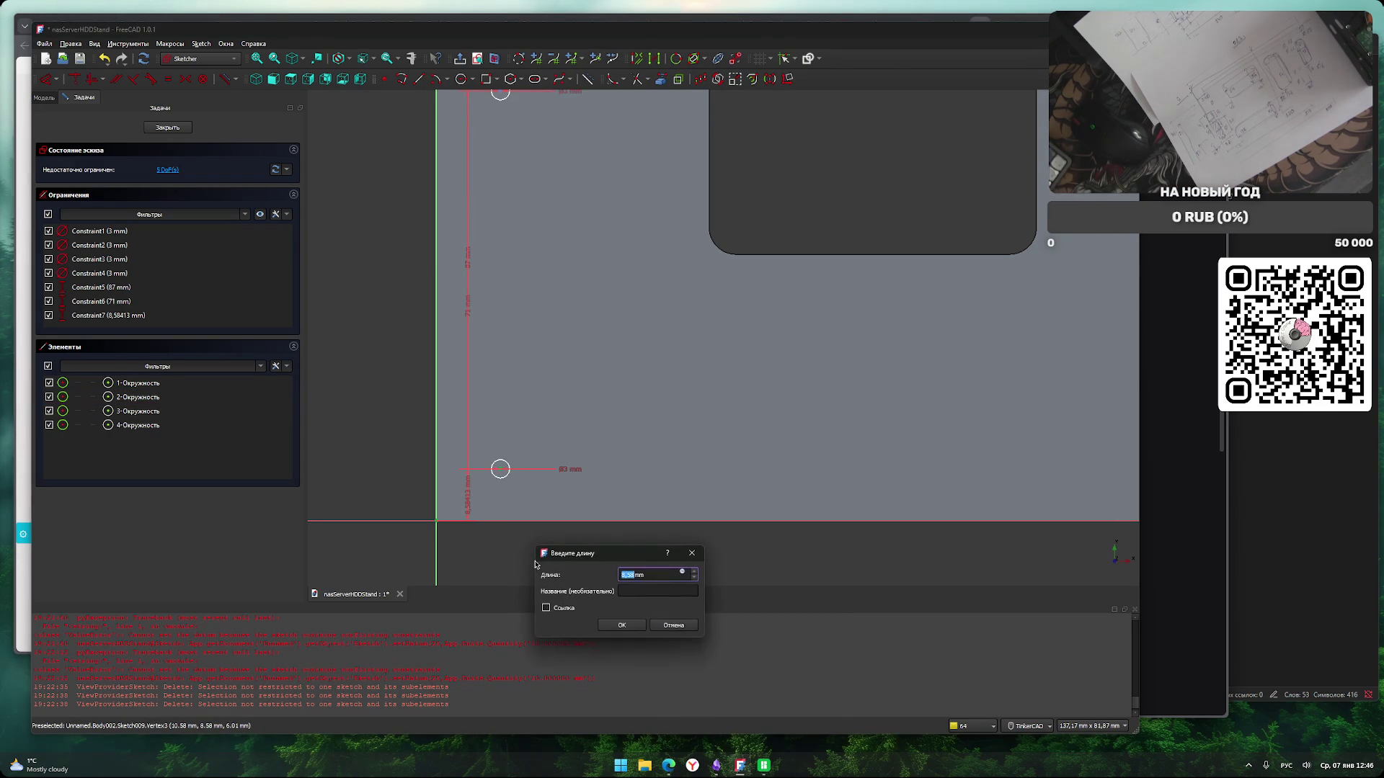
{"action": "type", "text": "12"}
{"action": "key", "text": "Return"}
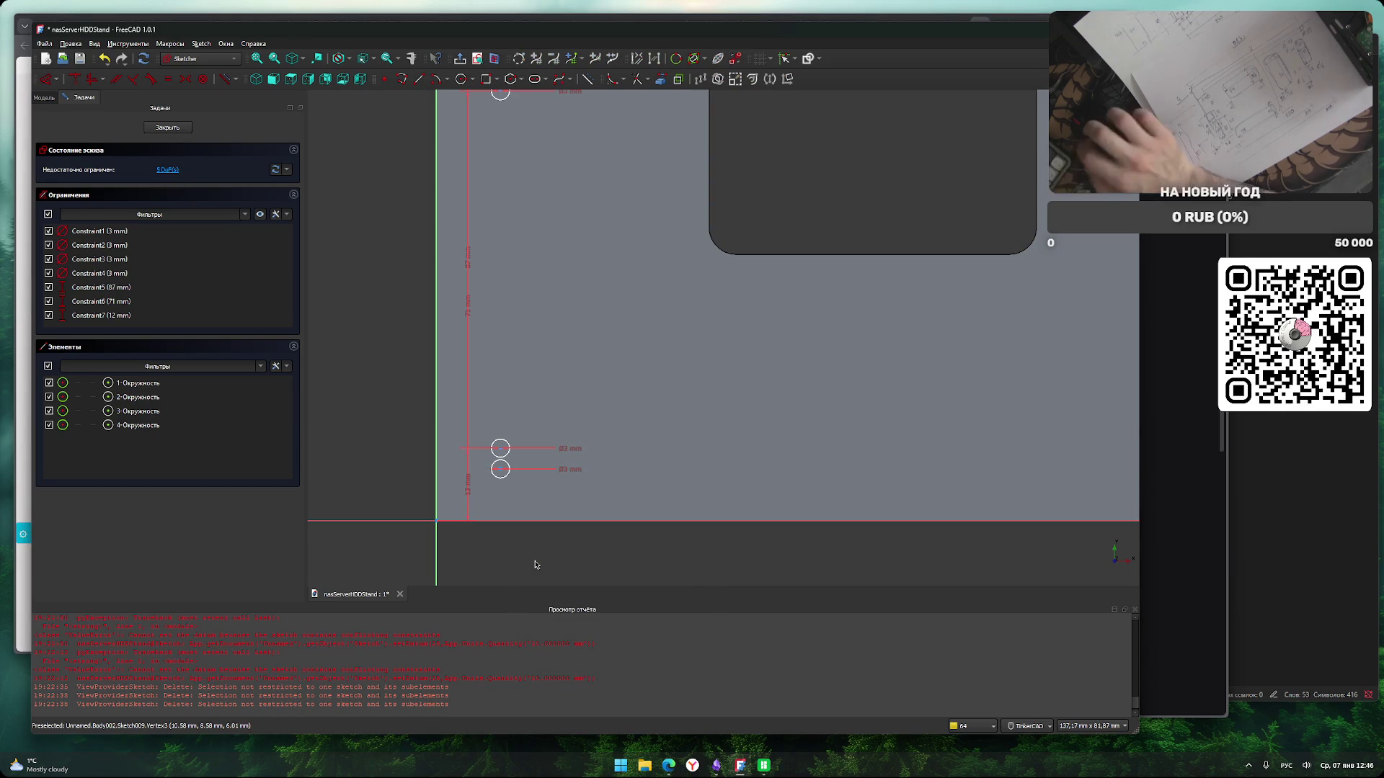
Delete the extra fourth circle copy.
{"action": "scroll", "coordinate": [535, 564], "scroll_direction": "down", "scroll_amount": 2}
{"action": "left_click", "coordinate": [518, 502]}
{"action": "key", "text": "Delete"}
{"action": "scroll", "coordinate": [440, 433], "scroll_direction": "down", "scroll_amount": 1}
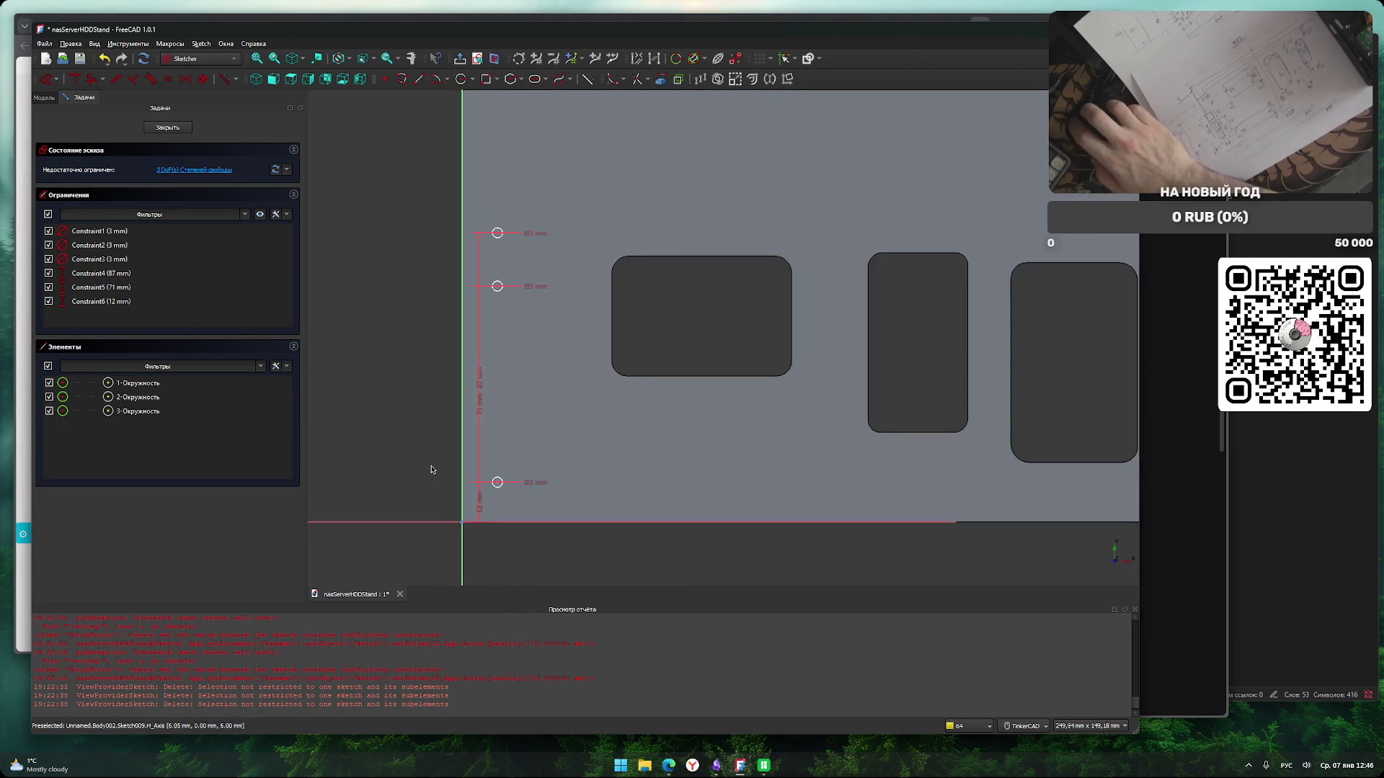
{"action": "scroll", "coordinate": [498, 559], "scroll_direction": "up", "scroll_amount": 4}
{"action": "scroll", "coordinate": [508, 503], "scroll_direction": "down", "scroll_amount": 3}
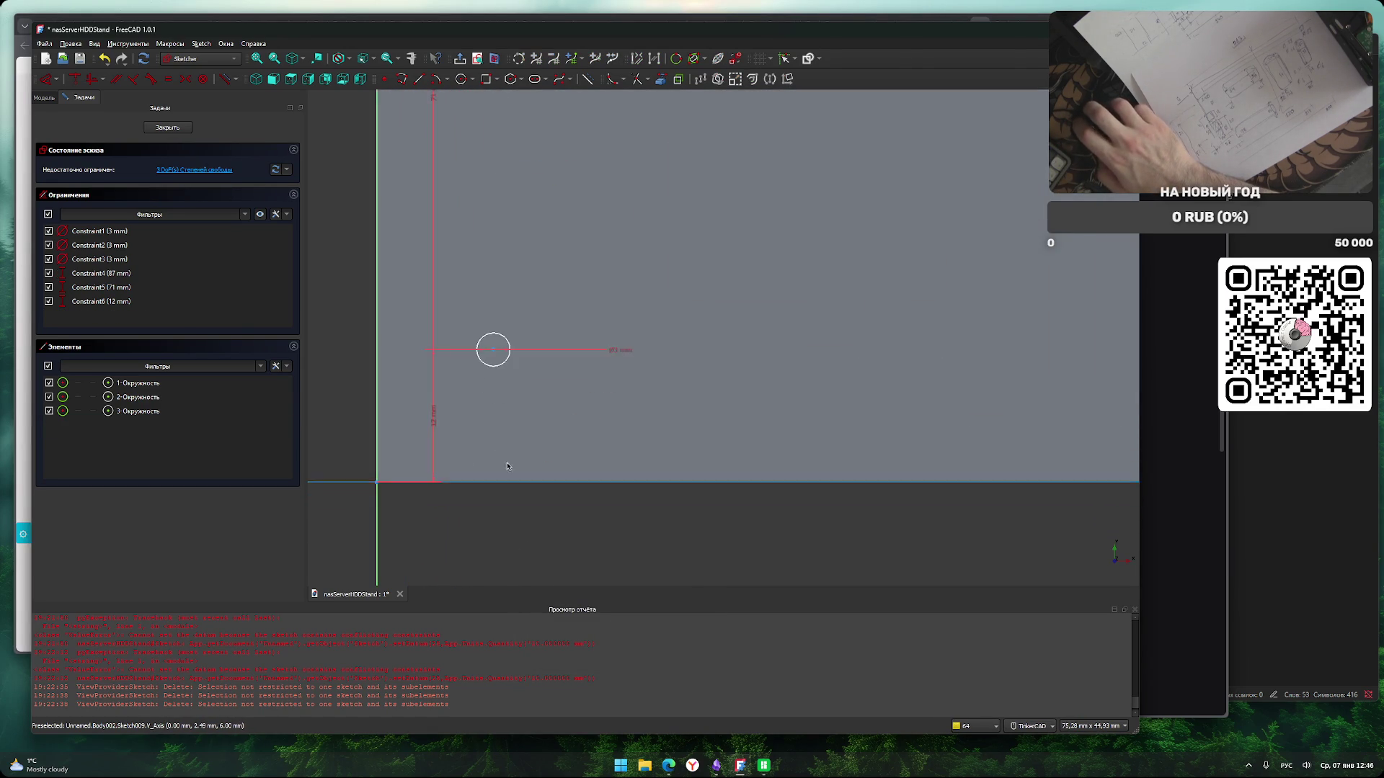
{"action": "scroll", "coordinate": [473, 357], "scroll_direction": "down", "scroll_amount": 2}
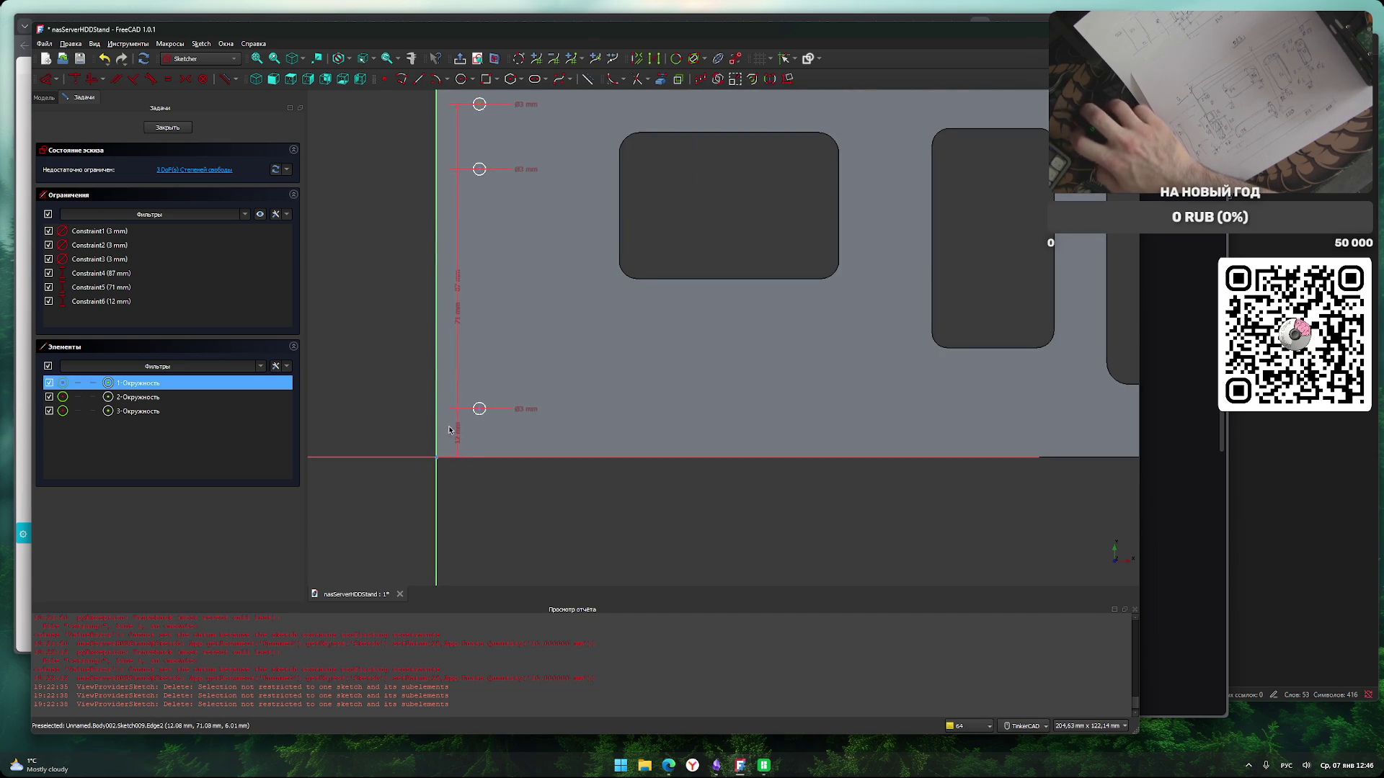
Place the first circle 27 mm from the left edge.
{"action": "key", "text": "l"}
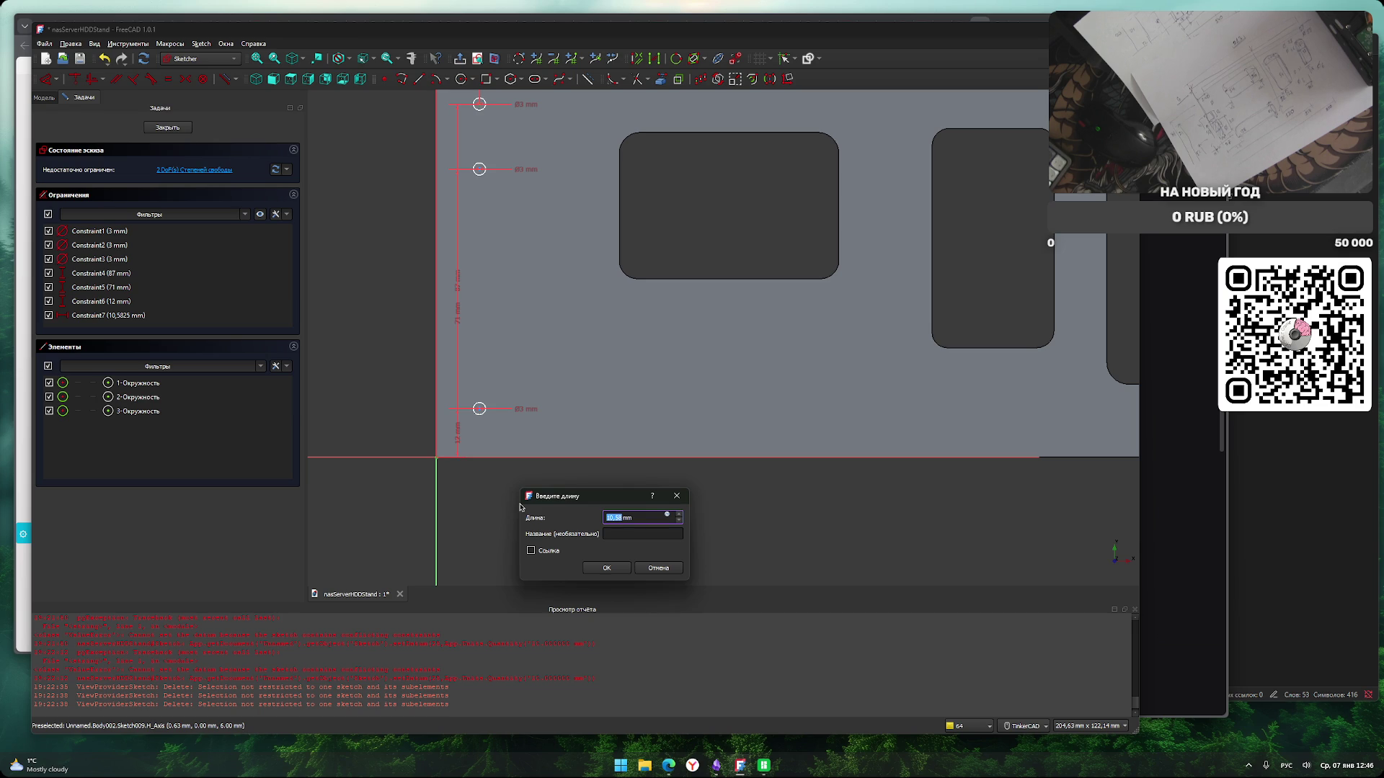
{"action": "type", "text": "27"}
{"action": "key", "text": "Return"}
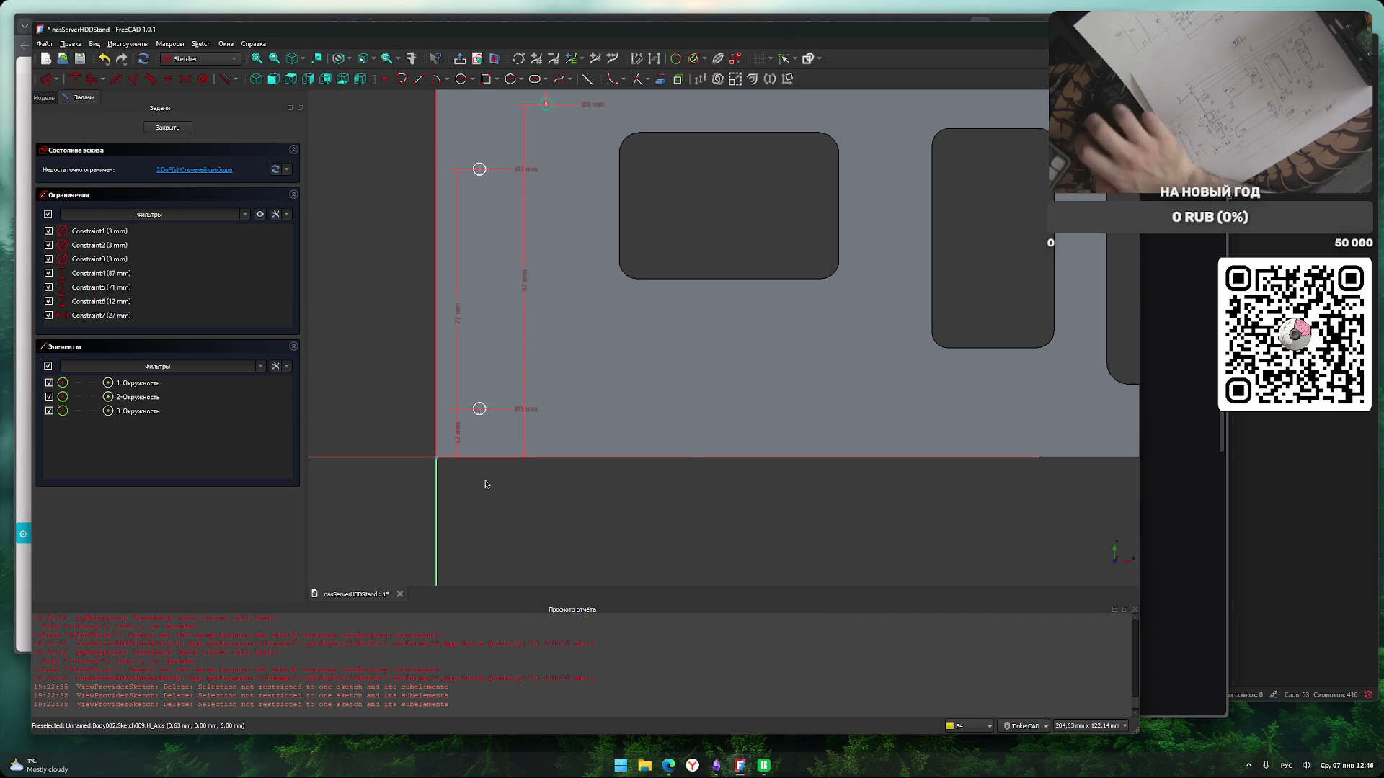
{"action": "scroll", "coordinate": [518, 504], "scroll_direction": "down", "scroll_amount": 2}
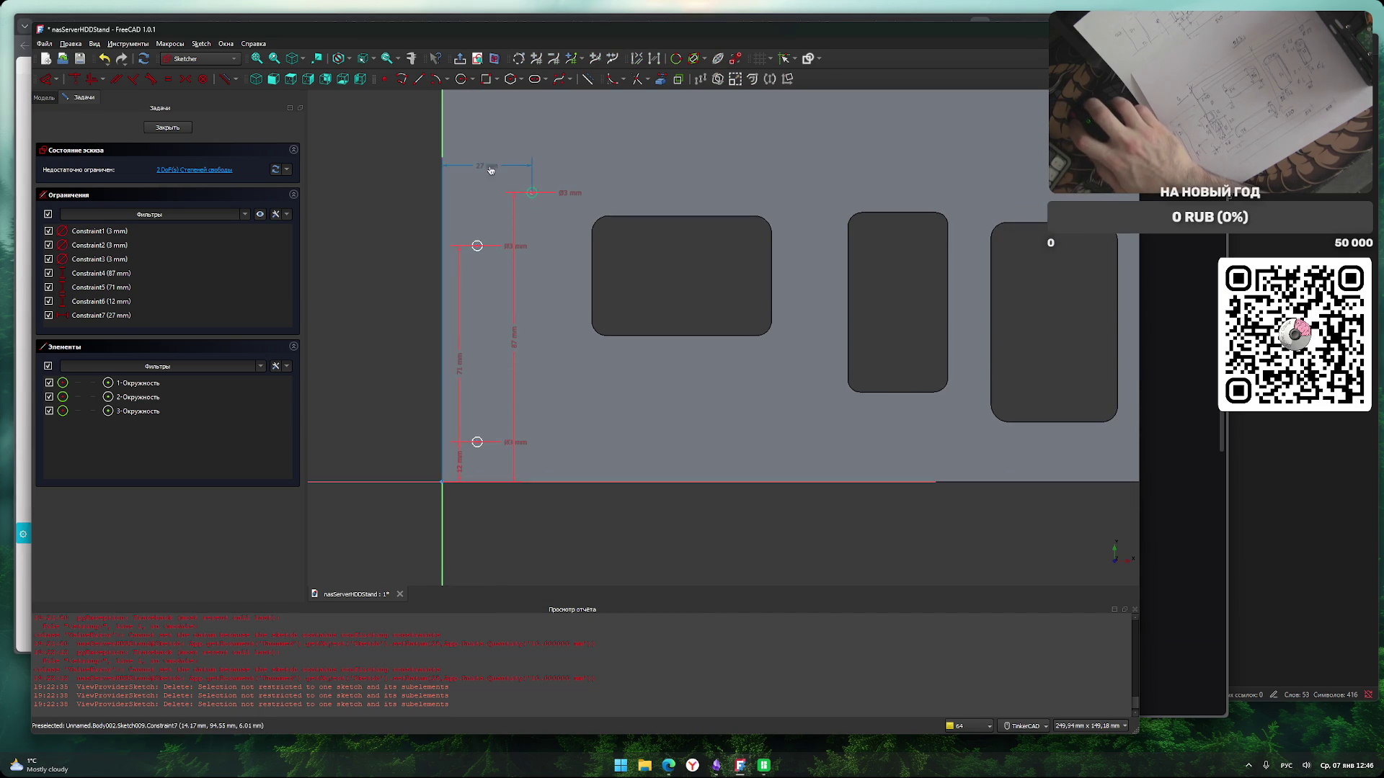
{"action": "left_click", "coordinate": [465, 166]}
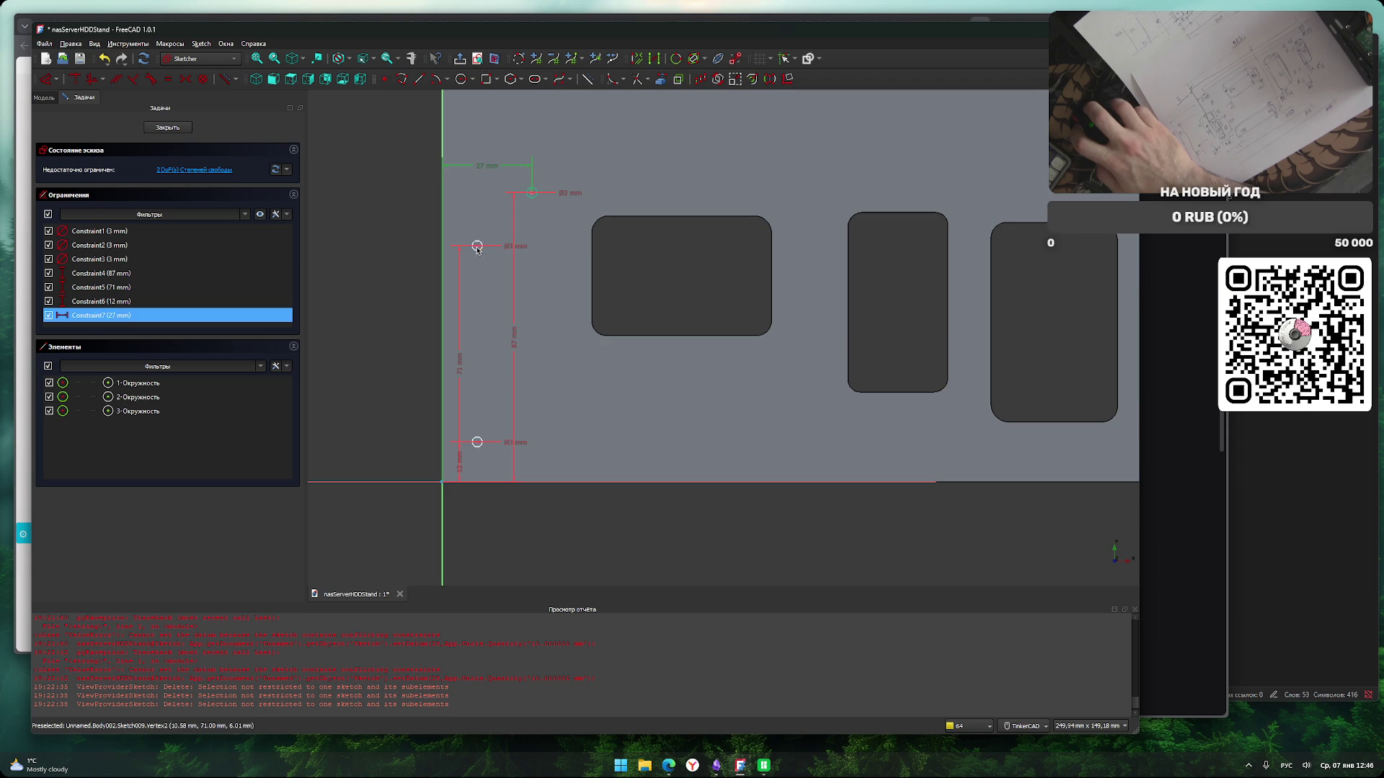
Place the middle and lower circles 27 mm from the left edge.
{"action": "scroll", "coordinate": [477, 245], "scroll_direction": "up", "scroll_amount": 4}
{"action": "left_click", "coordinate": [475, 244]}
{"action": "scroll", "coordinate": [477, 246], "scroll_direction": "down", "scroll_amount": 3}
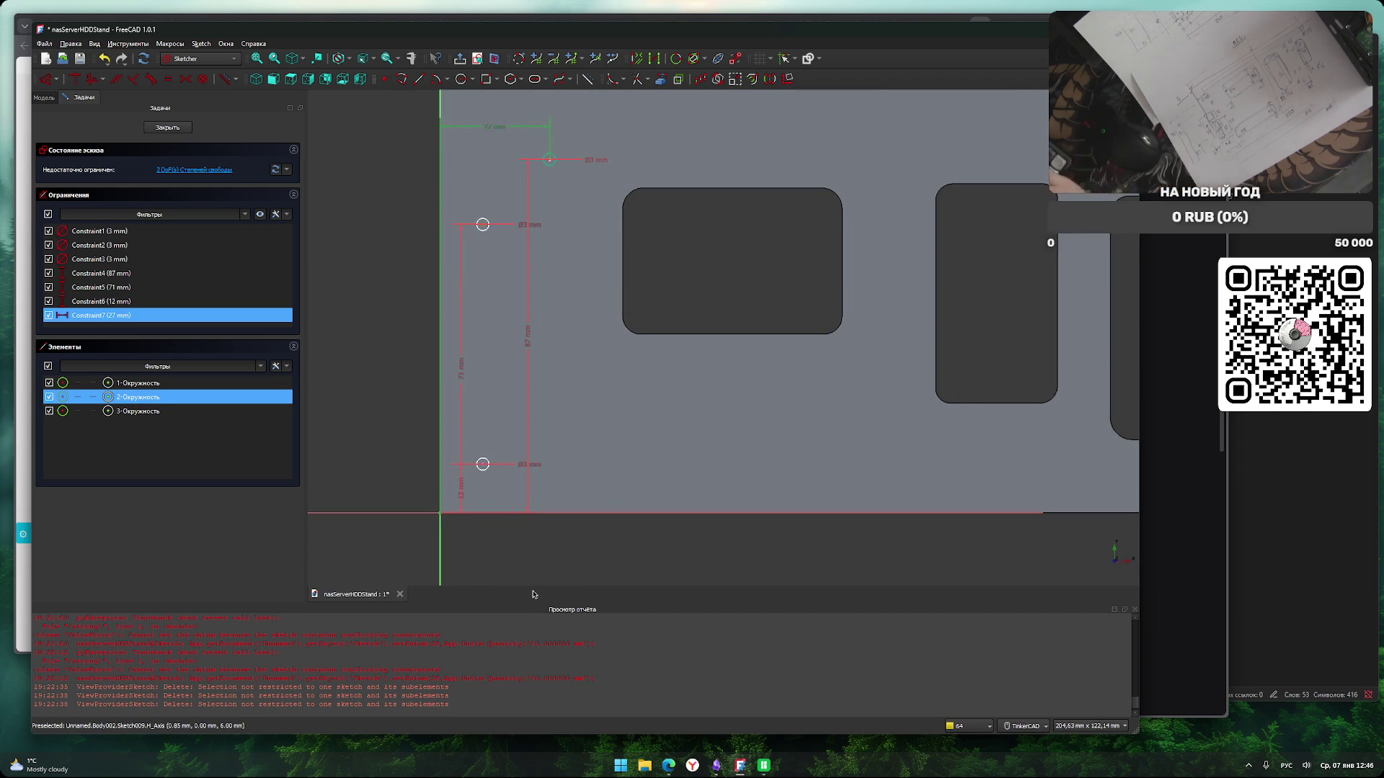
{"action": "key", "text": "h"}
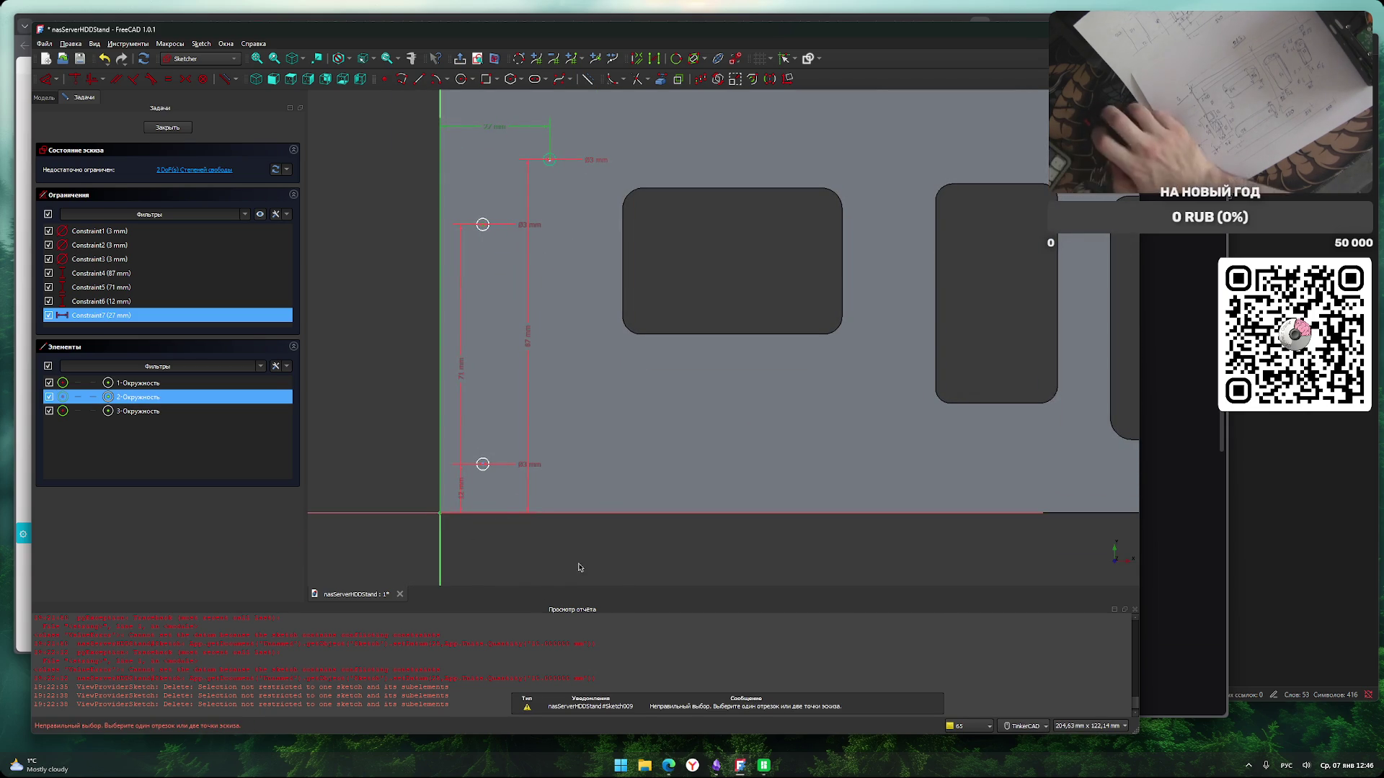
{"action": "left_click", "coordinate": [542, 350]}
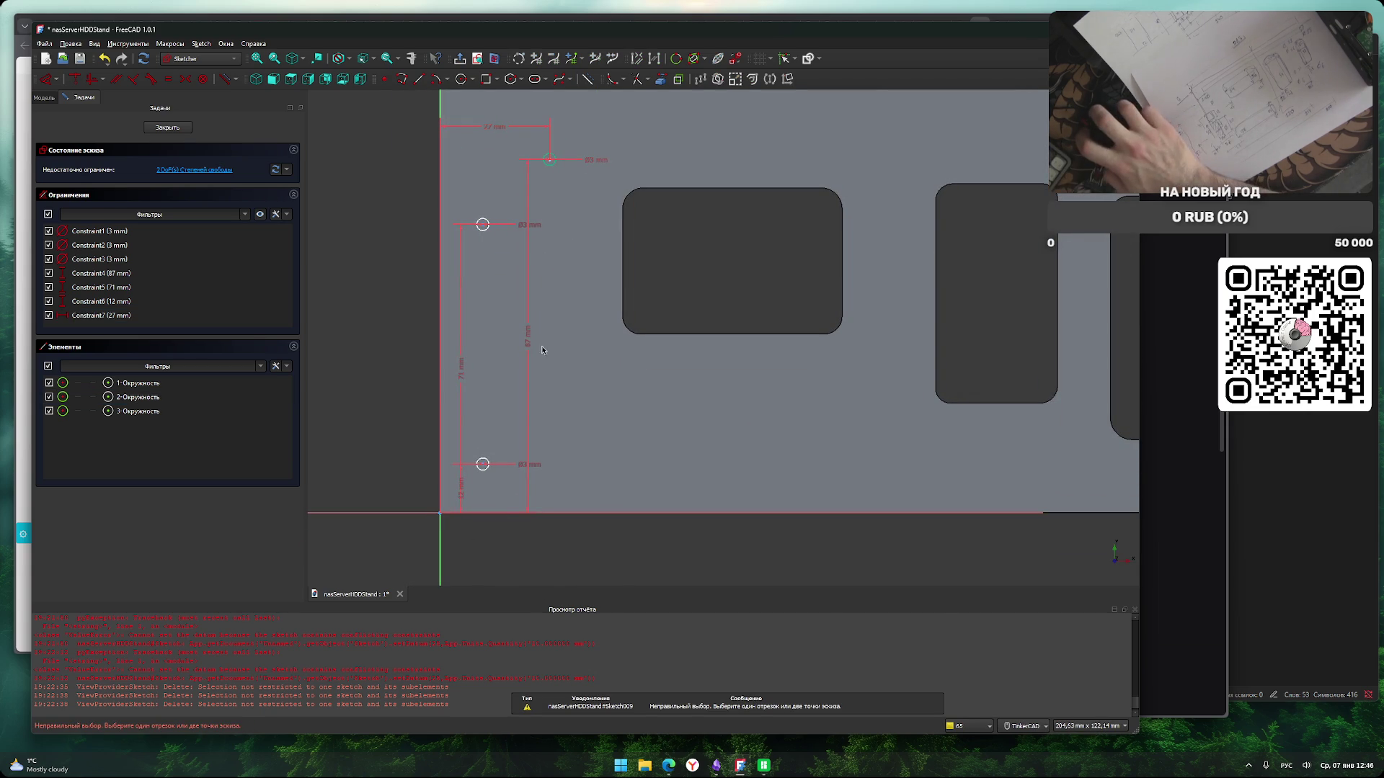
{"action": "left_click", "coordinate": [483, 226]}
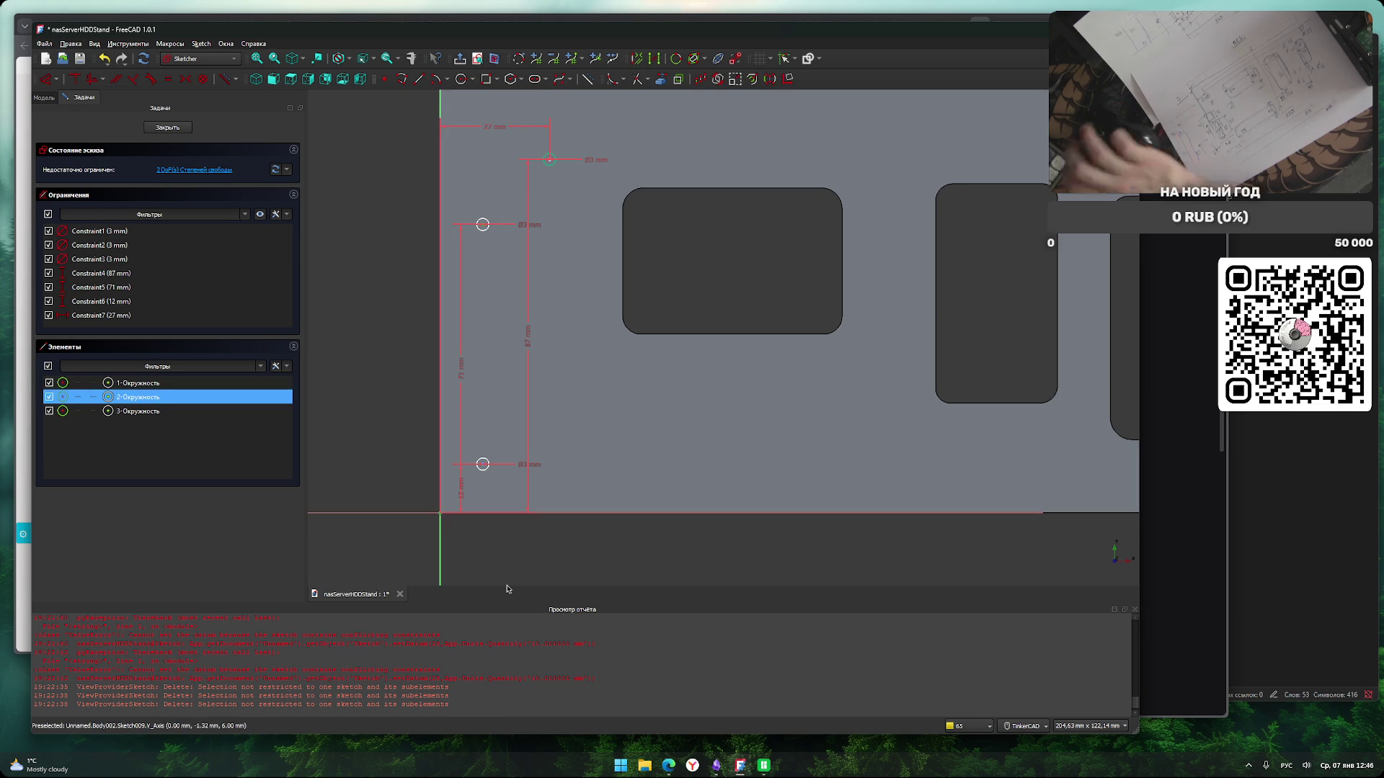
{"action": "type", "text": "lh27"}
{"action": "key", "text": "Return"}
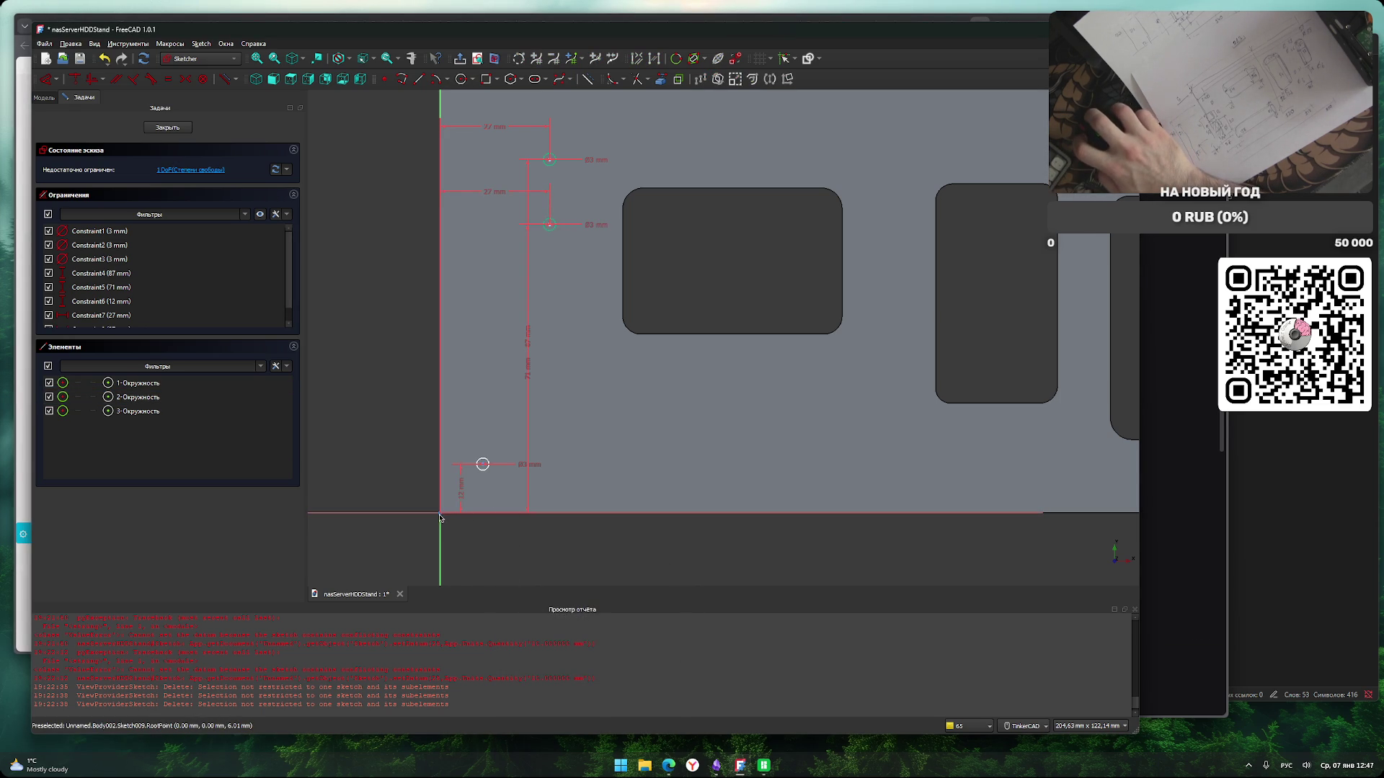
{"action": "left_click", "coordinate": [482, 464]}
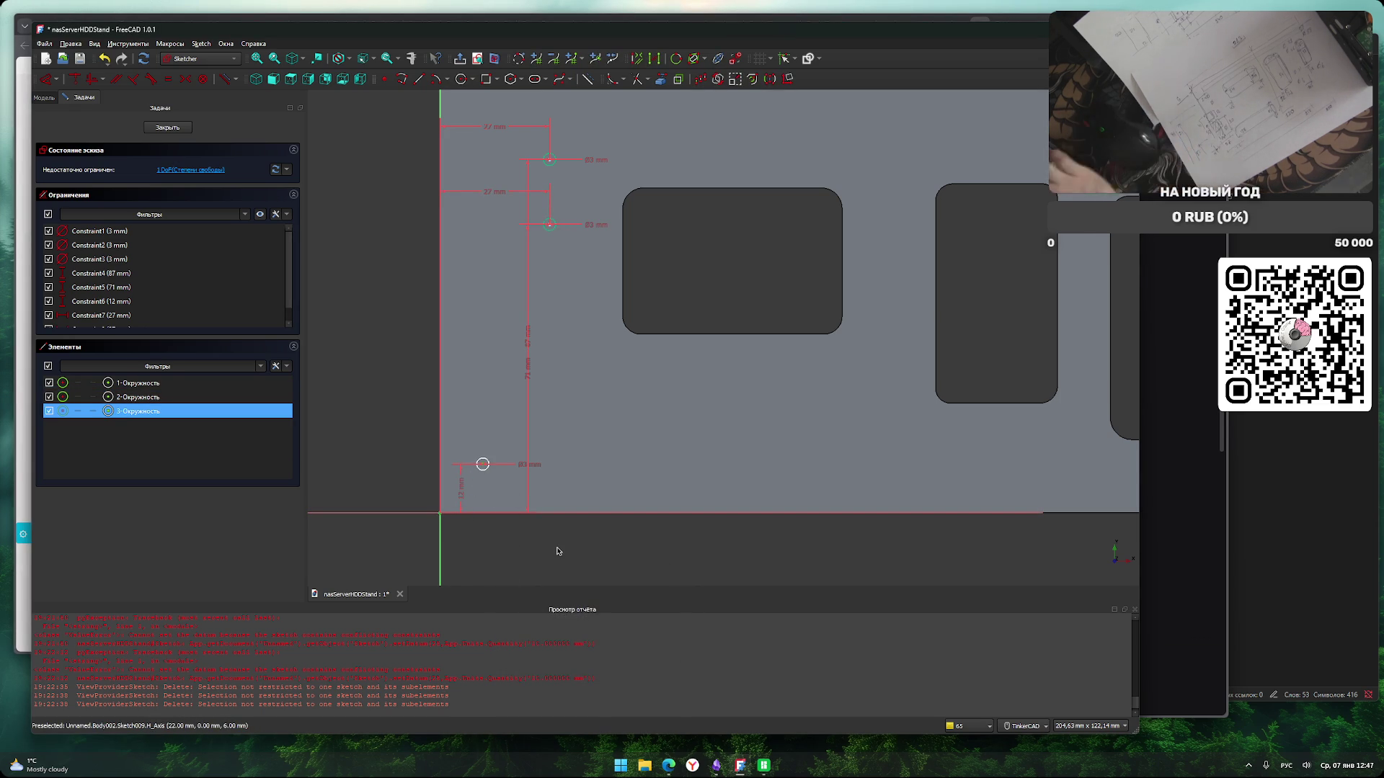
{"action": "type", "text": "lh"}
{"action": "type", "text": "27"}
{"action": "key", "text": "Return"}
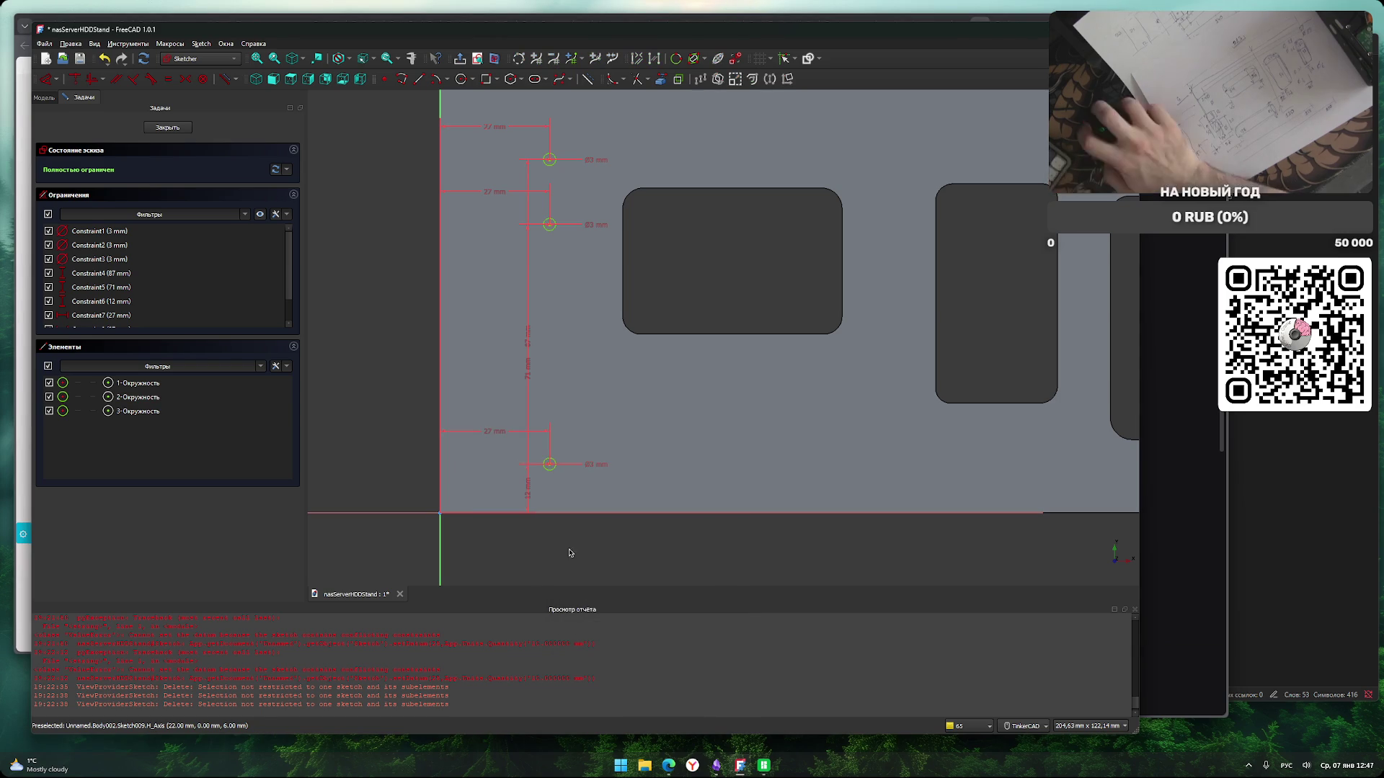
{"action": "scroll", "coordinate": [569, 552], "scroll_direction": "down", "scroll_amount": 4}
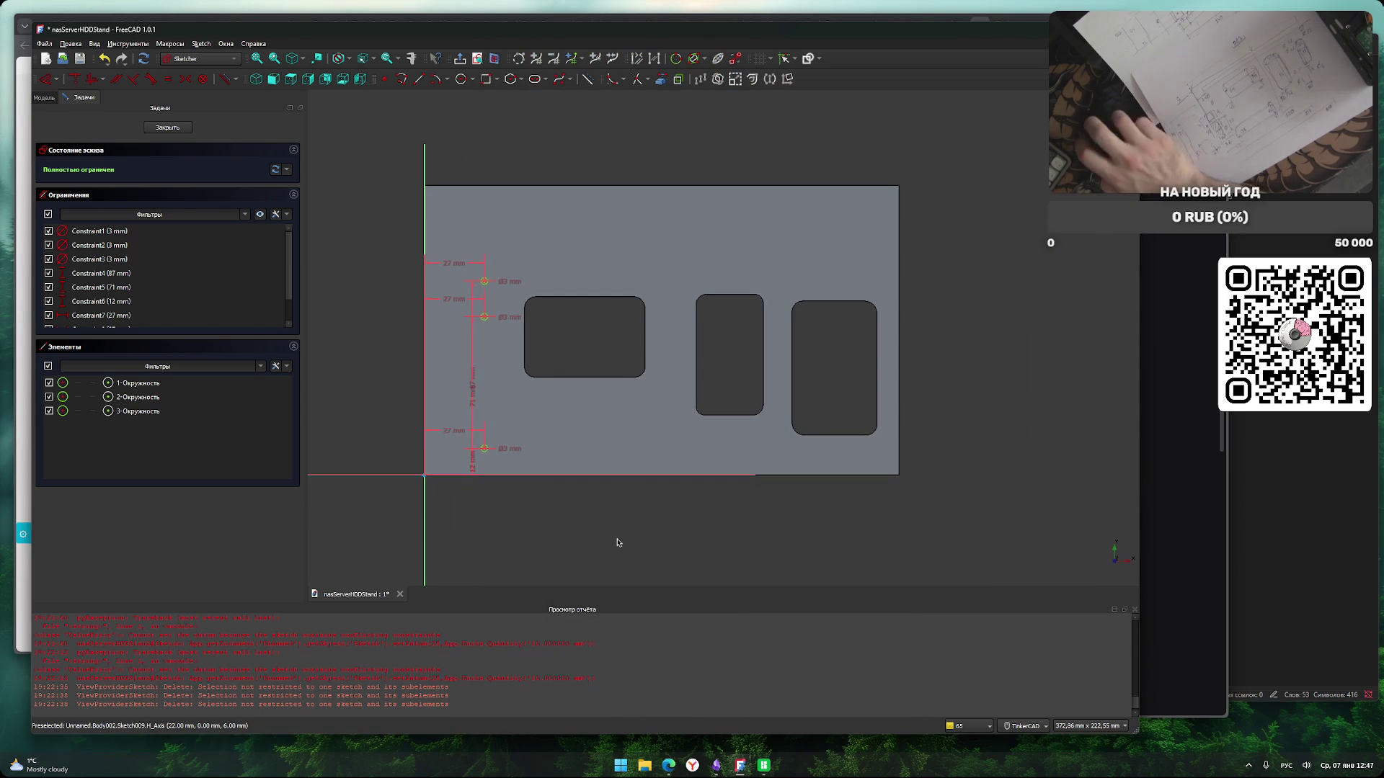
Draw a new 3 mm circle near the plate's bottom edge.
{"action": "left_click", "coordinate": [463, 81]}
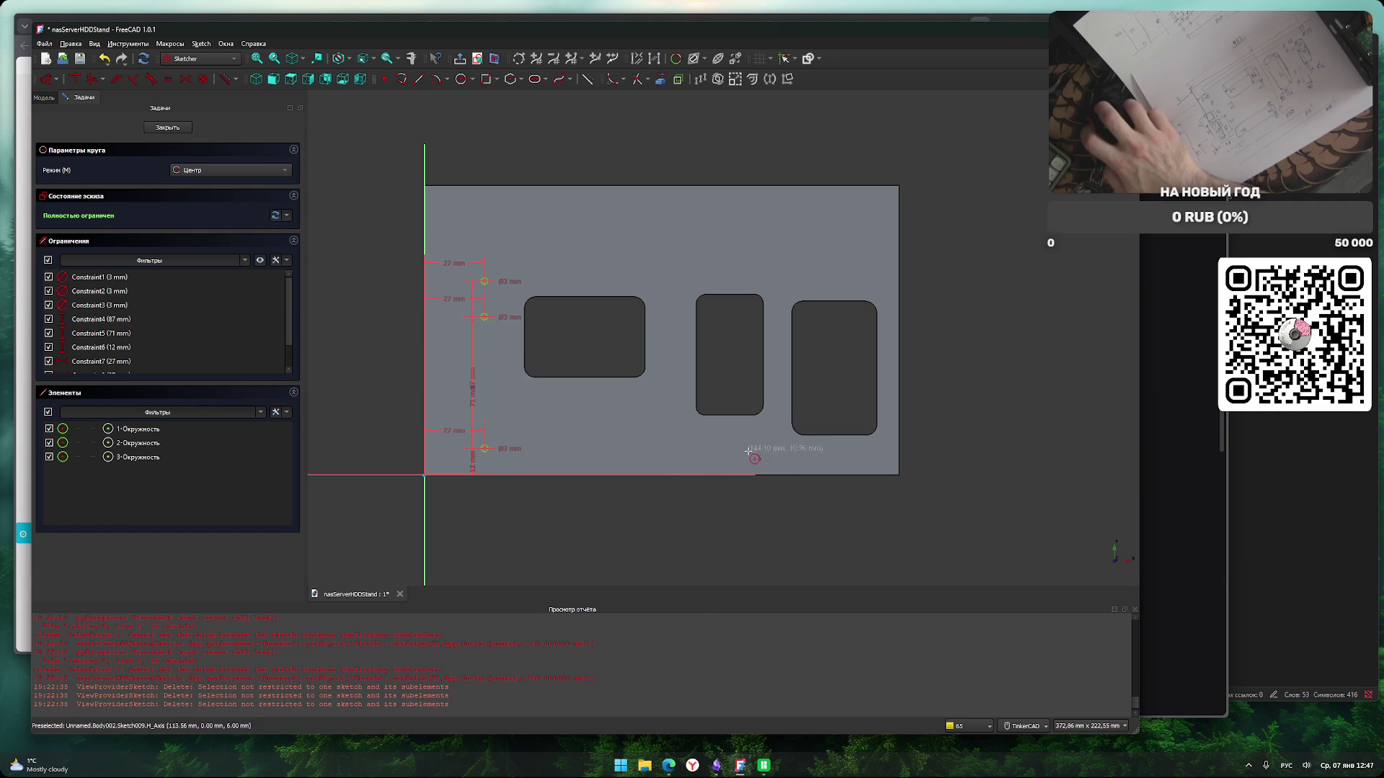
{"action": "left_click", "coordinate": [777, 453]}
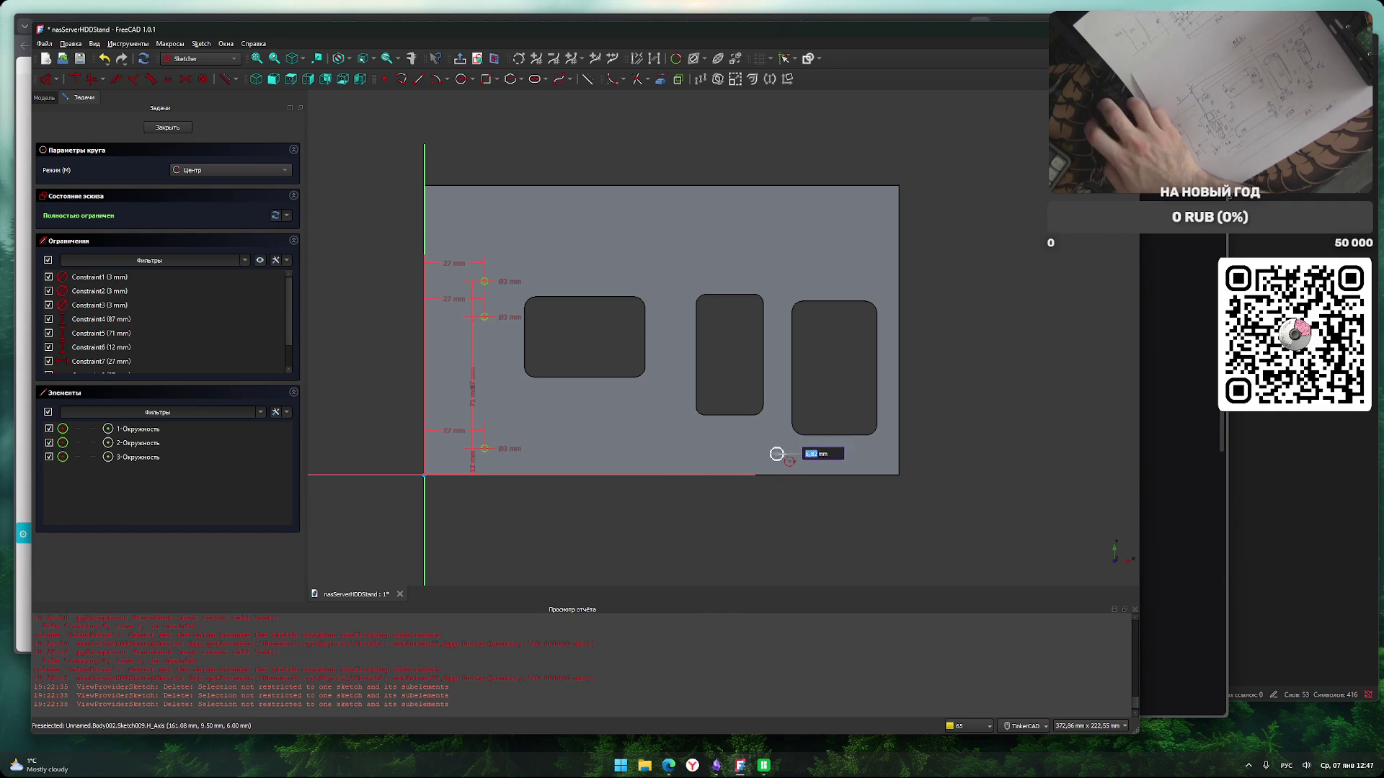
{"action": "type", "text": "3"}
{"action": "key", "text": "Return"}
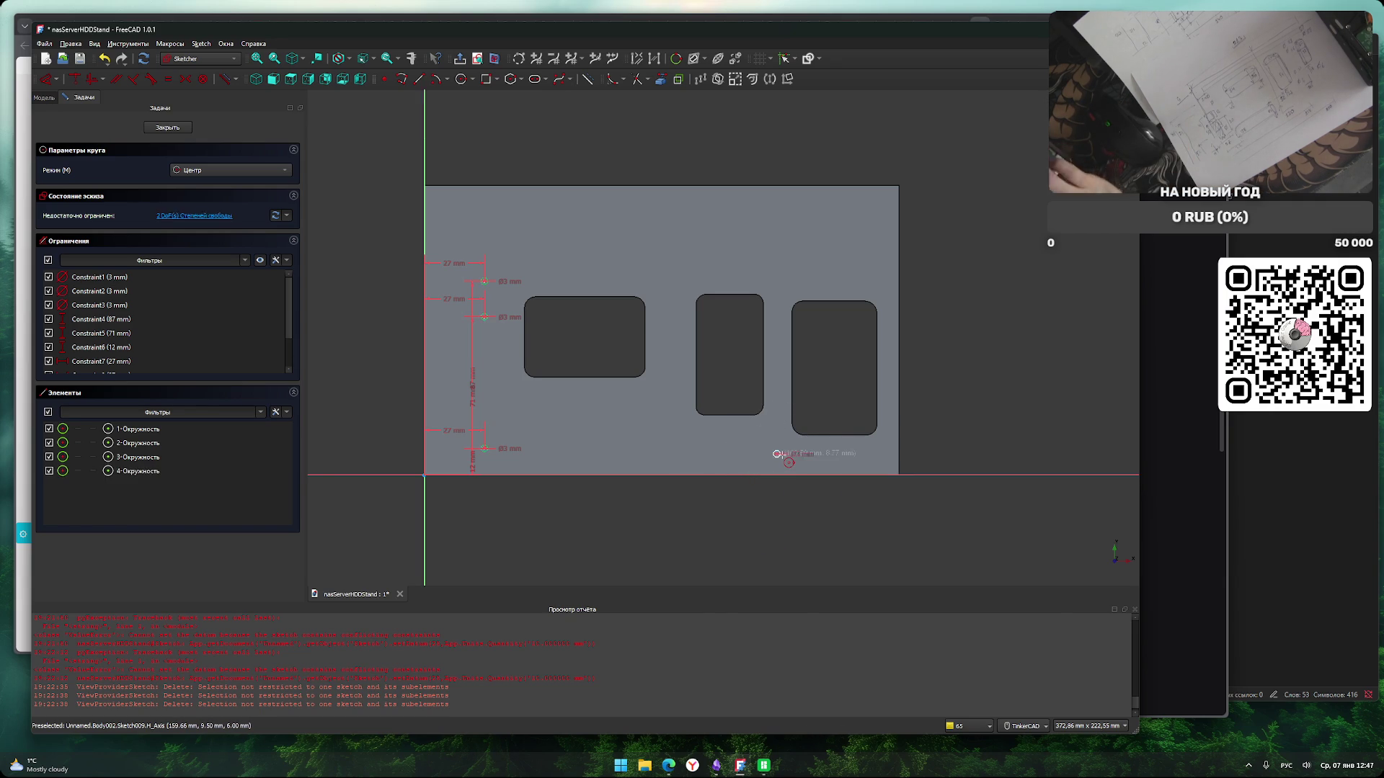
{"action": "key", "text": "Escape"}
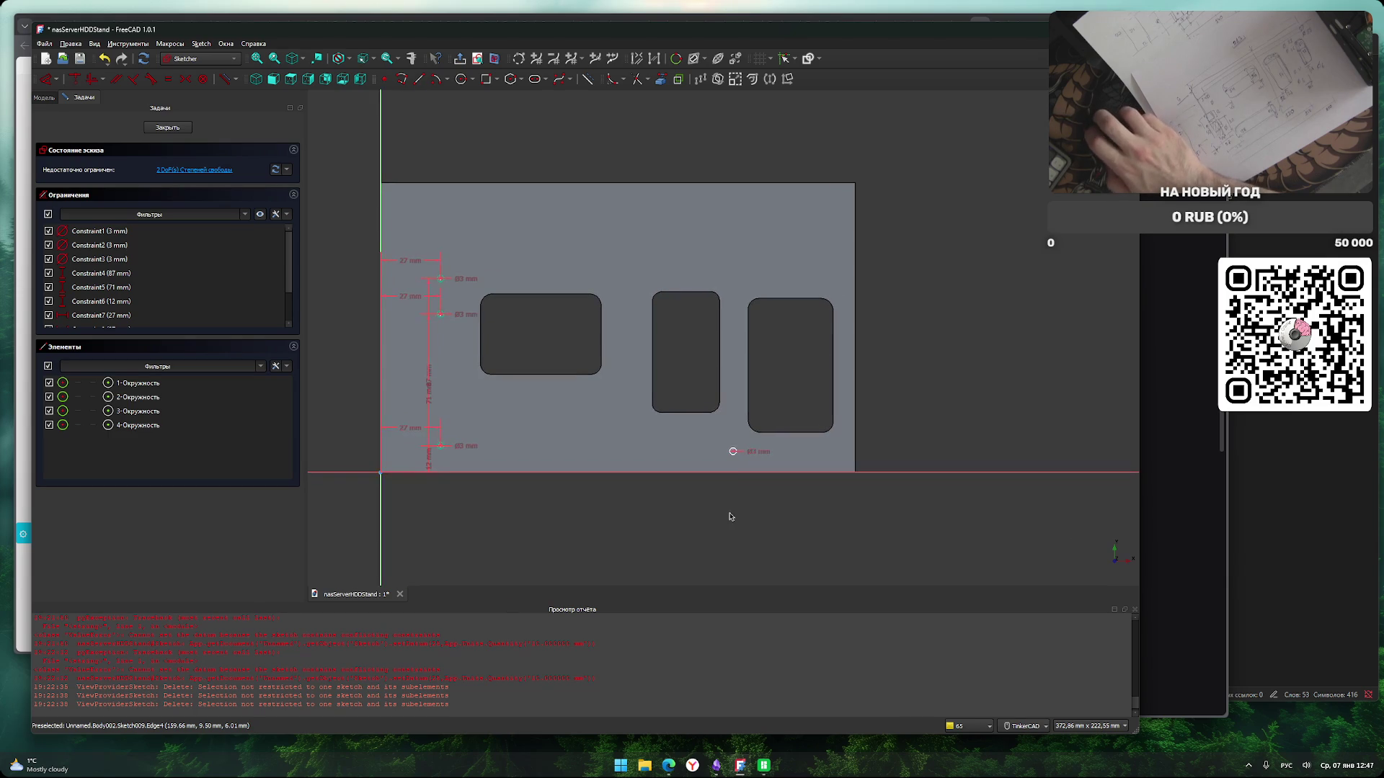
Give the new circle a 158 mm horizontal distance.
{"action": "scroll", "coordinate": [729, 469], "scroll_direction": "up", "scroll_amount": 5}
{"action": "scroll", "coordinate": [752, 464], "scroll_direction": "up", "scroll_amount": 2}
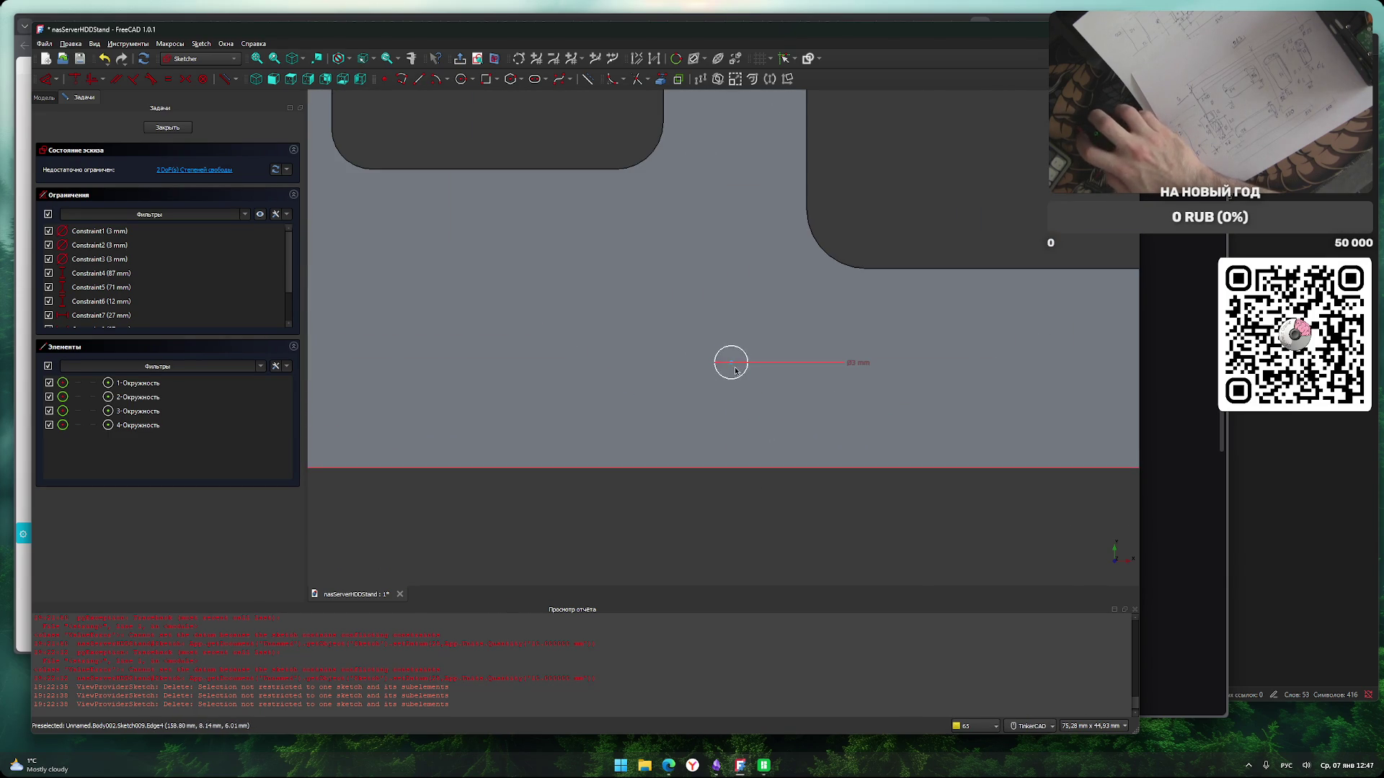
{"action": "left_click", "coordinate": [732, 364]}
{"action": "scroll", "coordinate": [658, 504], "scroll_direction": "down", "scroll_amount": 3}
{"action": "mouse_move", "coordinate": [658, 504]}
{"action": "middle_mouse_down"}
{"action": "mouse_move", "coordinate": [868, 512]}
{"action": "mouse_move", "coordinate": [633, 503]}
{"action": "mouse_move", "coordinate": [646, 474]}
{"action": "mouse_move", "coordinate": [680, 479]}
{"action": "middle_mouse_up"}
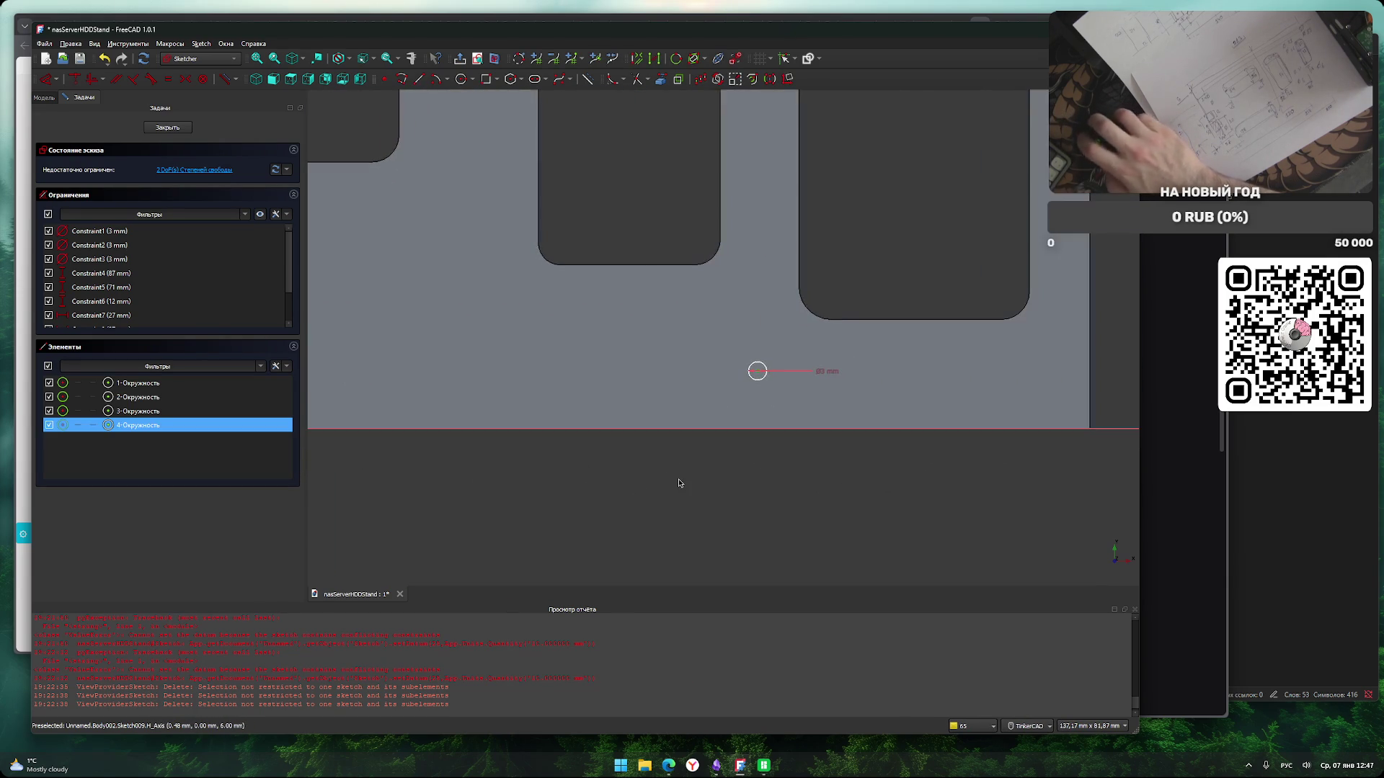
{"action": "key", "text": "l"}
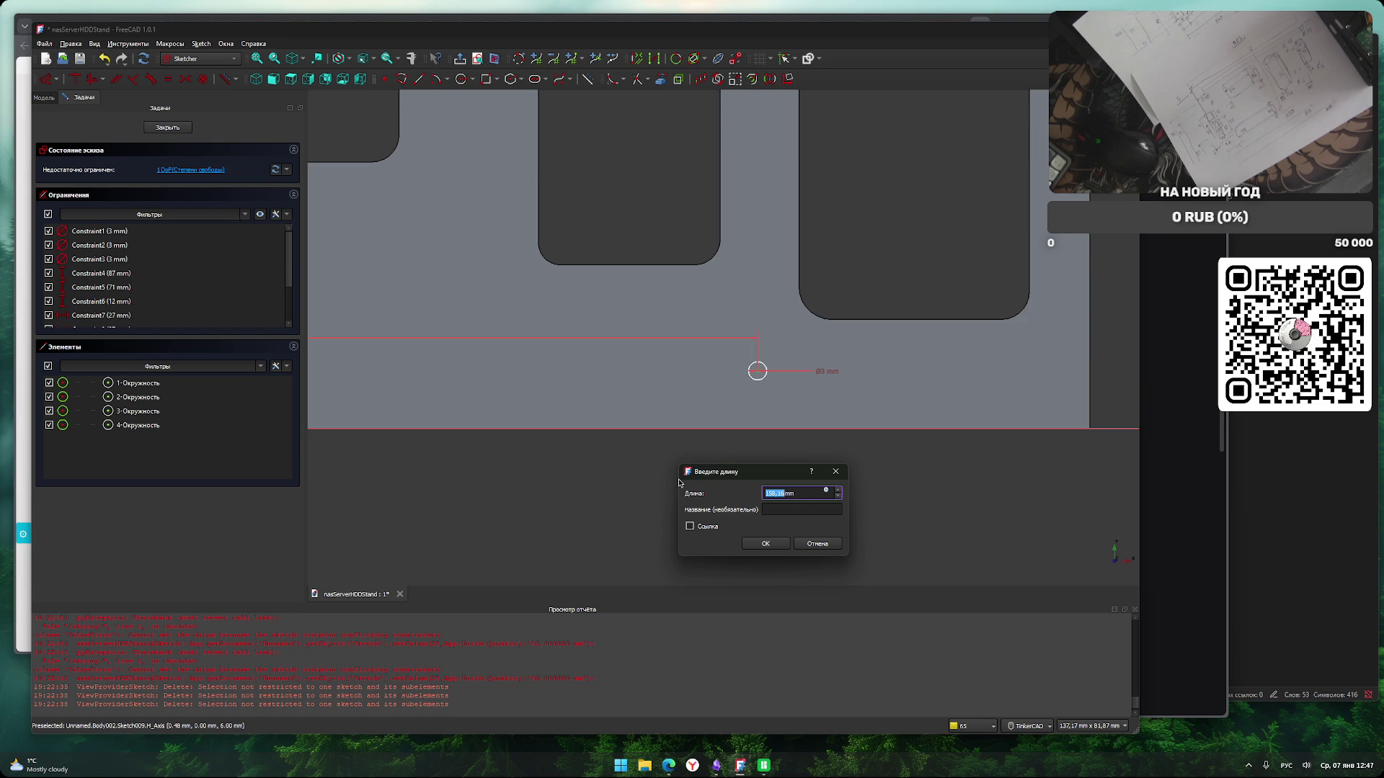
{"action": "type", "text": "58"}
{"action": "key", "text": "Return"}
{"action": "scroll", "coordinate": [696, 475], "scroll_direction": "down", "scroll_amount": 2}
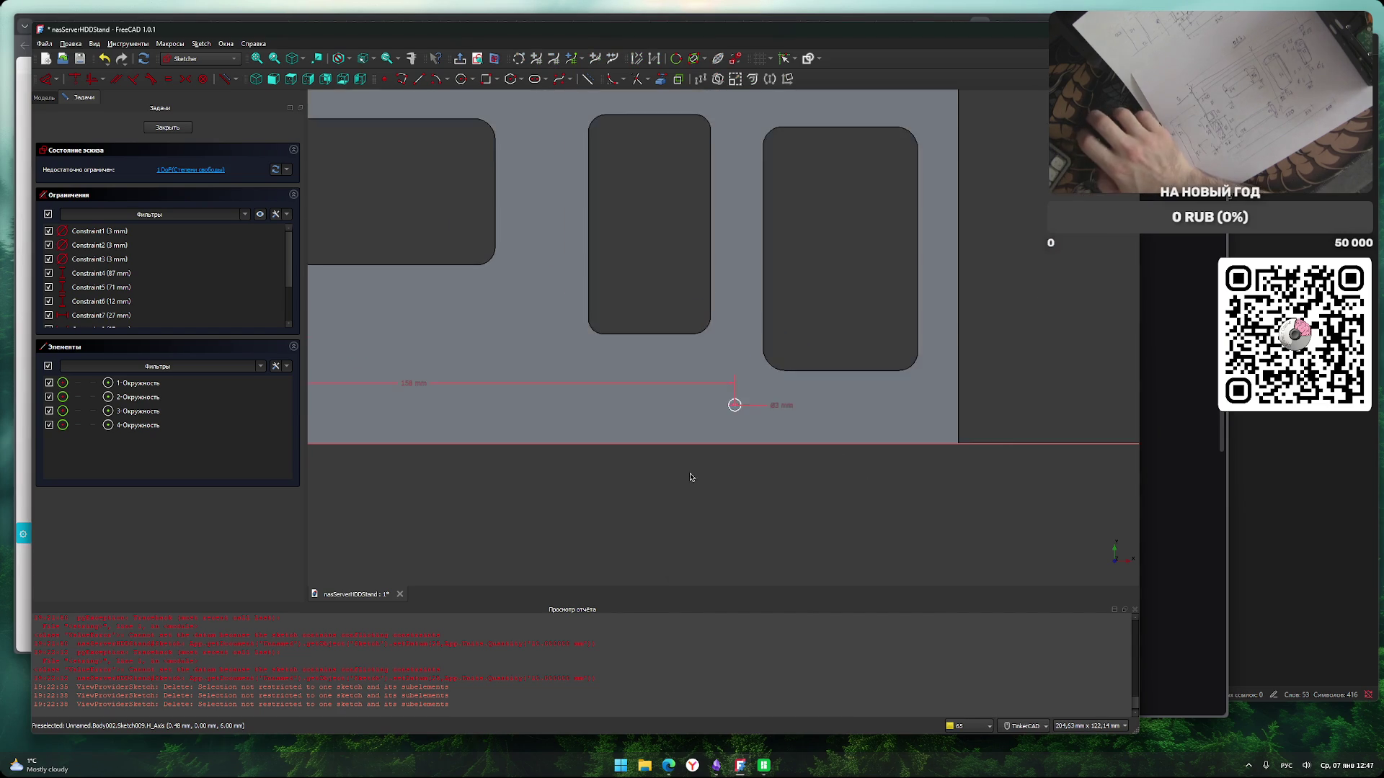
{"action": "scroll", "coordinate": [734, 494], "scroll_direction": "up", "scroll_amount": 1}
Paste copies of the new small circle.
{"action": "left_click", "coordinate": [734, 386]}
{"action": "scroll", "coordinate": [750, 425], "scroll_direction": "up", "scroll_amount": 3}
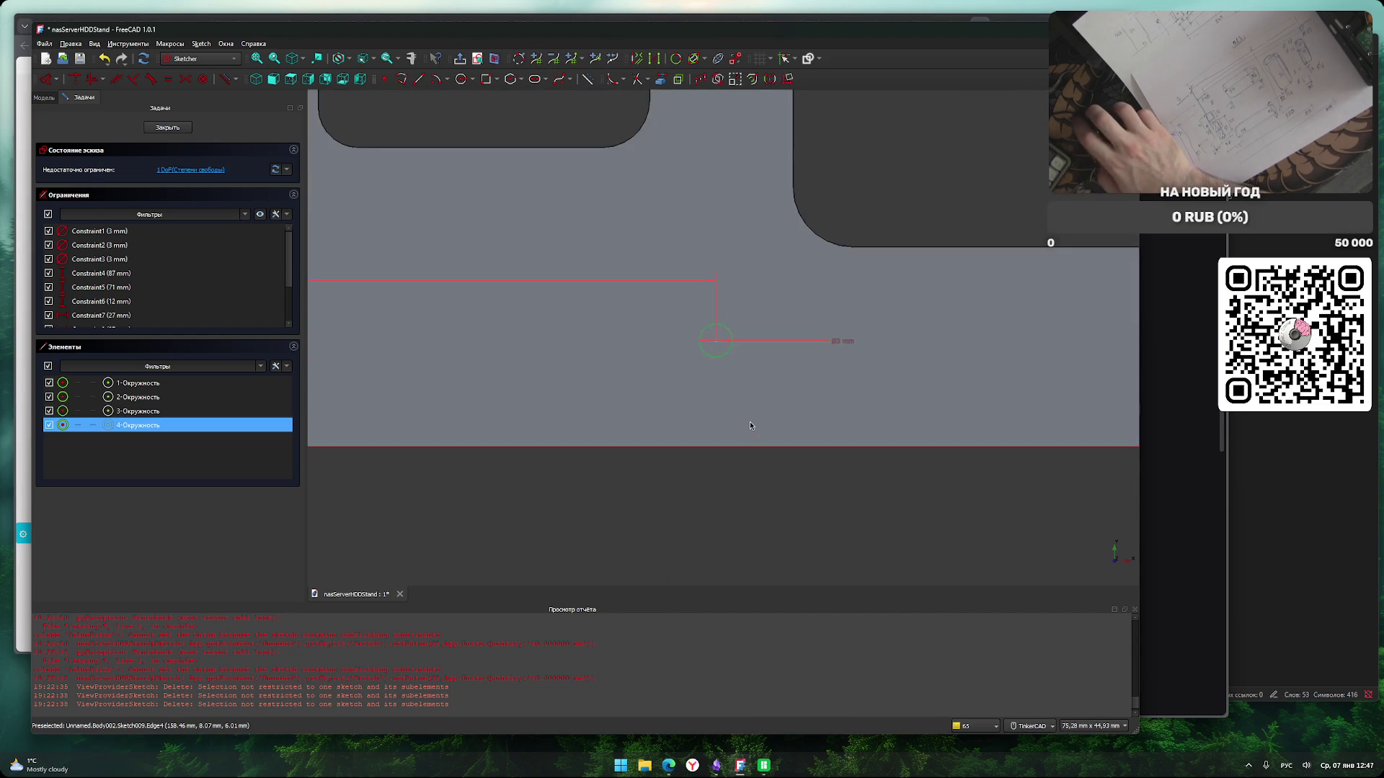
{"action": "key", "text": "ctrl+v"}
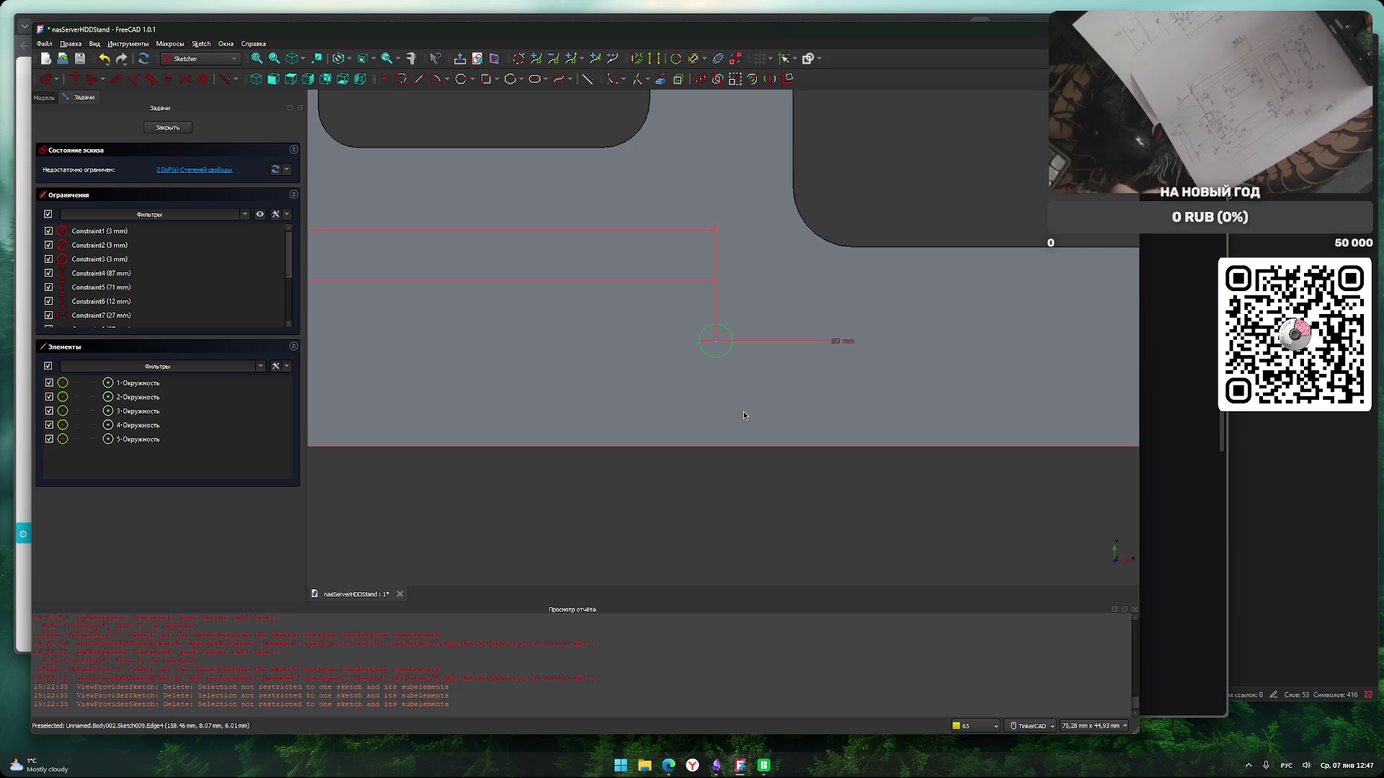
{"action": "key", "text": "ctrl+v"}
{"action": "key", "text": "ctrl+v"}
{"action": "scroll", "coordinate": [743, 415], "scroll_direction": "down", "scroll_amount": 1}
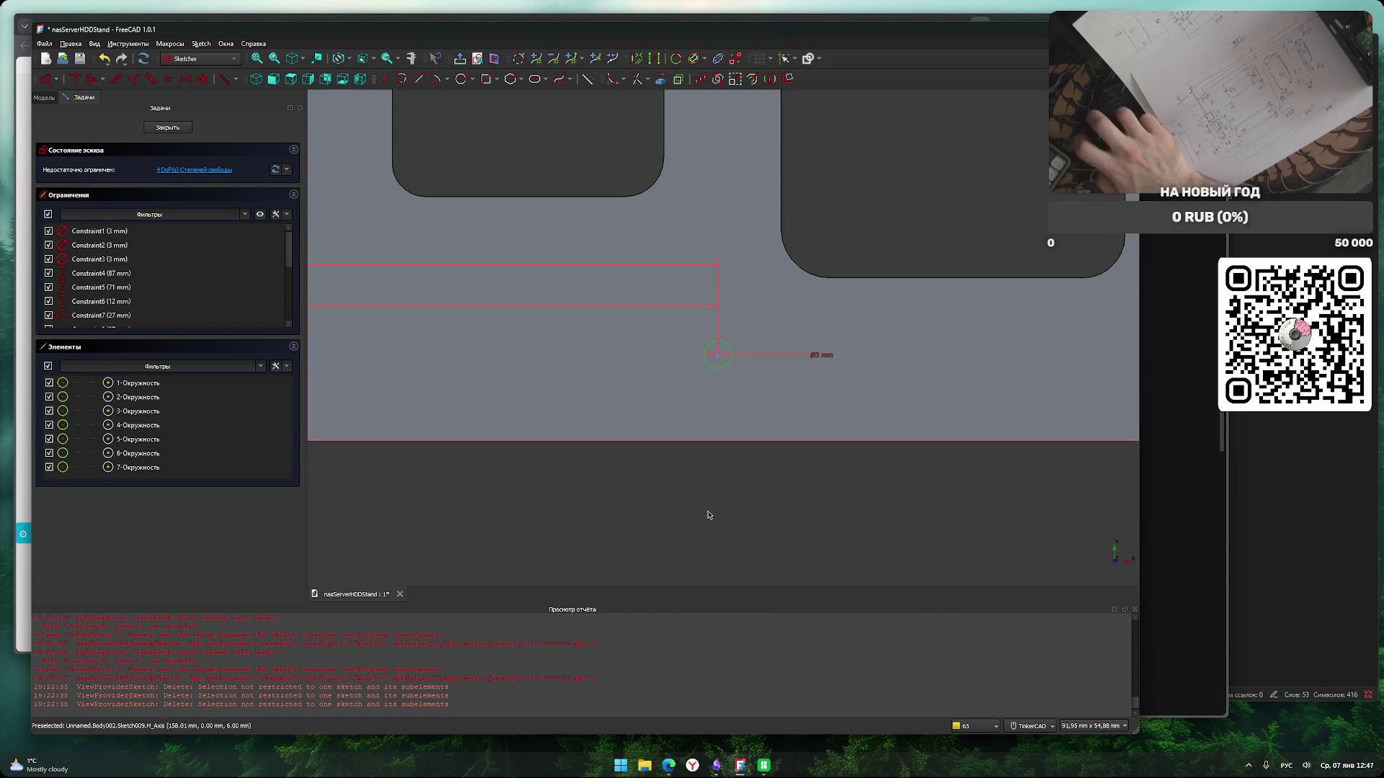
Place one copied circle 5 mm from the horizontal axis.
{"action": "left_click", "coordinate": [729, 440]}
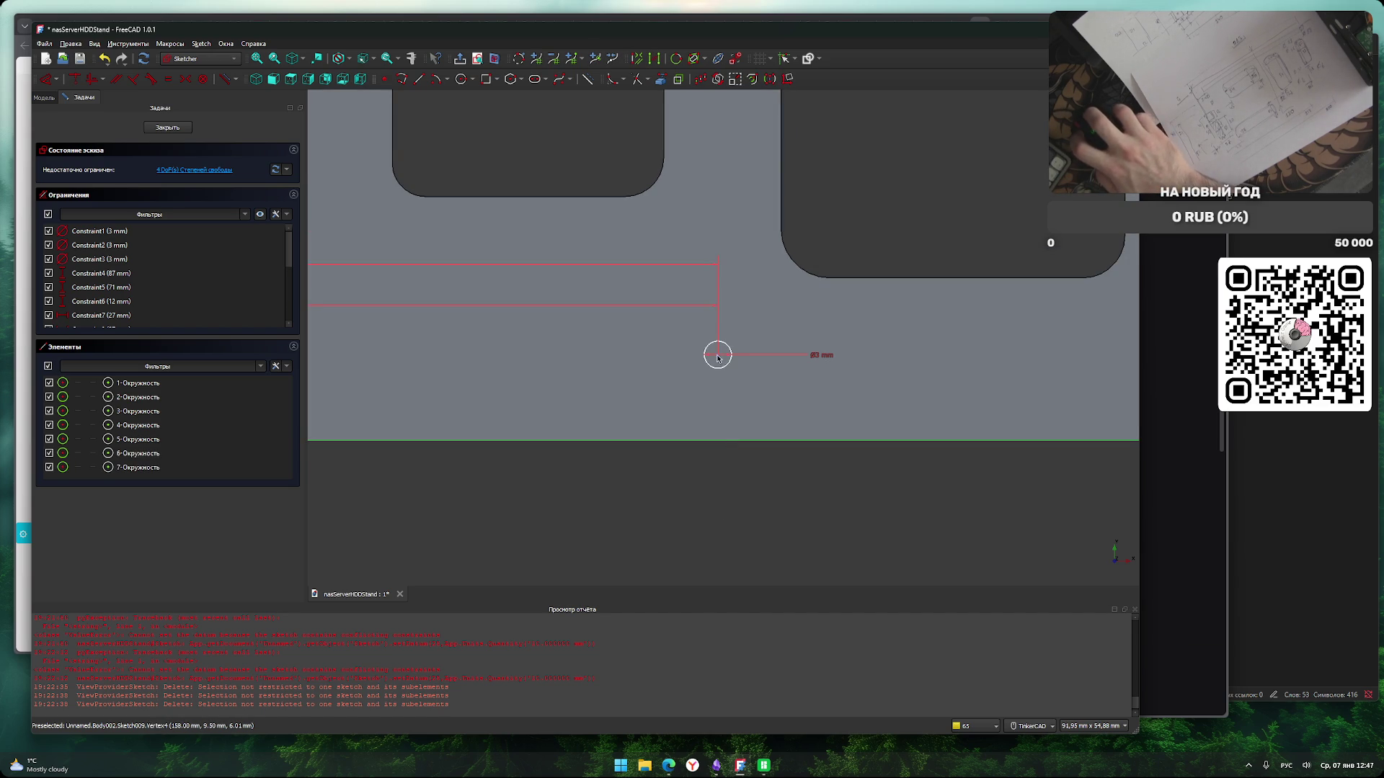
{"action": "left_click", "coordinate": [718, 354]}
{"action": "key", "text": "i"}
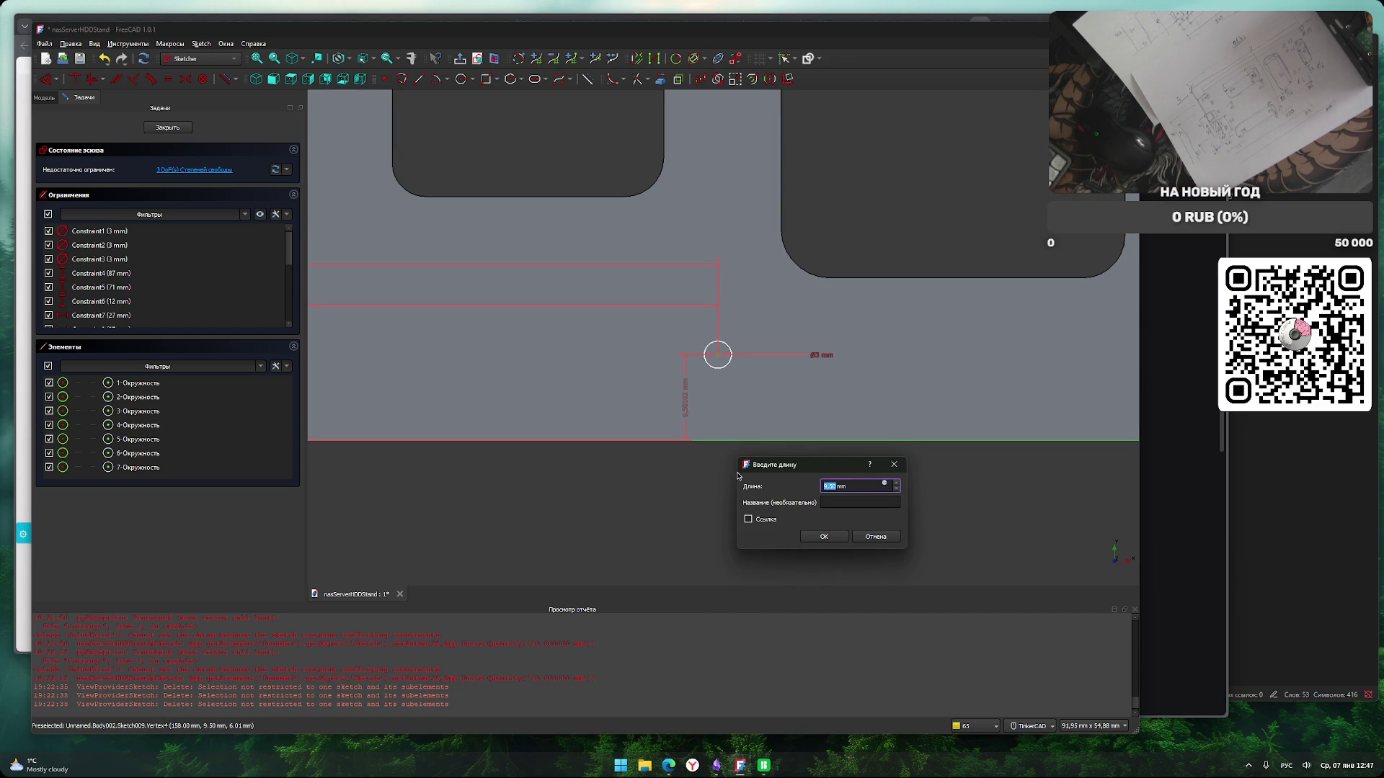
{"action": "key", "text": "Escape"}
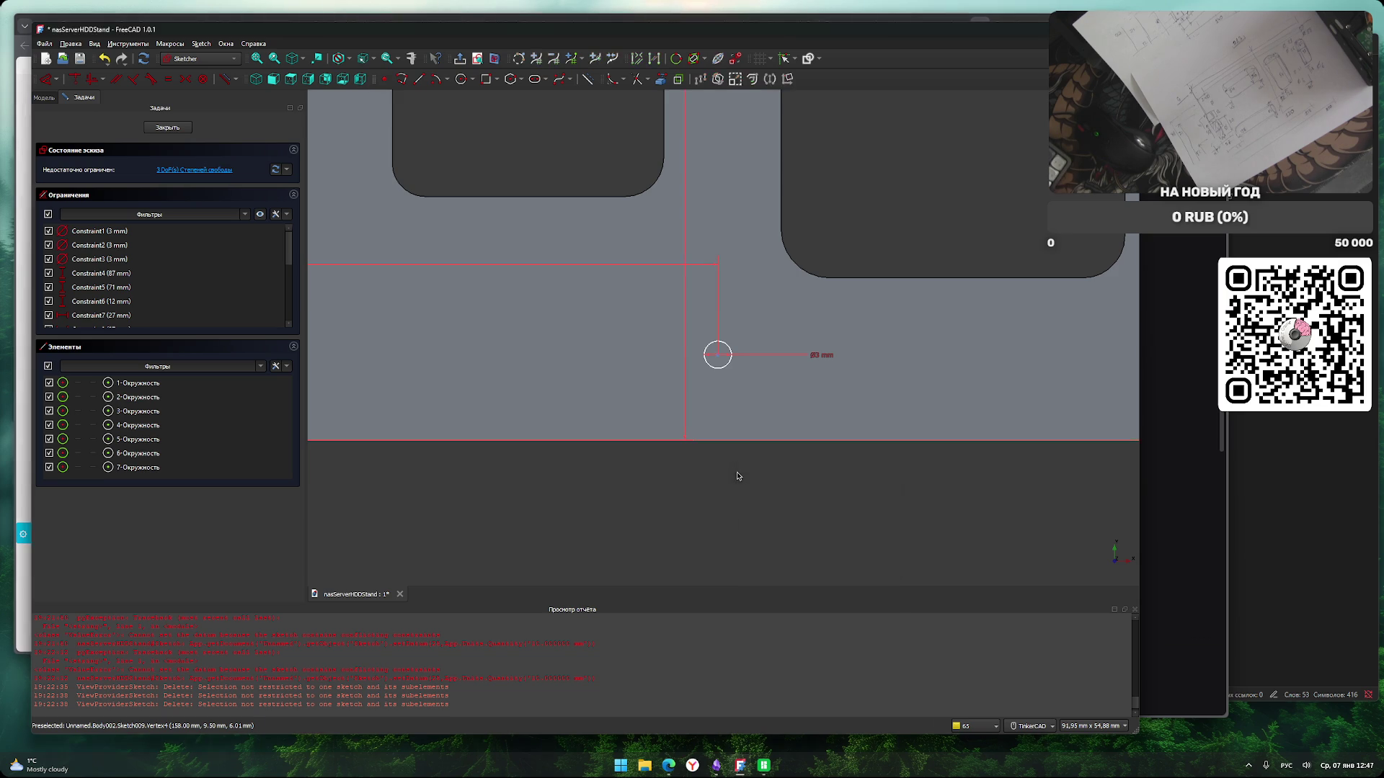
{"action": "left_click", "coordinate": [718, 354]}
{"action": "left_click", "coordinate": [732, 440]}
{"action": "key", "text": "i"}
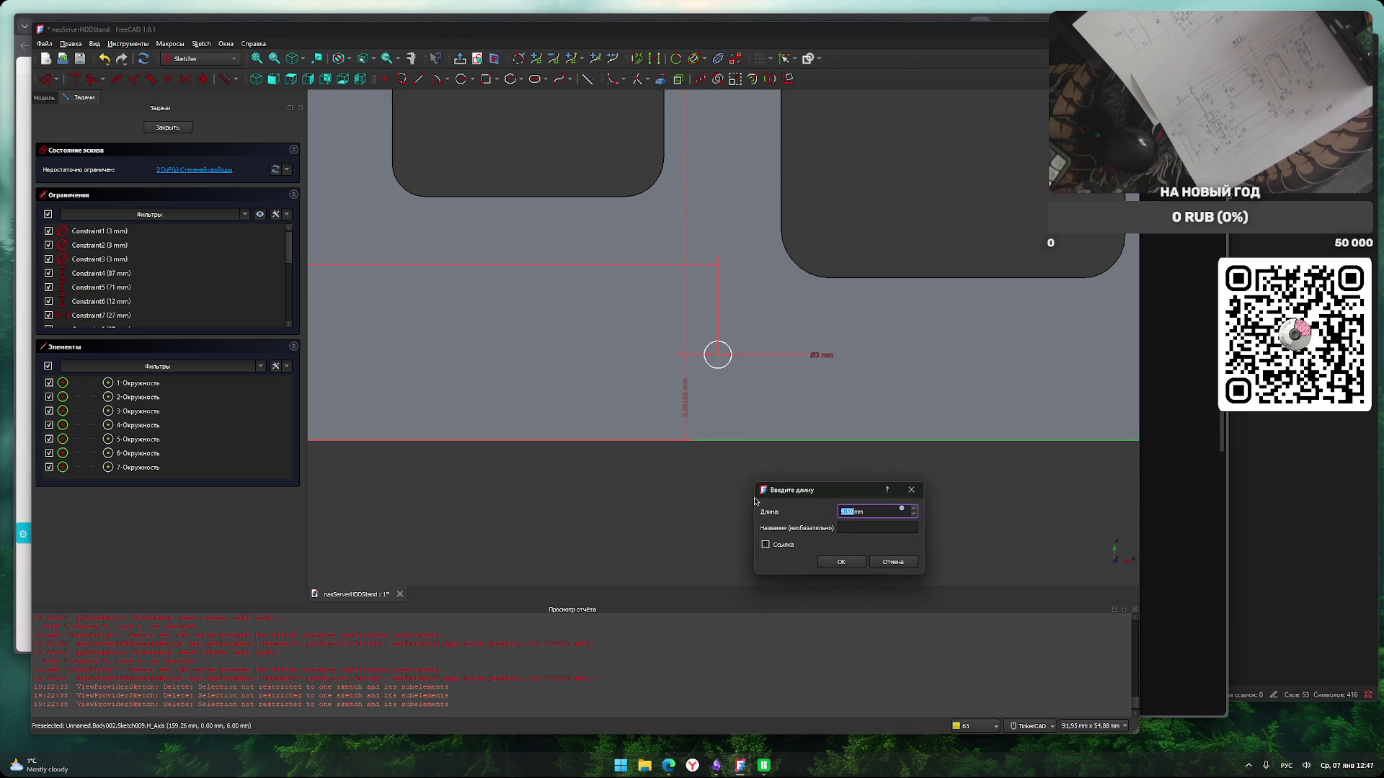
{"action": "key", "text": "Return"}
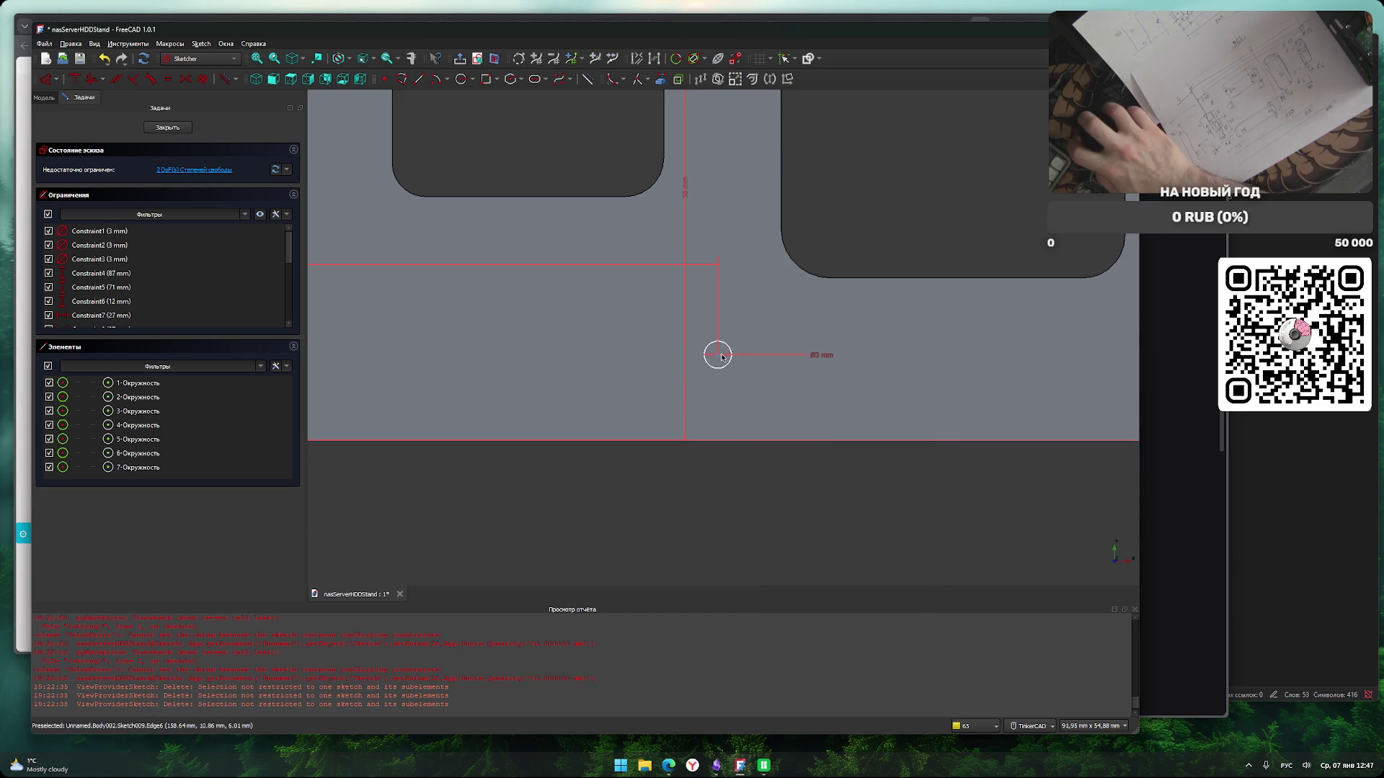
Place the remaining copies 31 mm and 6 mm from the horizontal axis.
{"action": "left_click", "coordinate": [719, 357]}
{"action": "left_click", "coordinate": [721, 440]}
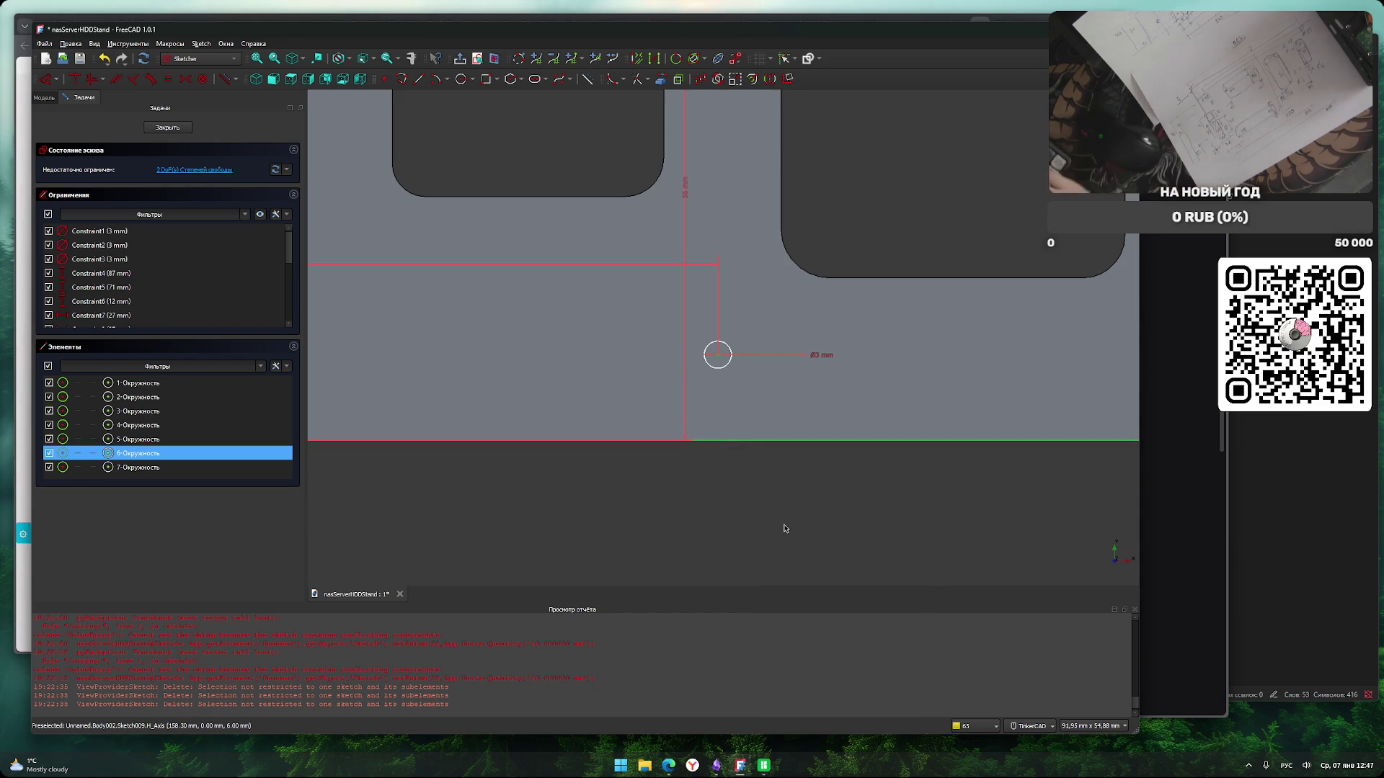
{"action": "key", "text": "i"}
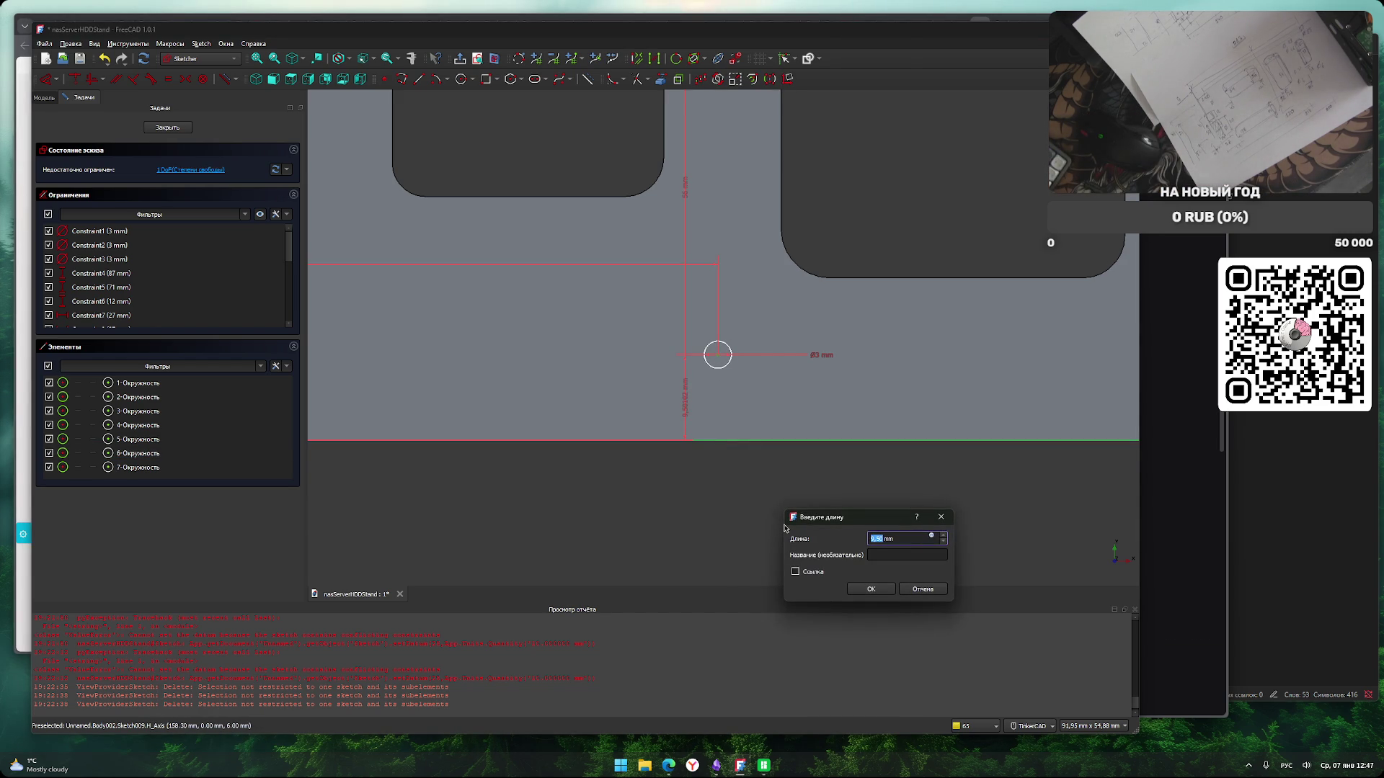
{"action": "type", "text": "31"}
{"action": "key", "text": "Return"}
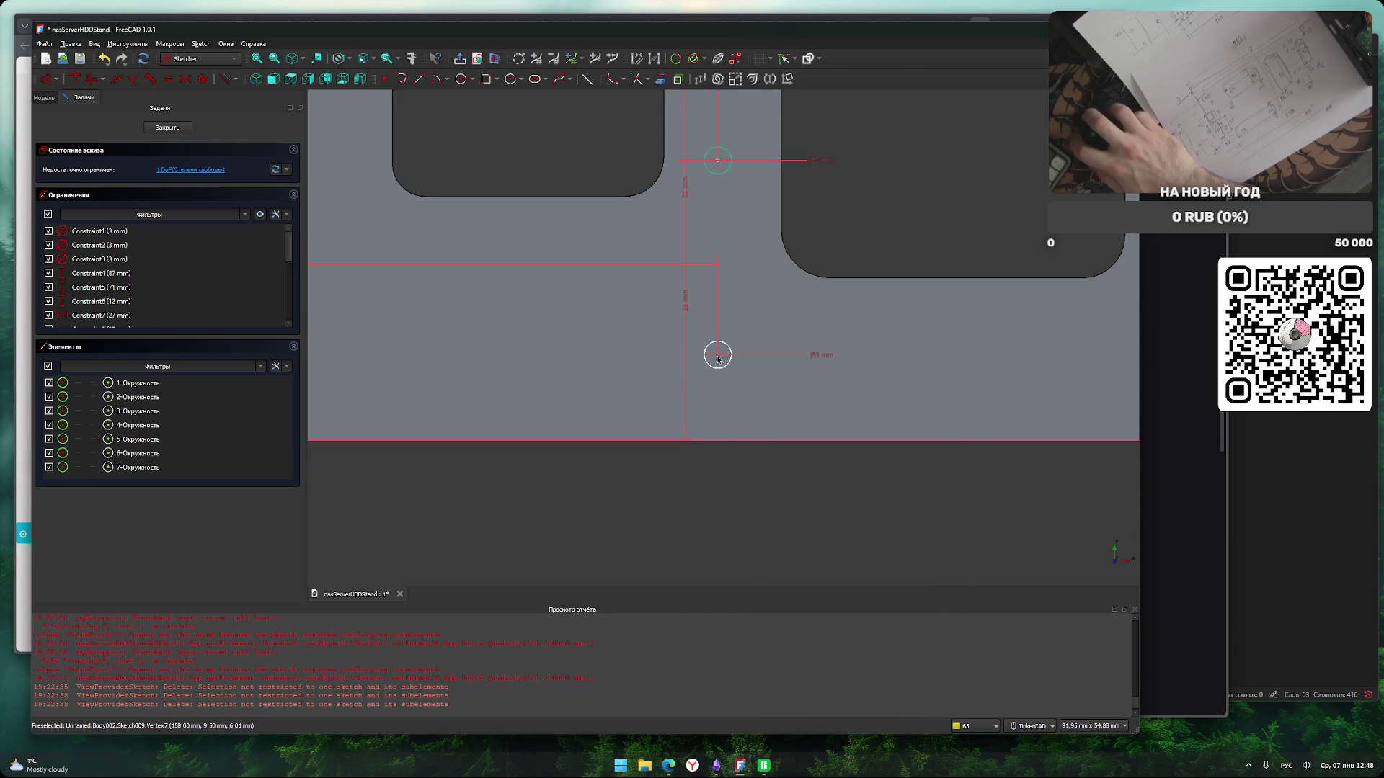
{"action": "left_click", "coordinate": [718, 356]}
{"action": "left_click", "coordinate": [719, 440]}
{"action": "key", "text": "i"}
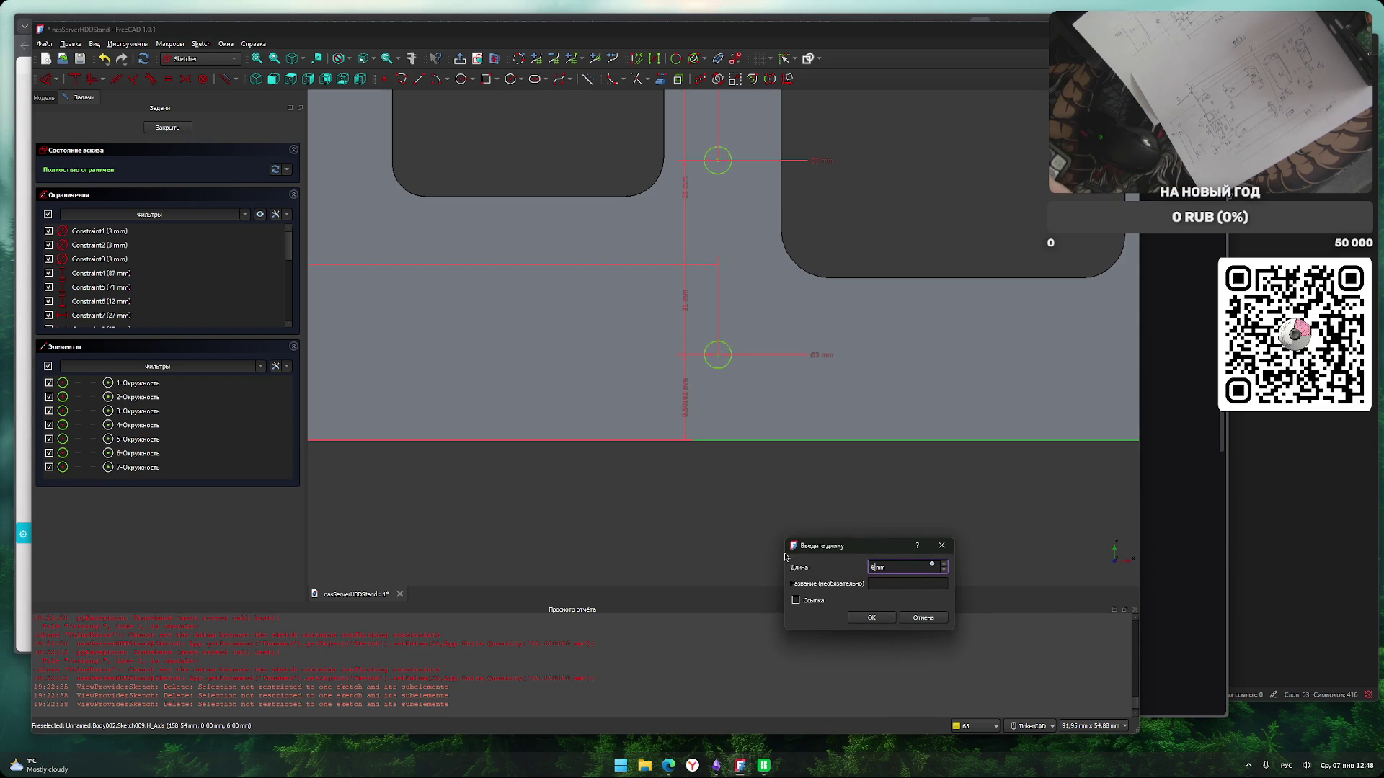
{"action": "key", "text": "Return"}
{"action": "scroll", "coordinate": [757, 552], "scroll_direction": "down", "scroll_amount": 4}
{"action": "mouse_move", "coordinate": [743, 553]}
{"action": "middle_mouse_down"}
{"action": "mouse_move", "coordinate": [785, 542]}
{"action": "mouse_move", "coordinate": [781, 565]}
{"action": "mouse_move", "coordinate": [745, 578]}
{"action": "mouse_move", "coordinate": [867, 581]}
{"action": "mouse_move", "coordinate": [751, 547]}
{"action": "mouse_move", "coordinate": [787, 550]}
{"action": "mouse_move", "coordinate": [726, 560]}
{"action": "middle_mouse_up"}
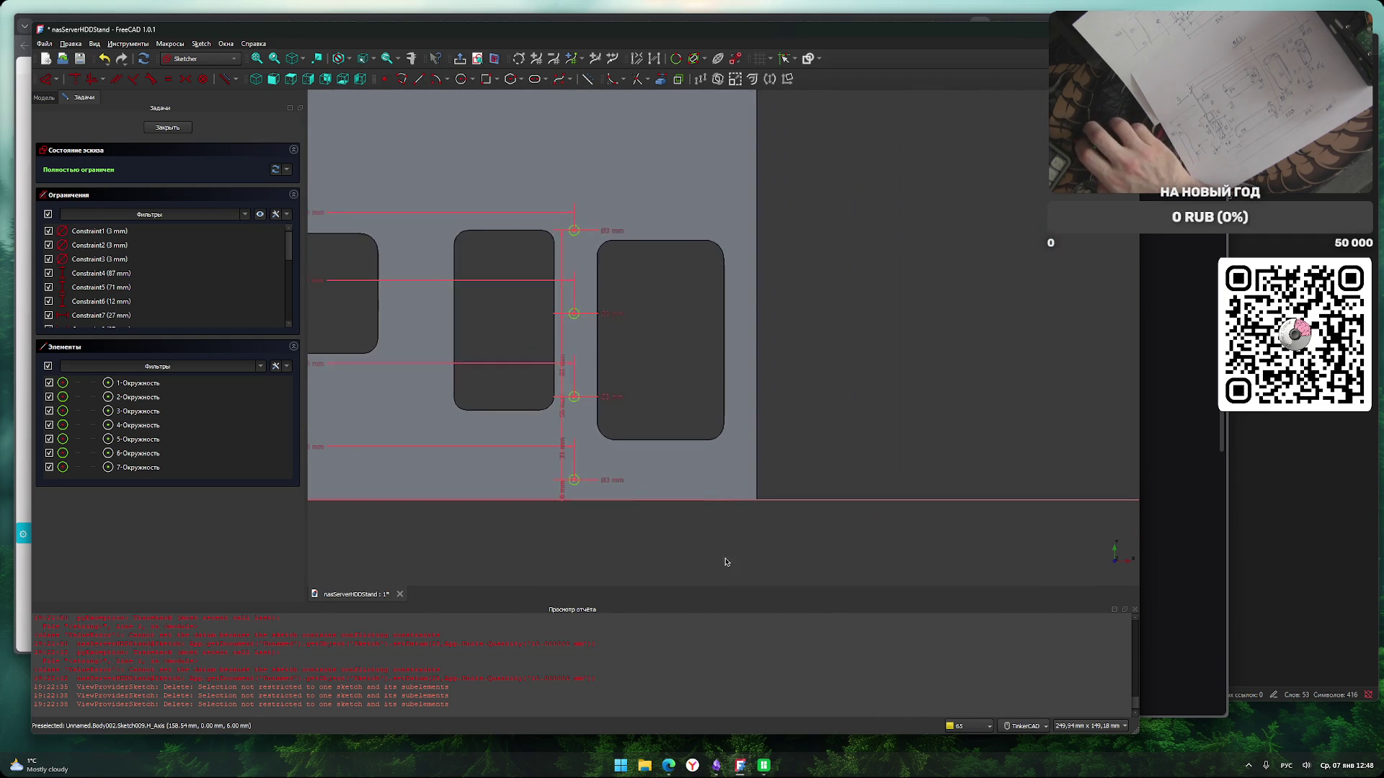
Draw a 3 mm circle near the plate's bottom-right corner.
{"action": "scroll", "coordinate": [757, 557], "scroll_direction": "up", "scroll_amount": 1}
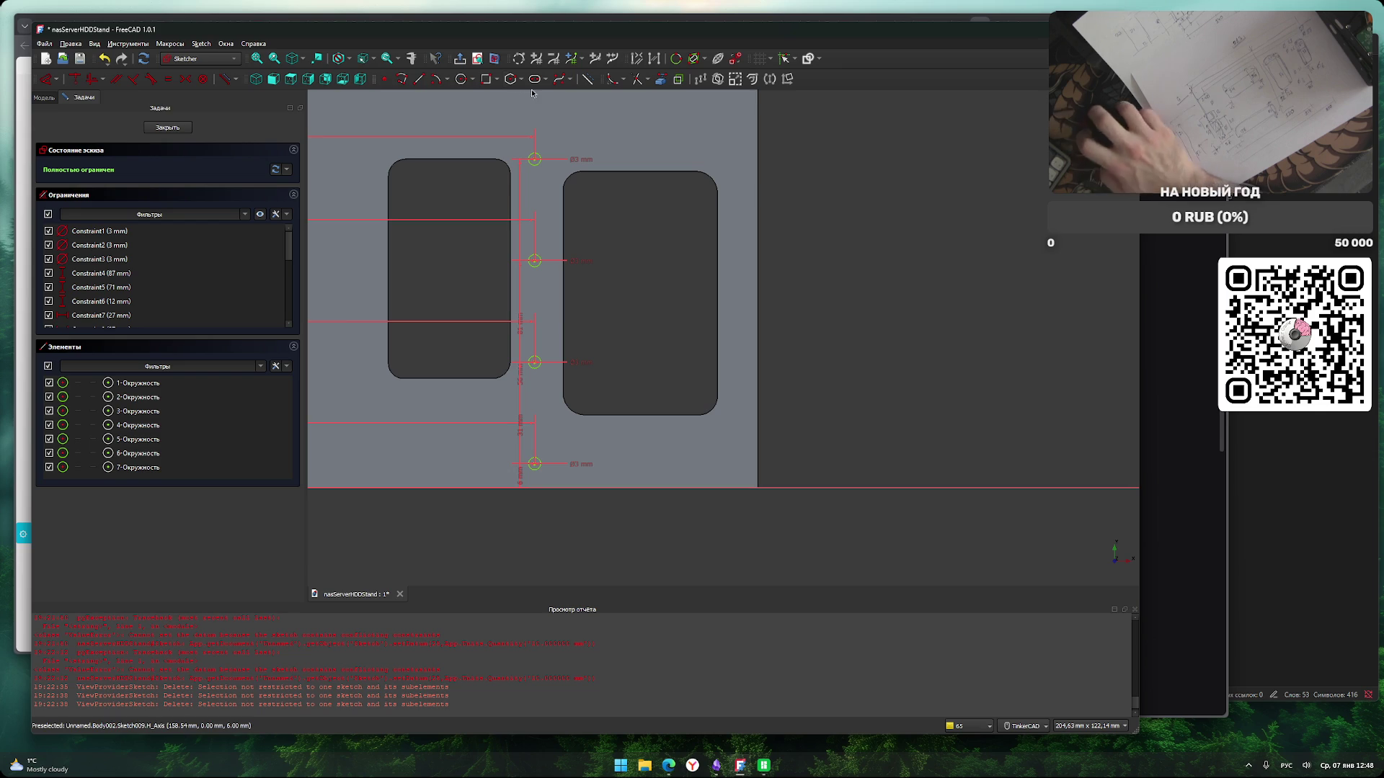
{"action": "left_click", "coordinate": [461, 79]}
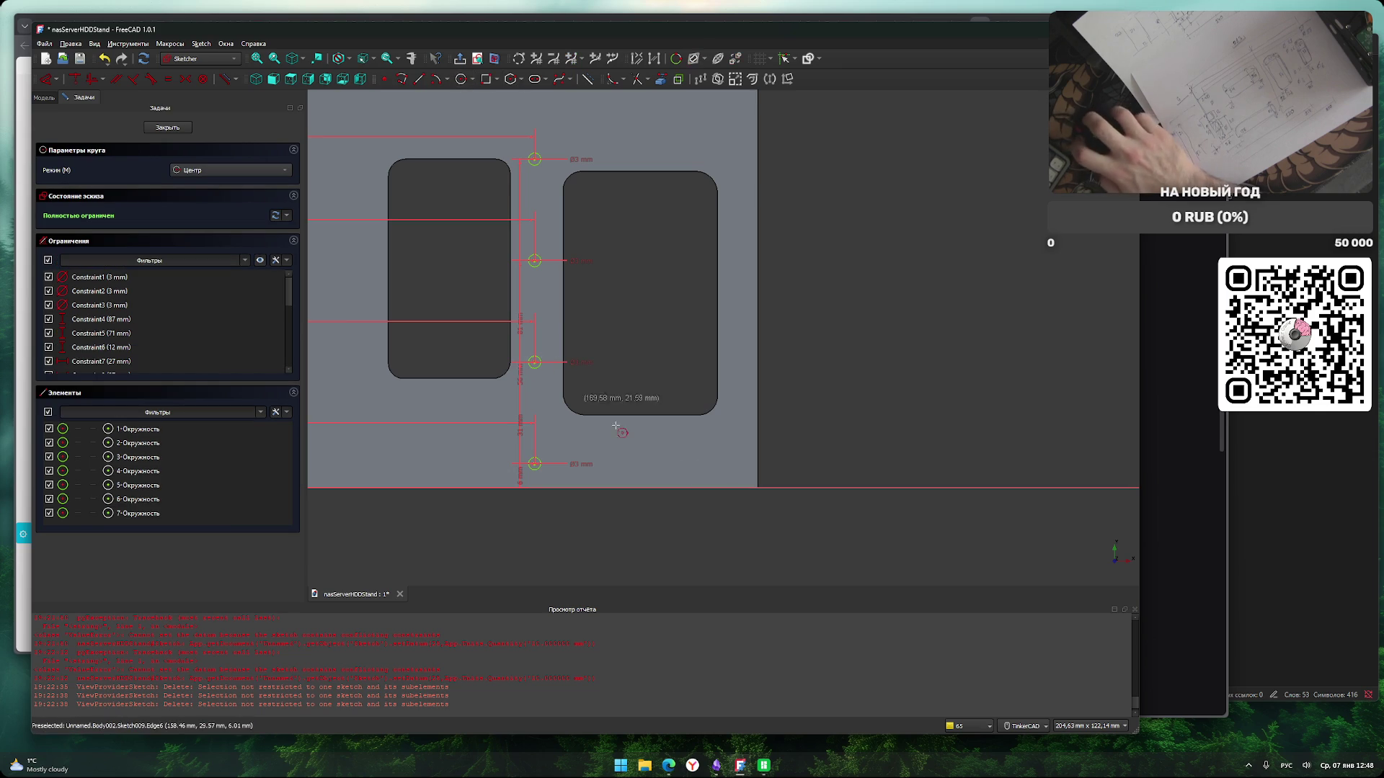
{"action": "left_click", "coordinate": [751, 483]}
{"action": "type", "text": "3,75"}
{"action": "key", "text": "Return"}
{"action": "key", "text": "Escape"}
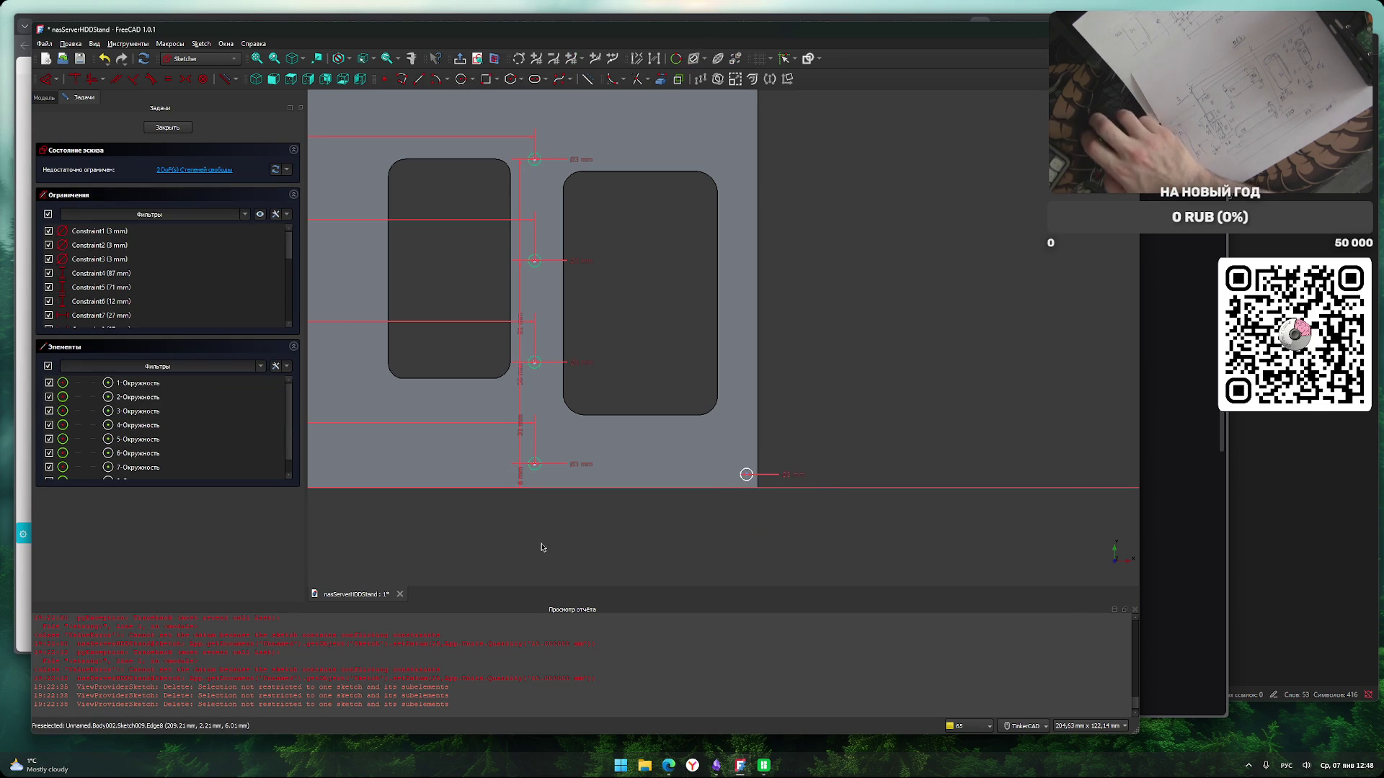
Add a 210 mm horizontal distance to the new circle, then undo it.
{"action": "mouse_move", "coordinate": [532, 544]}
{"action": "middle_mouse_down"}
{"action": "mouse_move", "coordinate": [705, 531]}
{"action": "mouse_move", "coordinate": [583, 503]}
{"action": "middle_mouse_up"}
{"action": "mouse_move", "coordinate": [1135, 425]}
{"action": "middle_mouse_down"}
{"action": "mouse_move", "coordinate": [976, 430]}
{"action": "mouse_move", "coordinate": [779, 485]}
{"action": "middle_mouse_up"}
{"action": "left_click", "coordinate": [779, 438]}
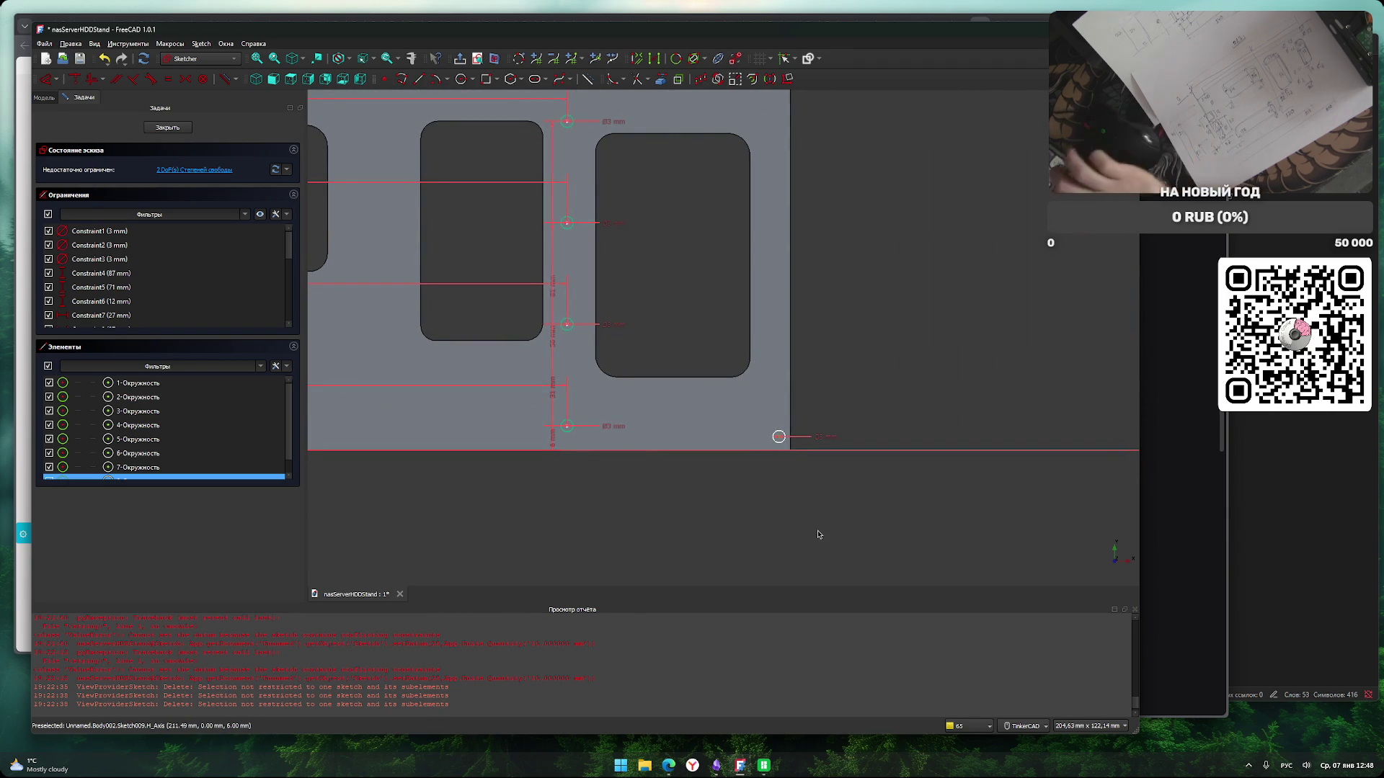
{"action": "key", "text": "i"}
{"action": "key", "text": "Escape"}
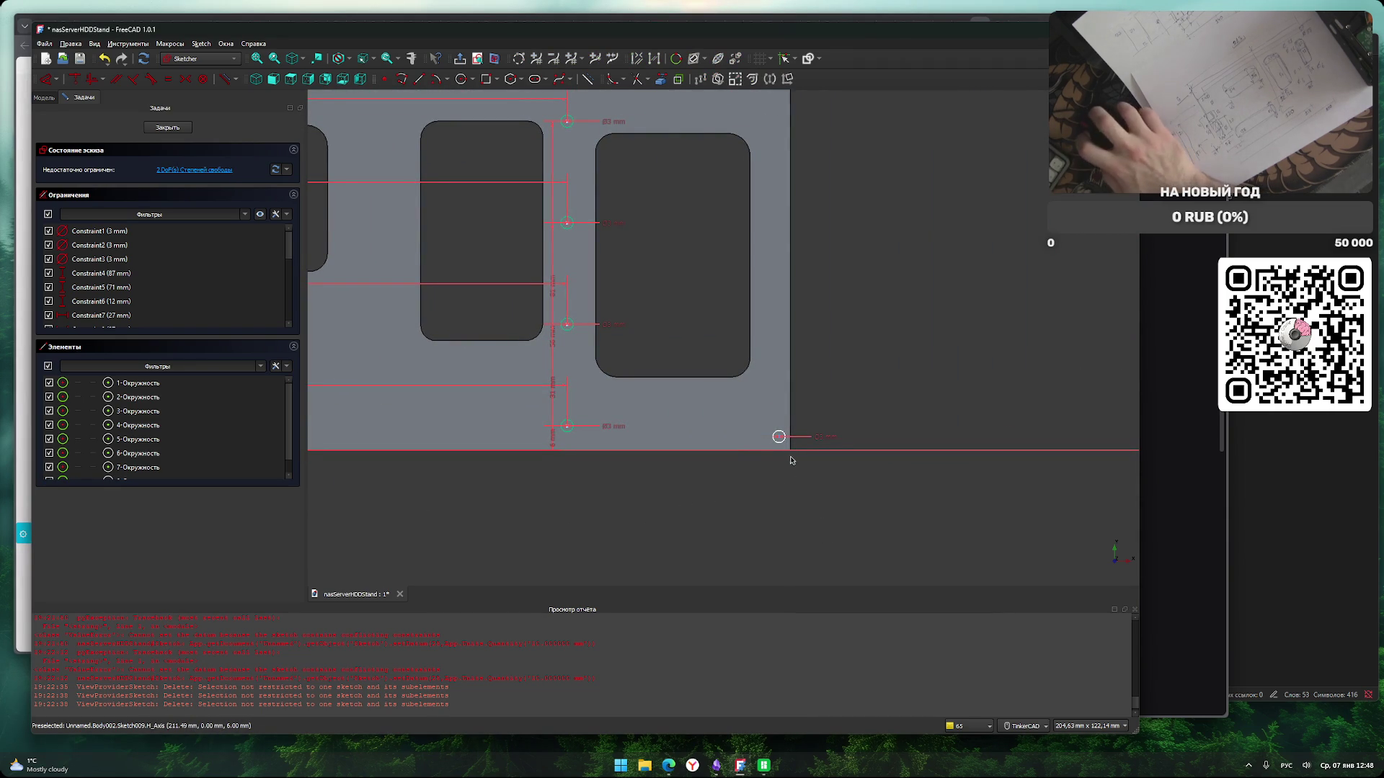
{"action": "middle_click_drag", "start_coordinate": [266, 484], "coordinate": [833, 486]}
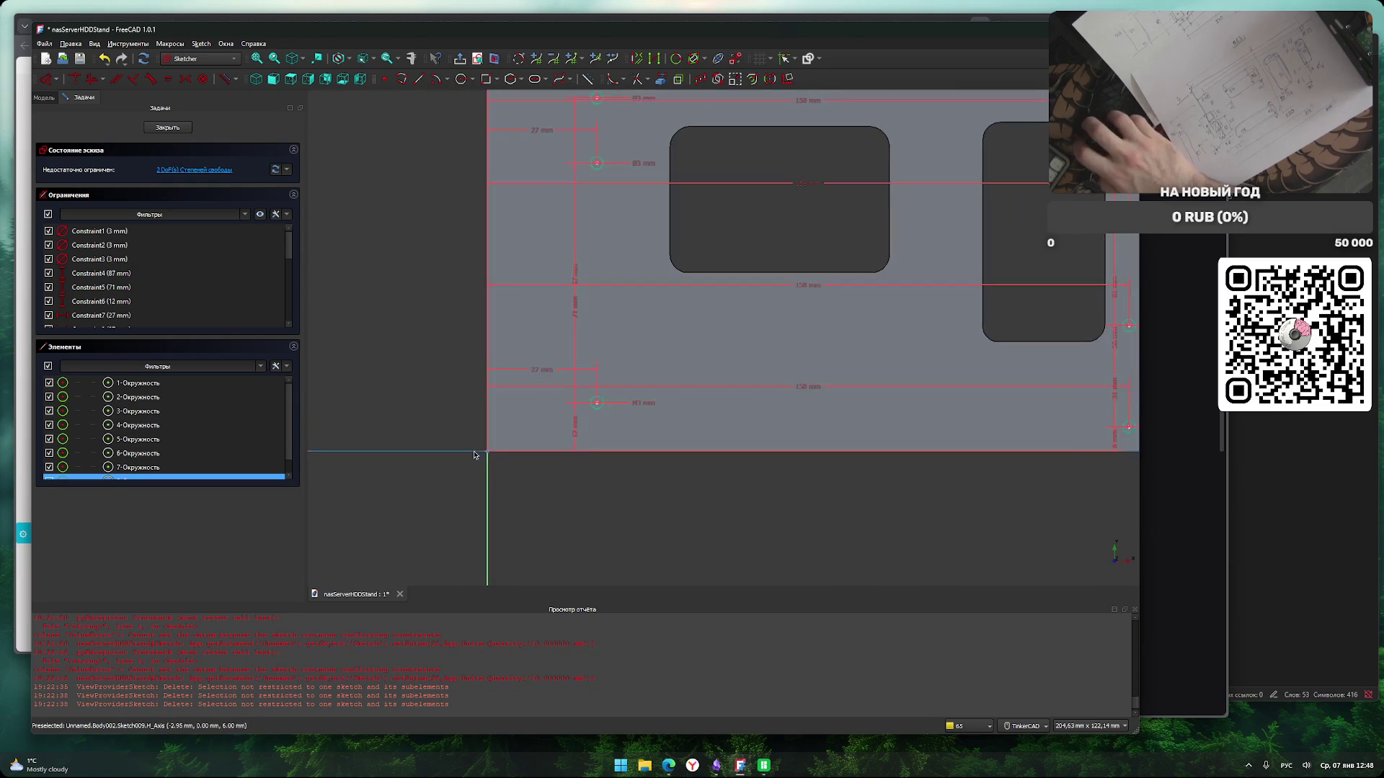
{"action": "mouse_move", "coordinate": [901, 532]}
{"action": "middle_mouse_down"}
{"action": "mouse_move", "coordinate": [560, 478]}
{"action": "mouse_move", "coordinate": [467, 489]}
{"action": "middle_mouse_up"}
{"action": "key", "text": "l"}
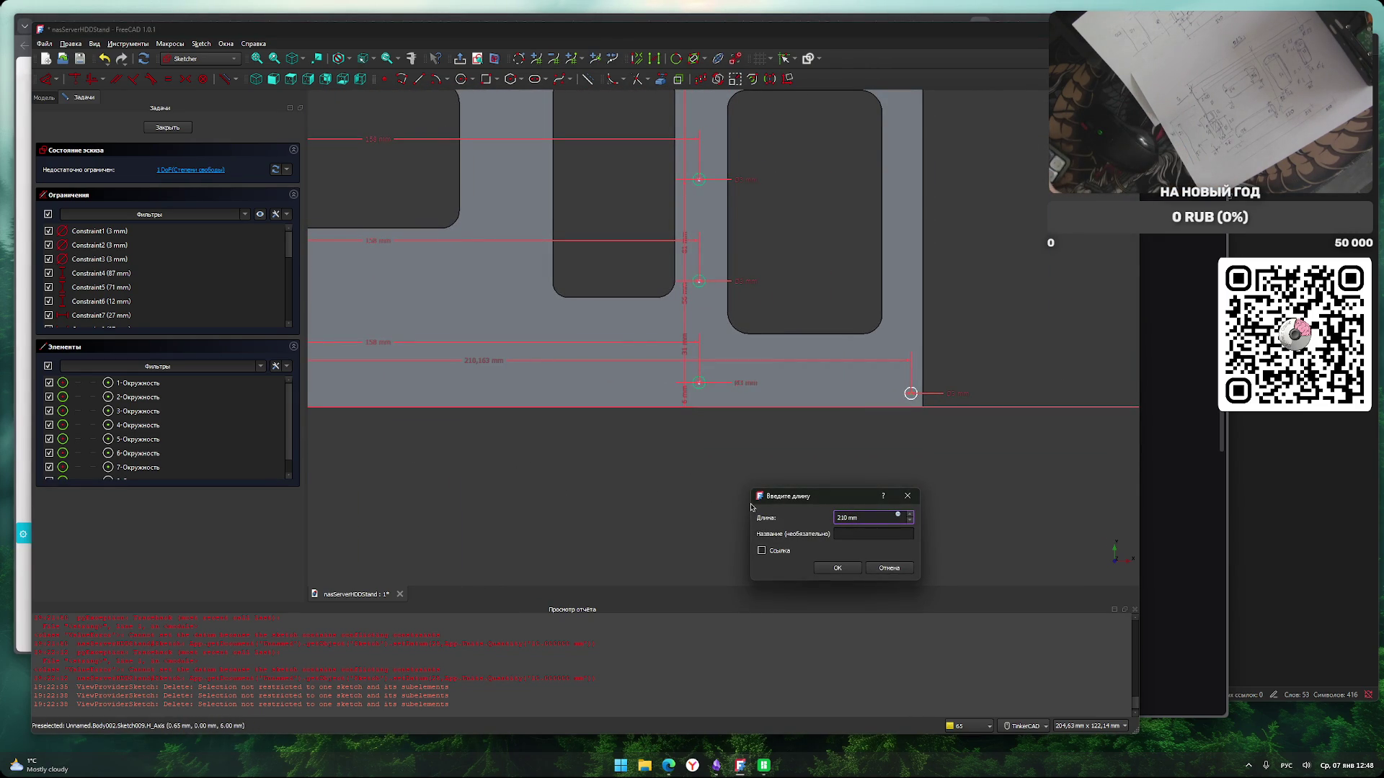
{"action": "key", "text": "Return"}
{"action": "scroll", "coordinate": [793, 518], "scroll_direction": "up", "scroll_amount": 3}
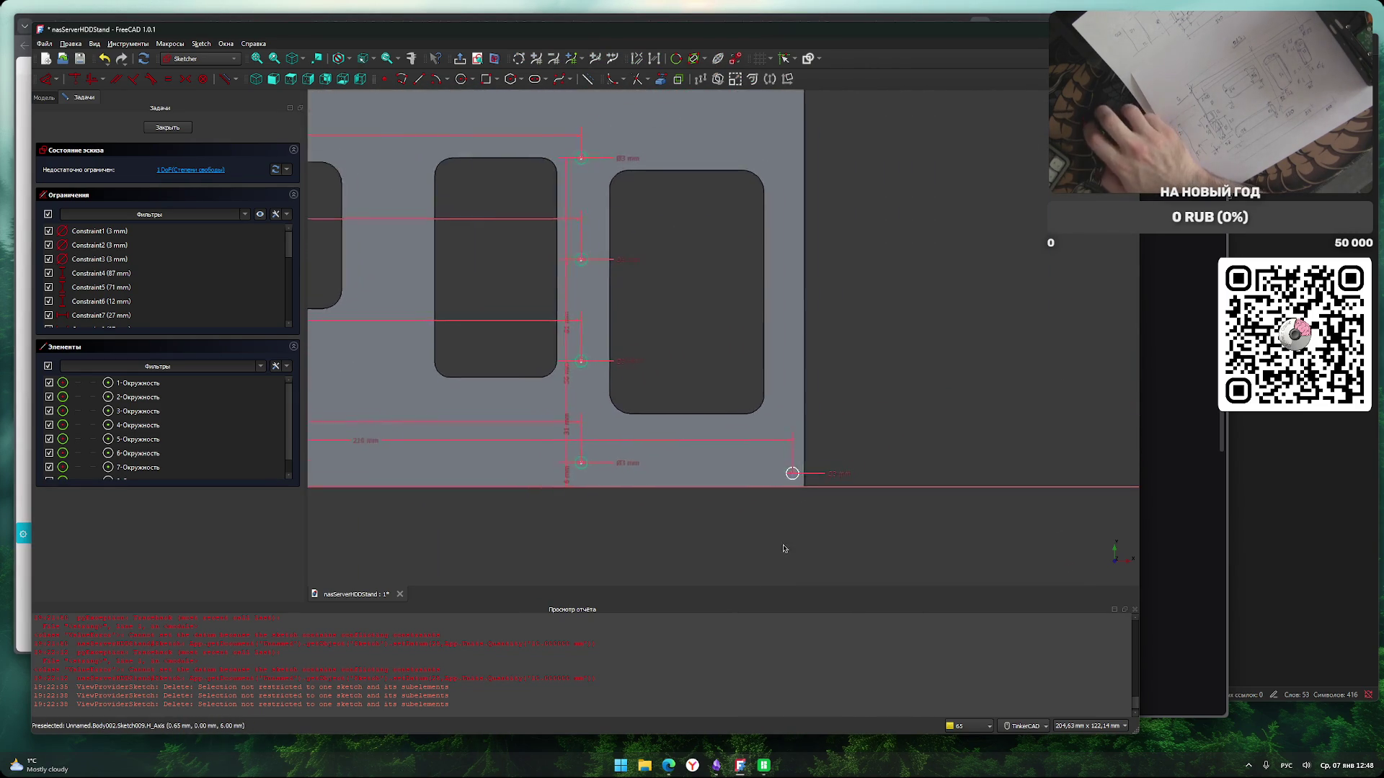
{"action": "key", "text": "ctrl+z"}
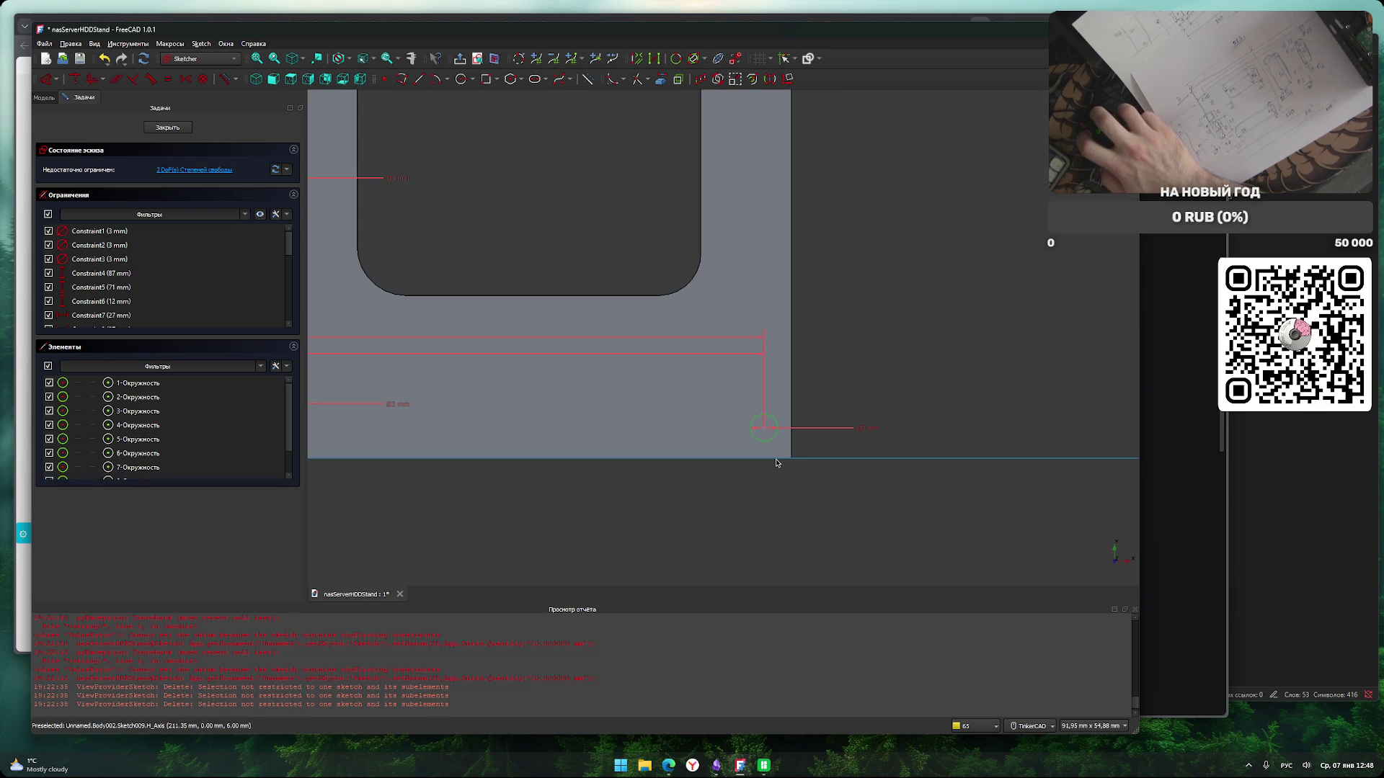
Place the new circle 6 mm from the horizontal axis.
{"action": "left_click", "coordinate": [767, 436]}
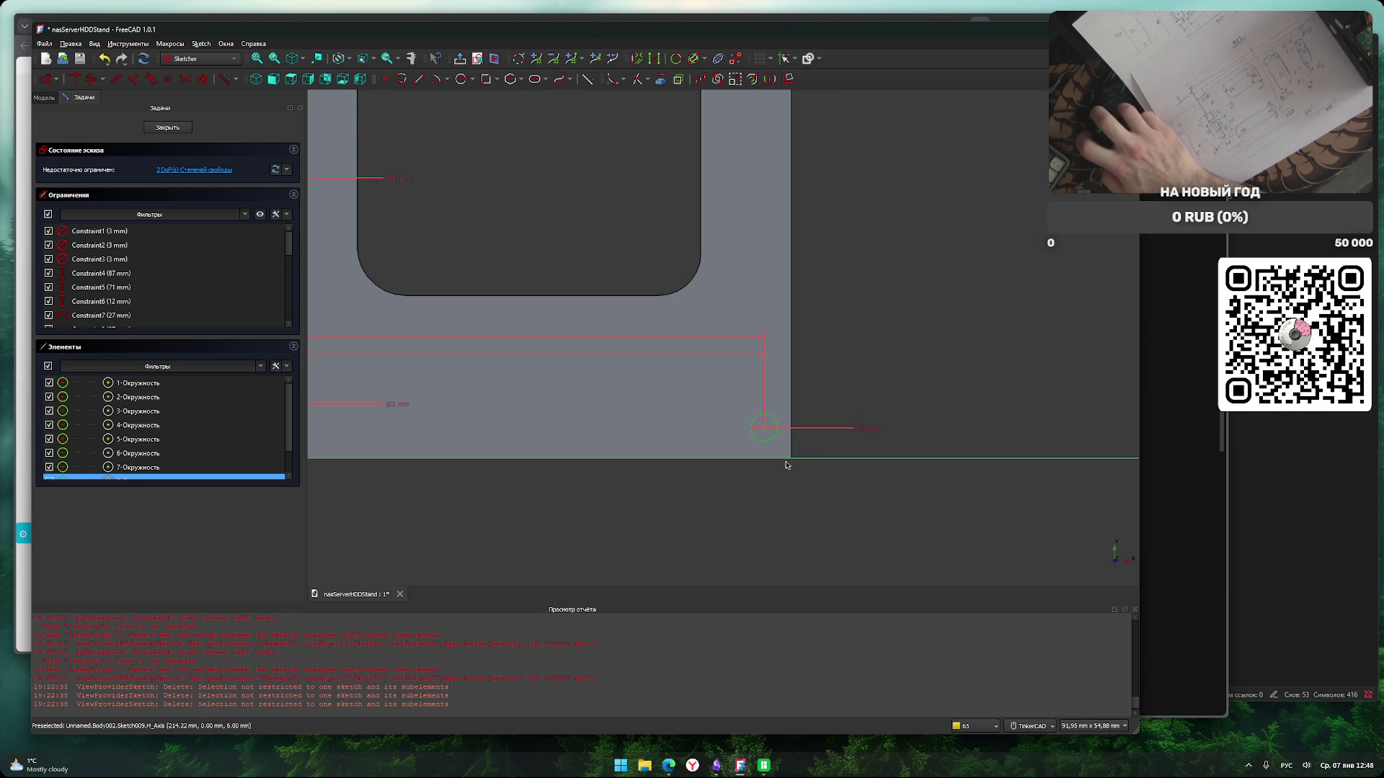
{"action": "key", "text": "i"}
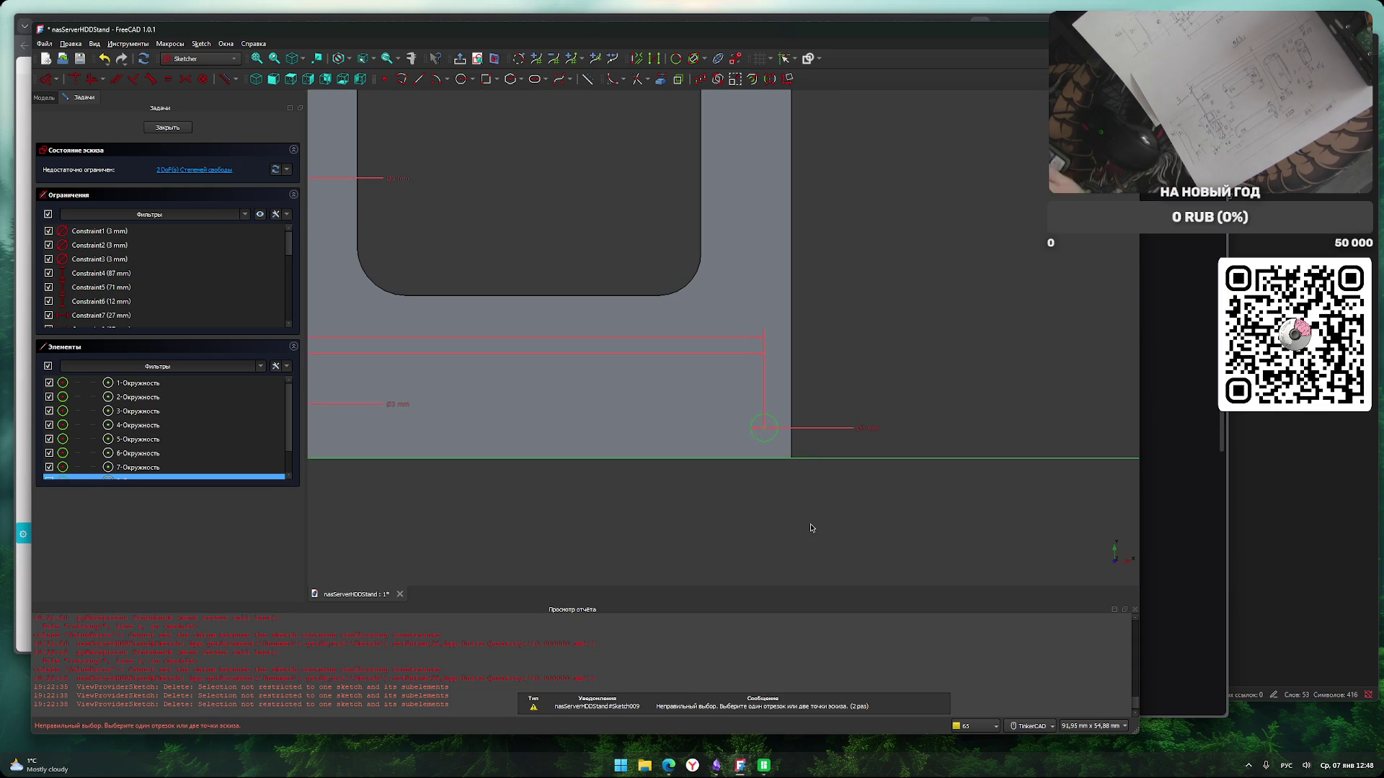
{"action": "left_click", "coordinate": [810, 527]}
{"action": "left_click", "coordinate": [766, 432]}
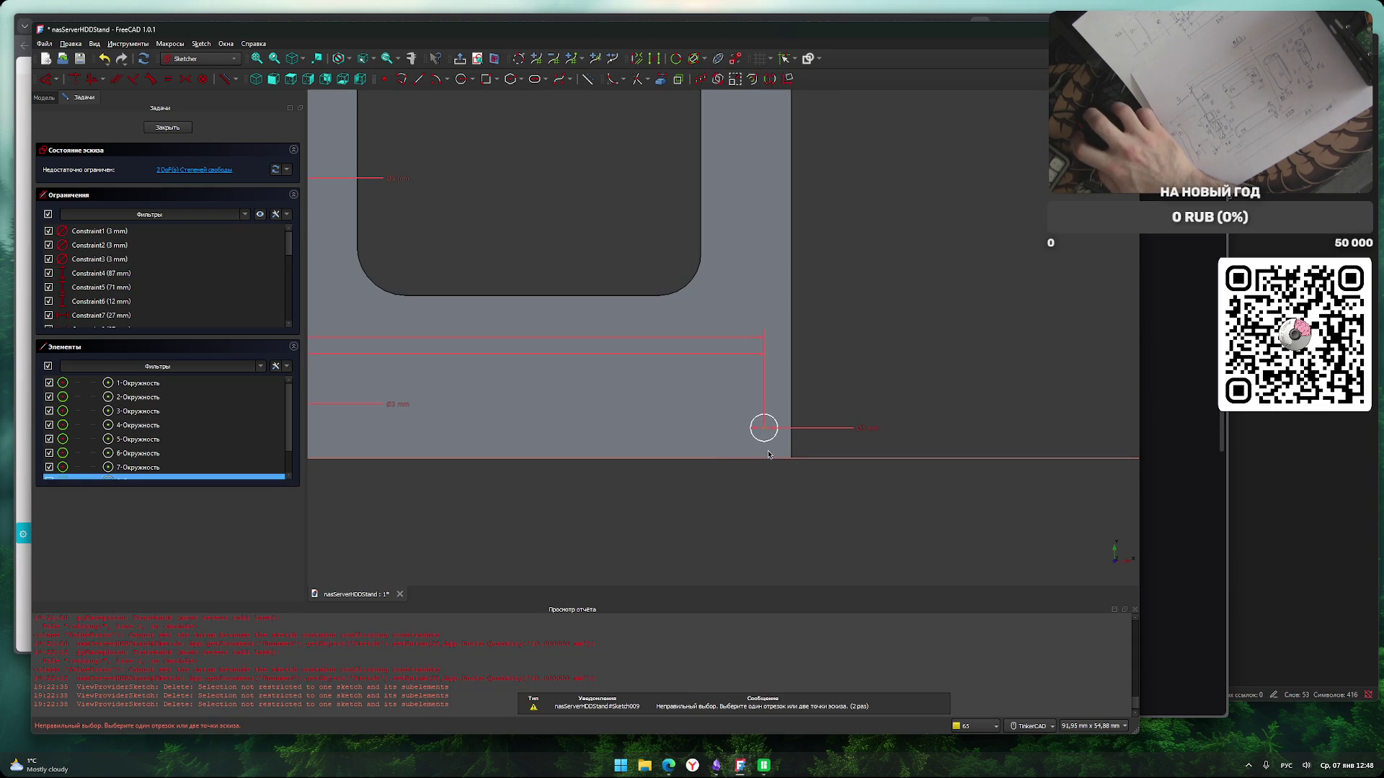
{"action": "key", "text": "i"}
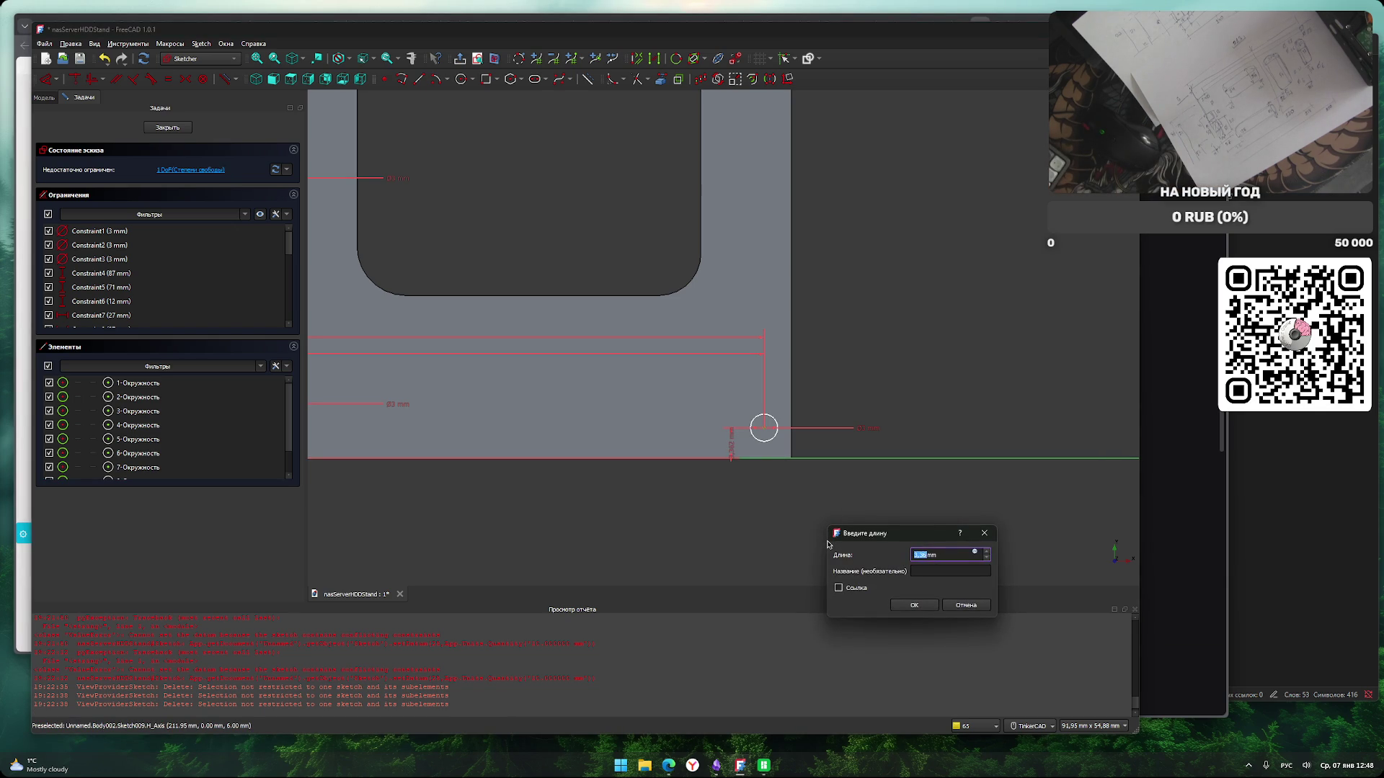
{"action": "key", "text": "Return"}
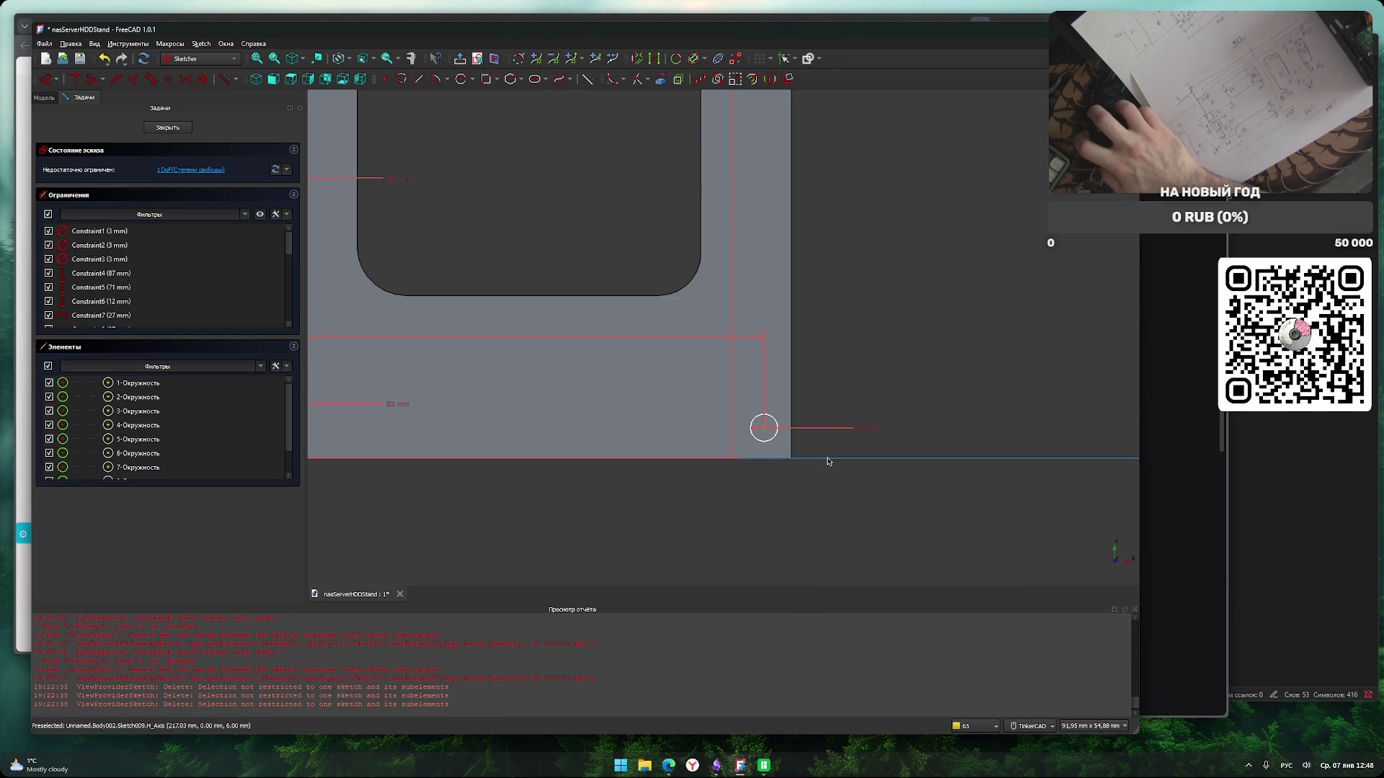
{"action": "left_click", "coordinate": [828, 462]}
{"action": "type", "text": "i6"}
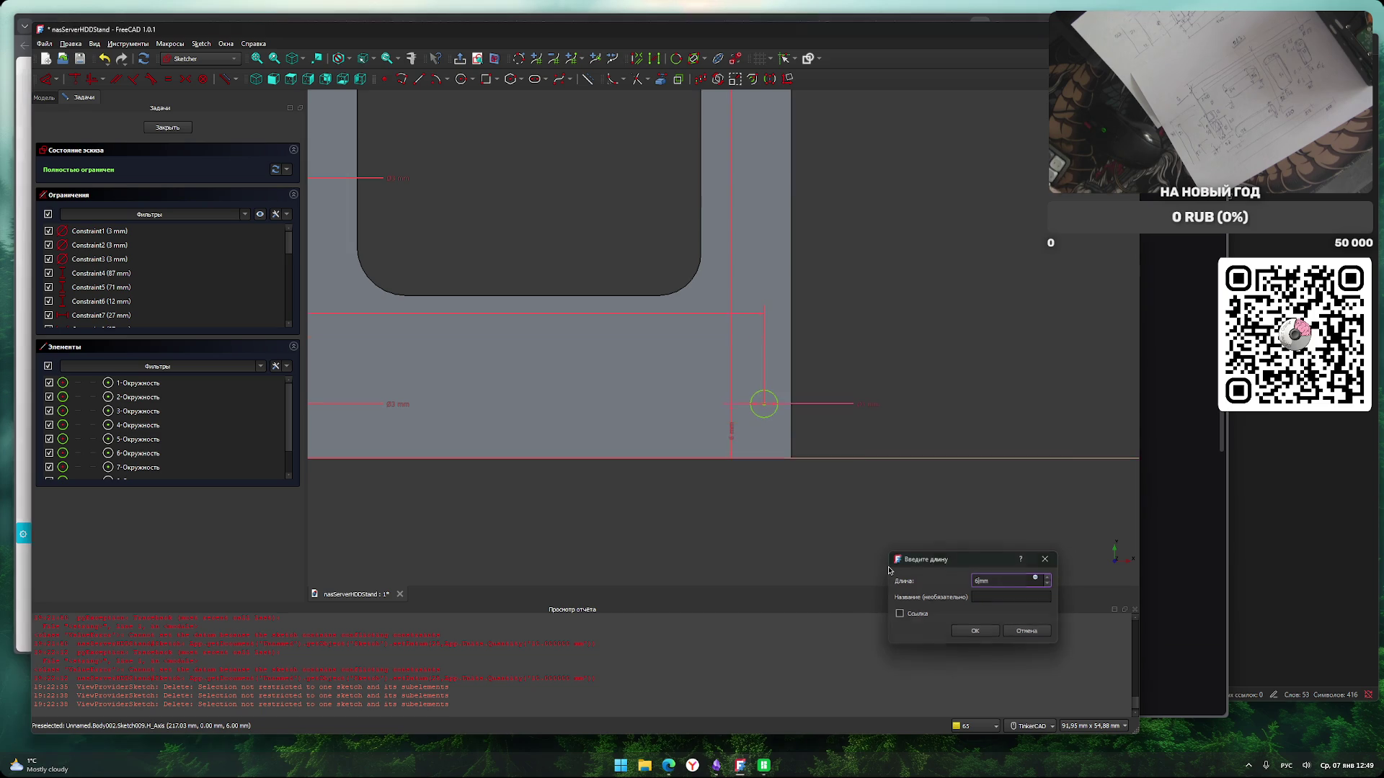
{"action": "key", "text": "Return"}
Frame the whole plate and close the sketch.
{"action": "scroll", "coordinate": [788, 531], "scroll_direction": "down", "scroll_amount": 3}
{"action": "mouse_move", "coordinate": [671, 555]}
{"action": "middle_mouse_down"}
{"action": "mouse_move", "coordinate": [713, 547]}
{"action": "mouse_move", "coordinate": [759, 502]}
{"action": "middle_mouse_up"}
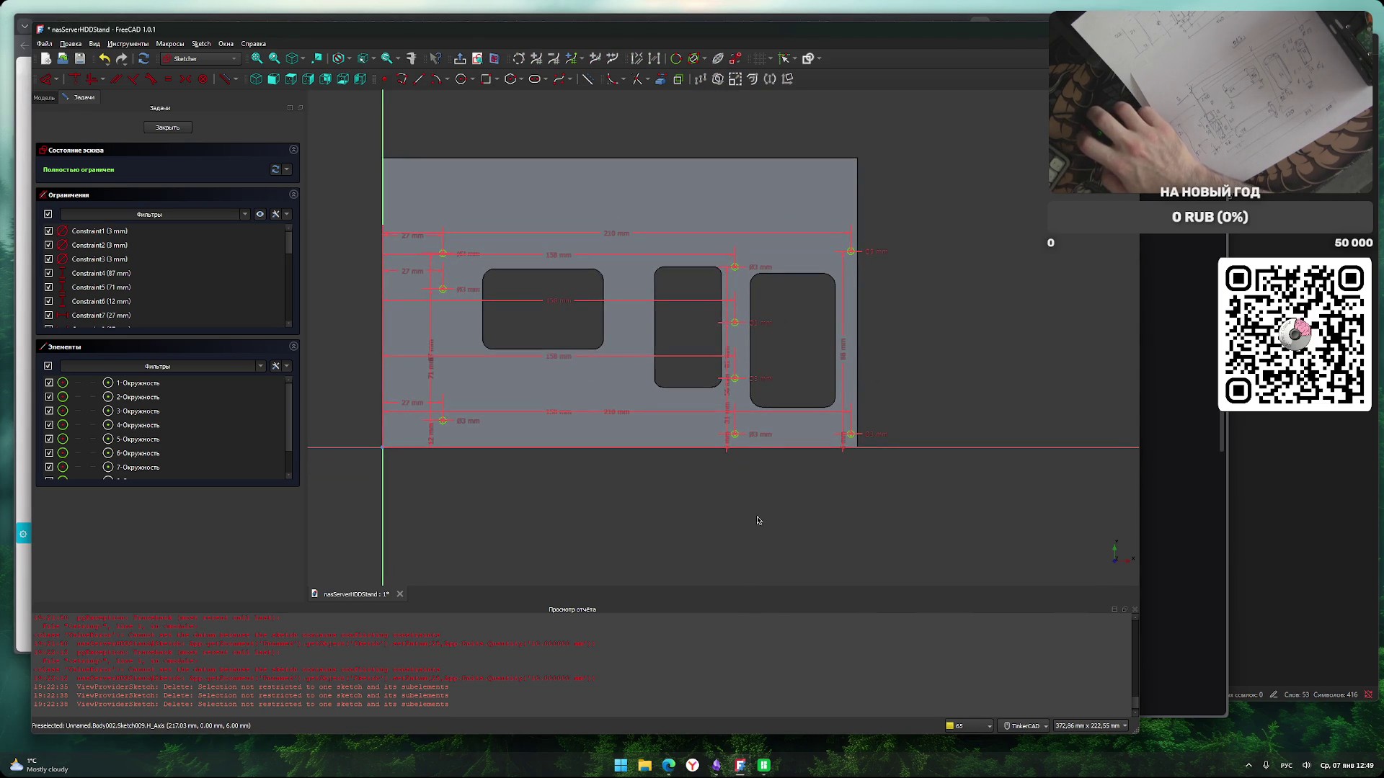
{"action": "middle_click_drag", "start_coordinate": [667, 519], "coordinate": [719, 531]}
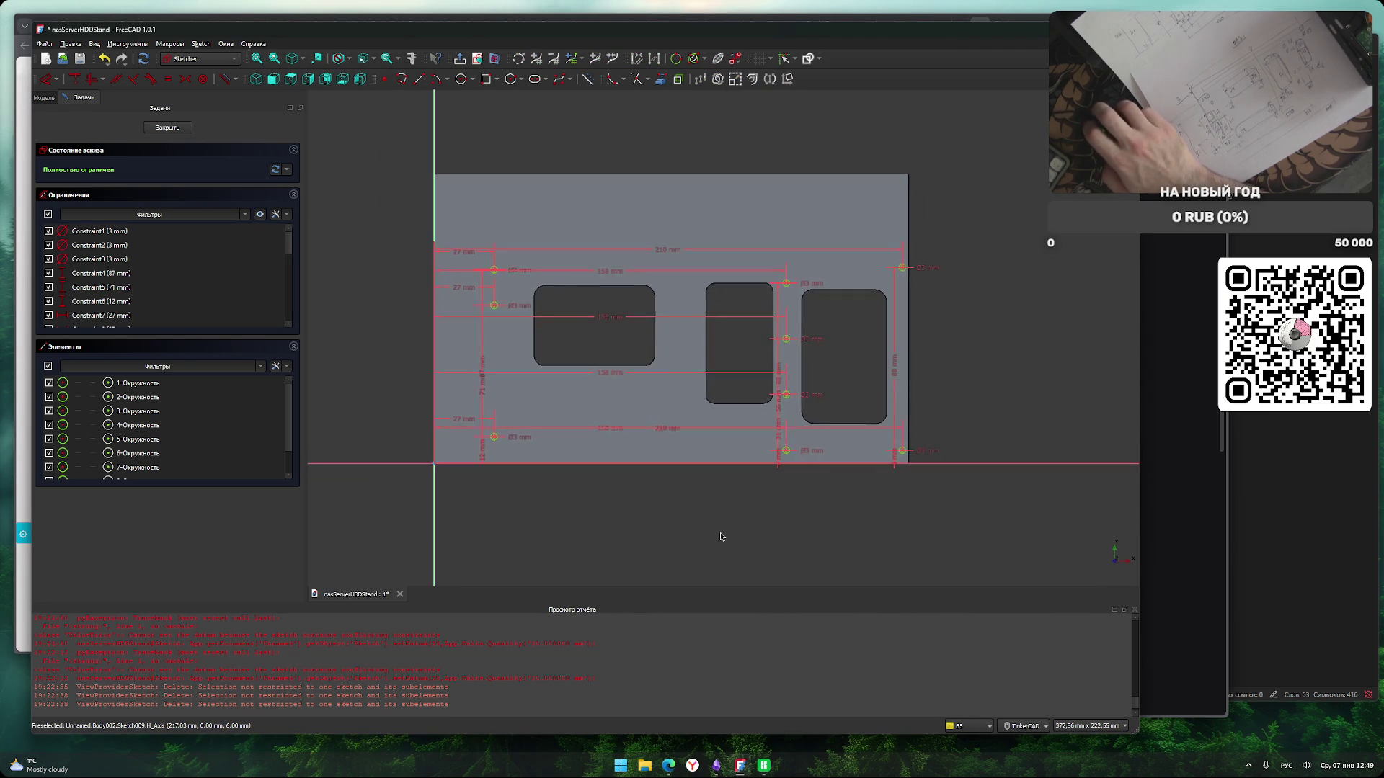
{"action": "left_click", "coordinate": [182, 130]}
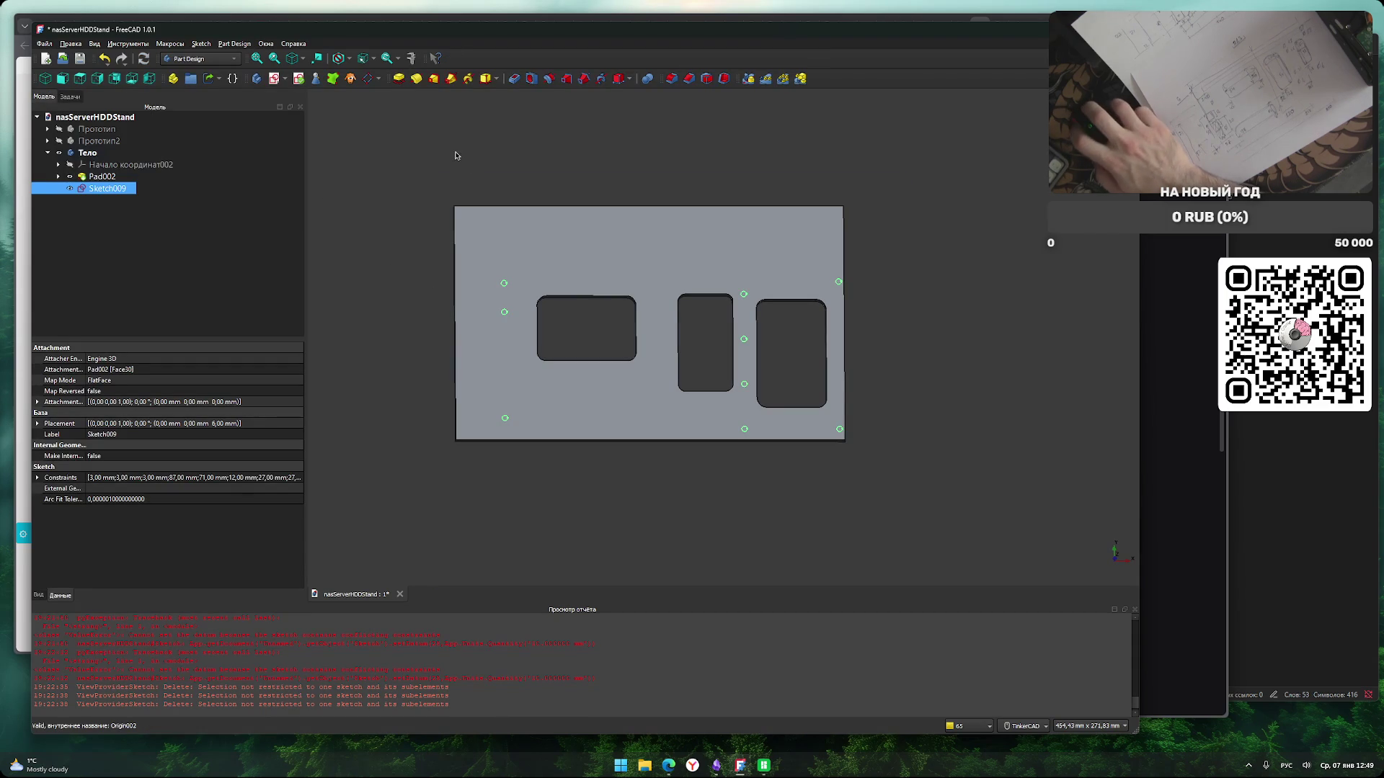
Abandon the Hole feature and pocket the hole circles 6 mm into the plate.
{"action": "left_click", "coordinate": [531, 79]}
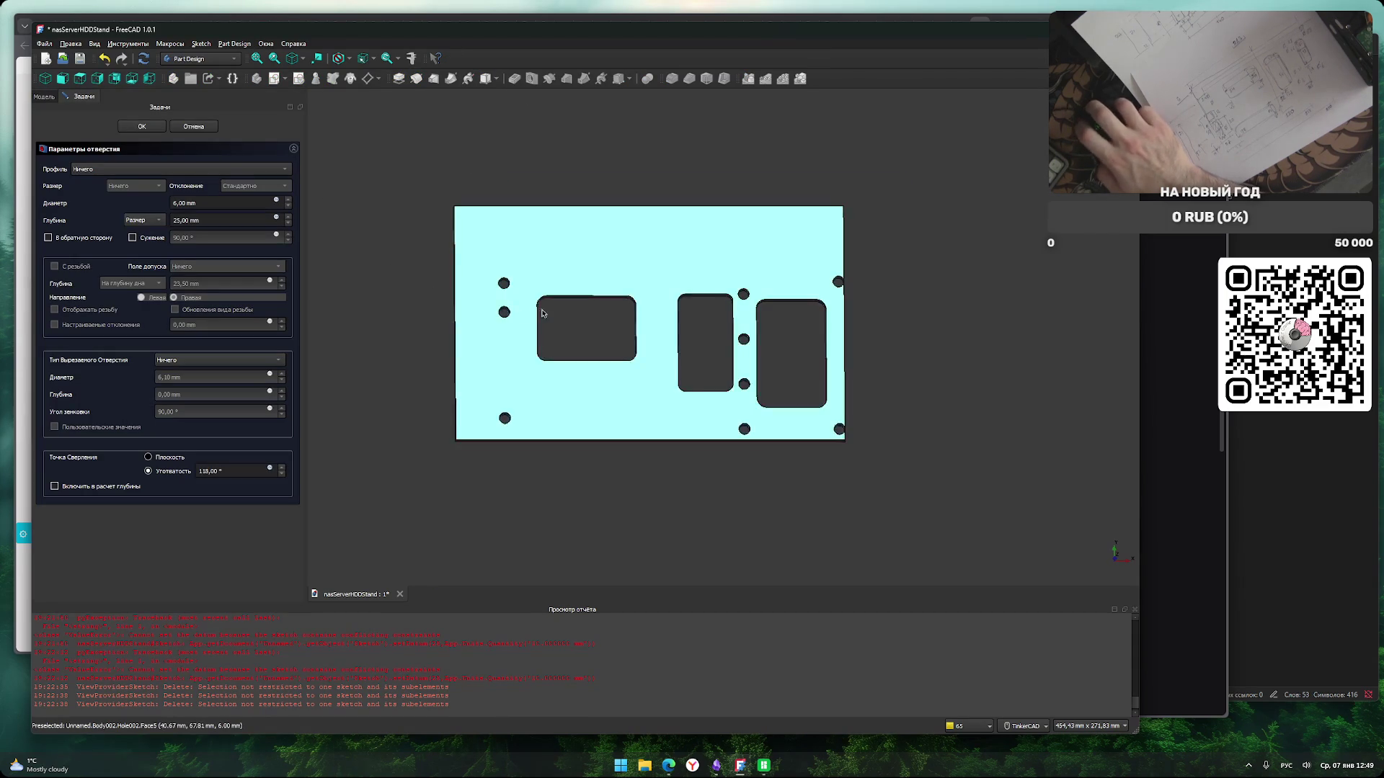
{"action": "left_click", "coordinate": [193, 127]}
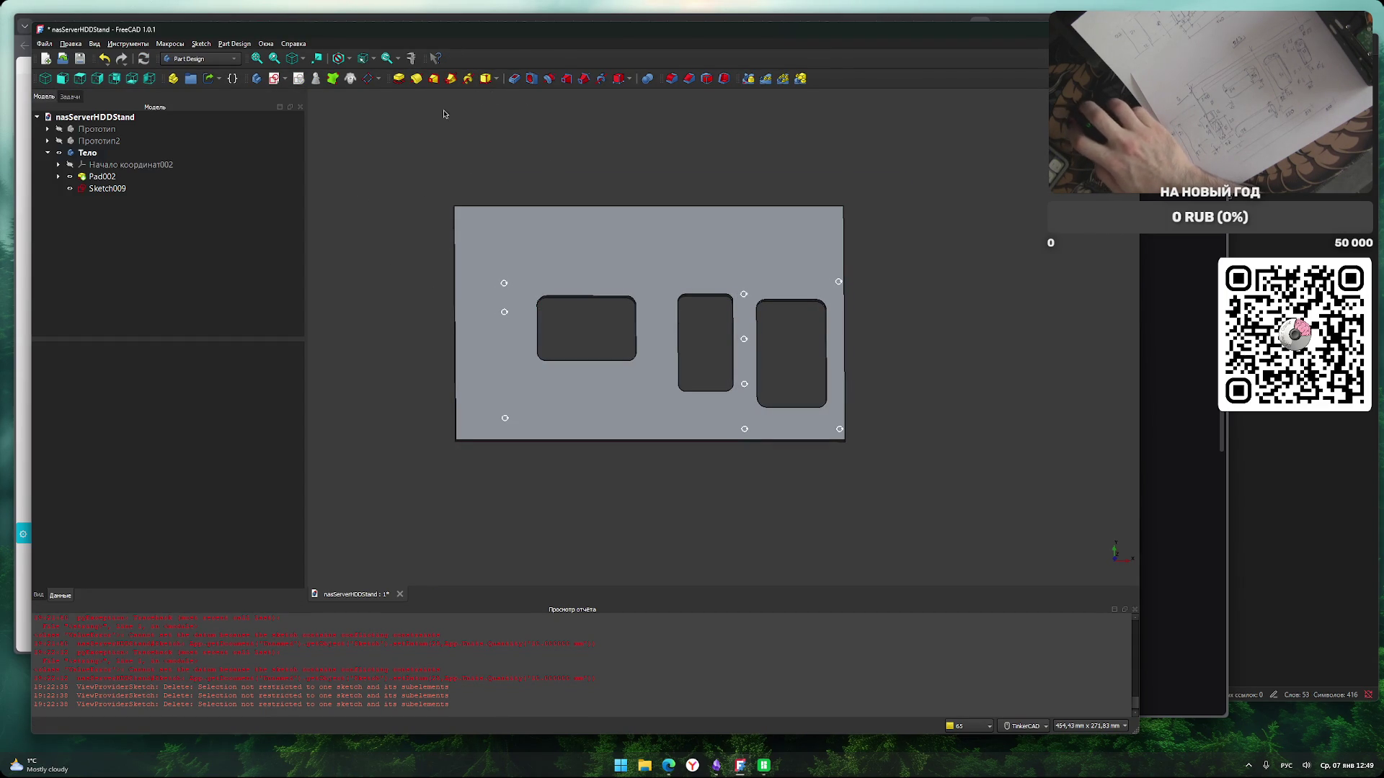
{"action": "left_click", "coordinate": [514, 79]}
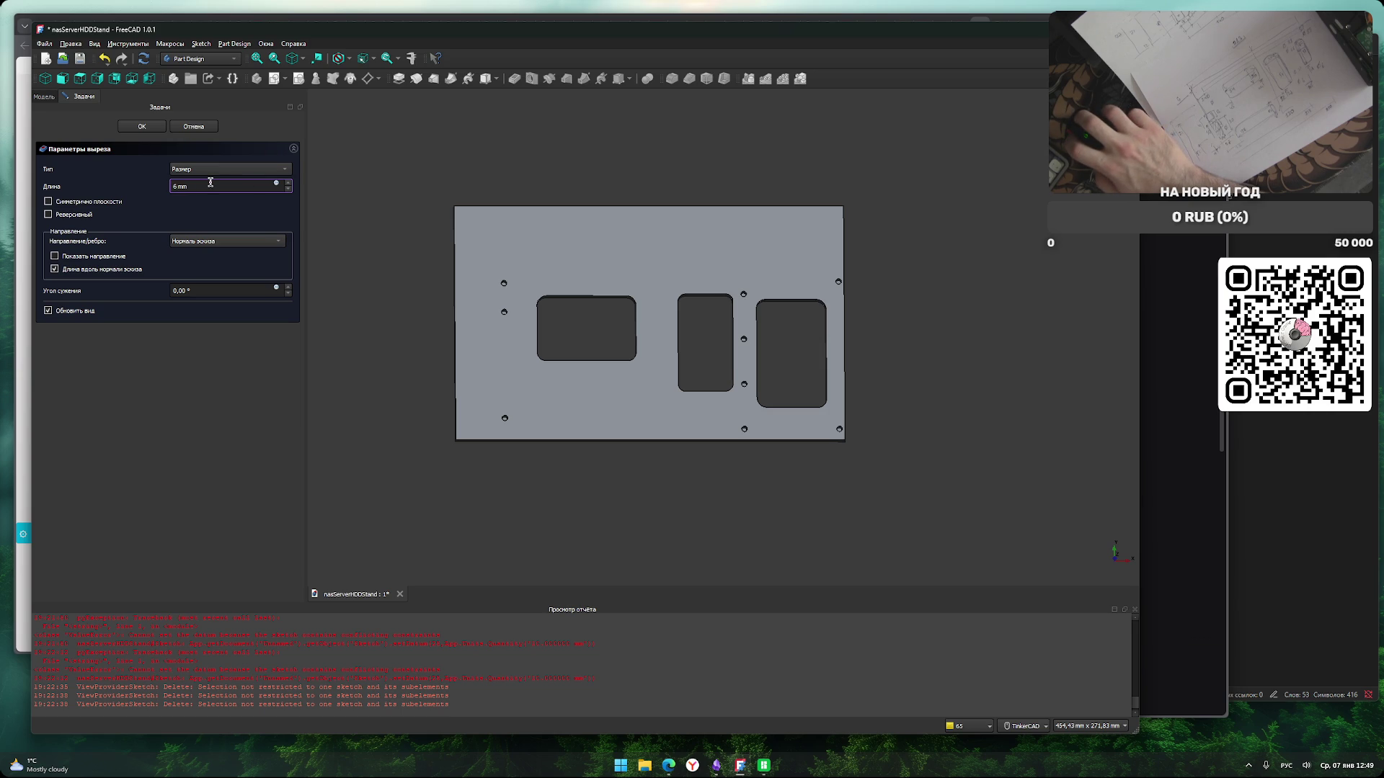
{"action": "left_click", "coordinate": [232, 416]}
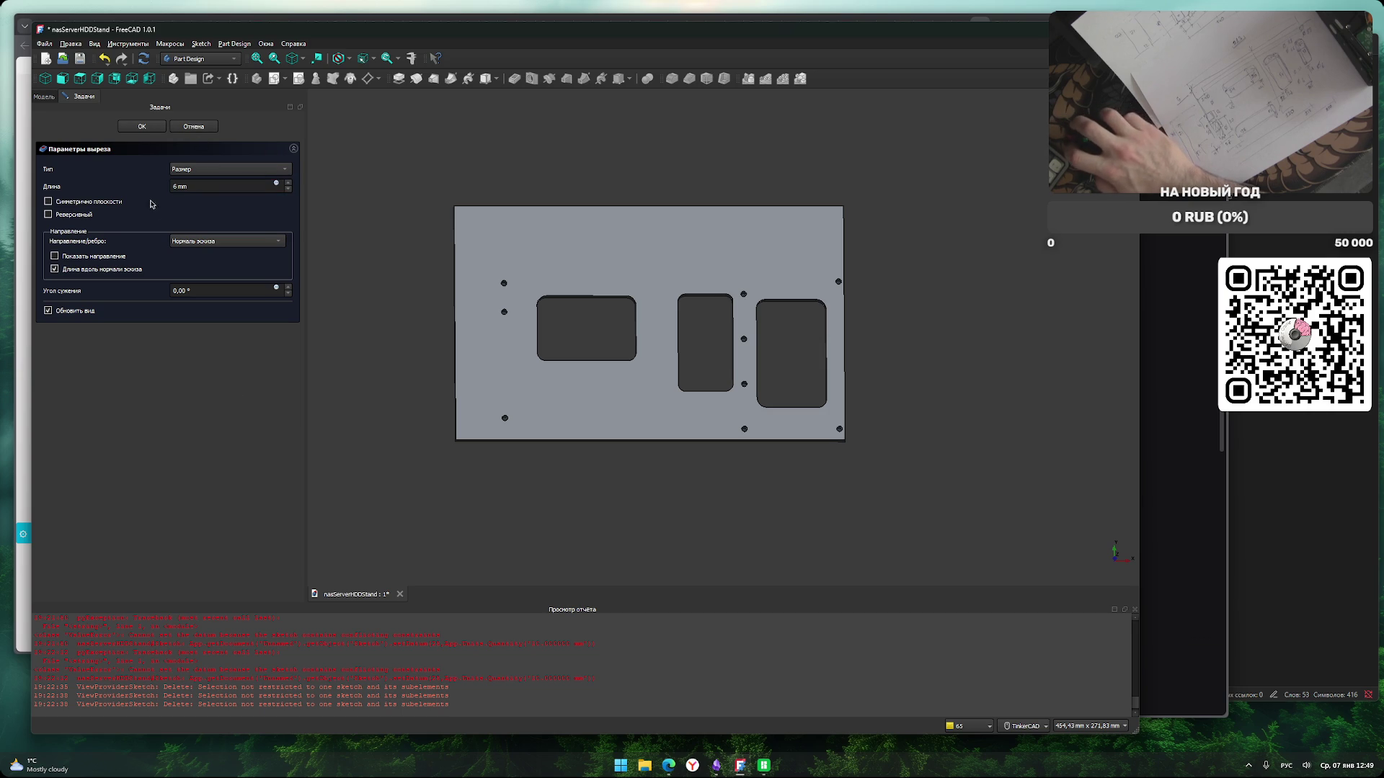
{"action": "left_click", "coordinate": [143, 127]}
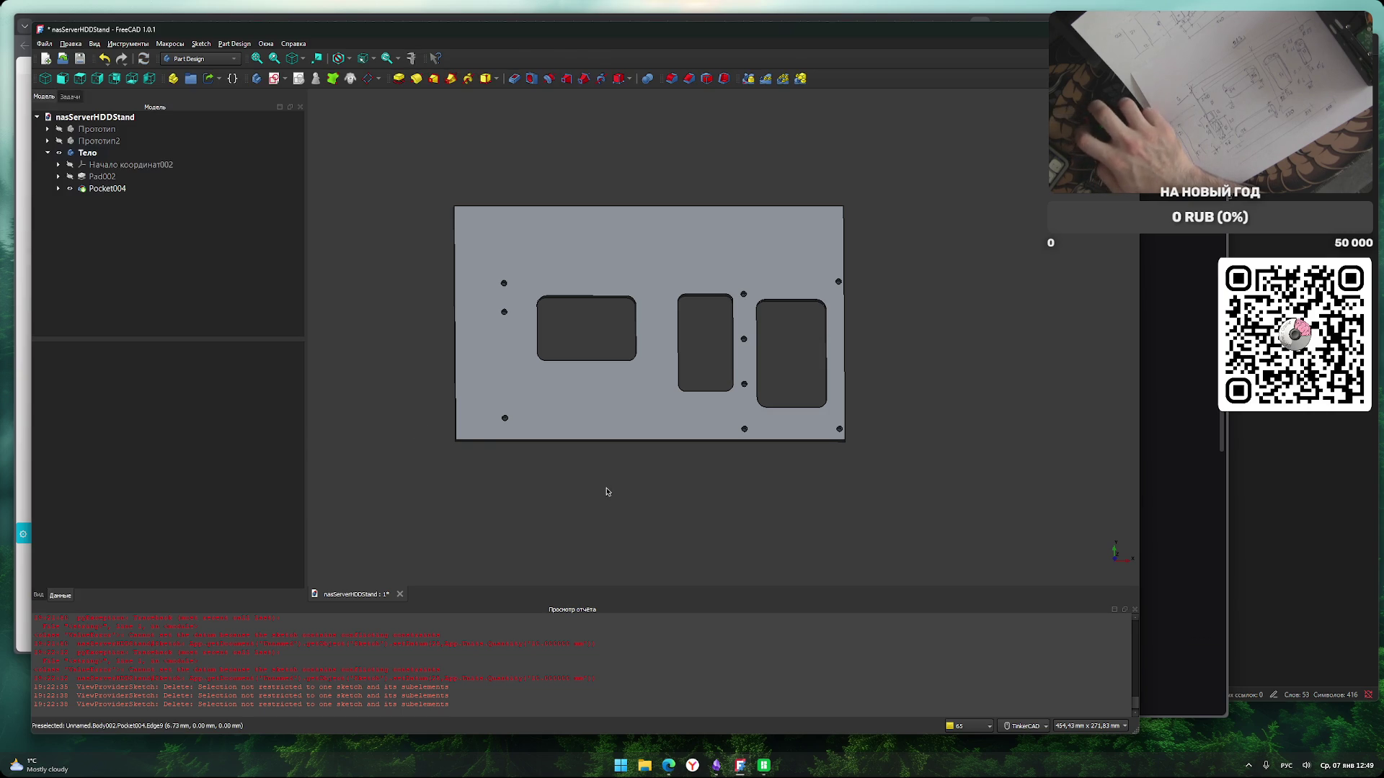
{"action": "middle_click_drag", "start_coordinate": [658, 510], "coordinate": [635, 522]}
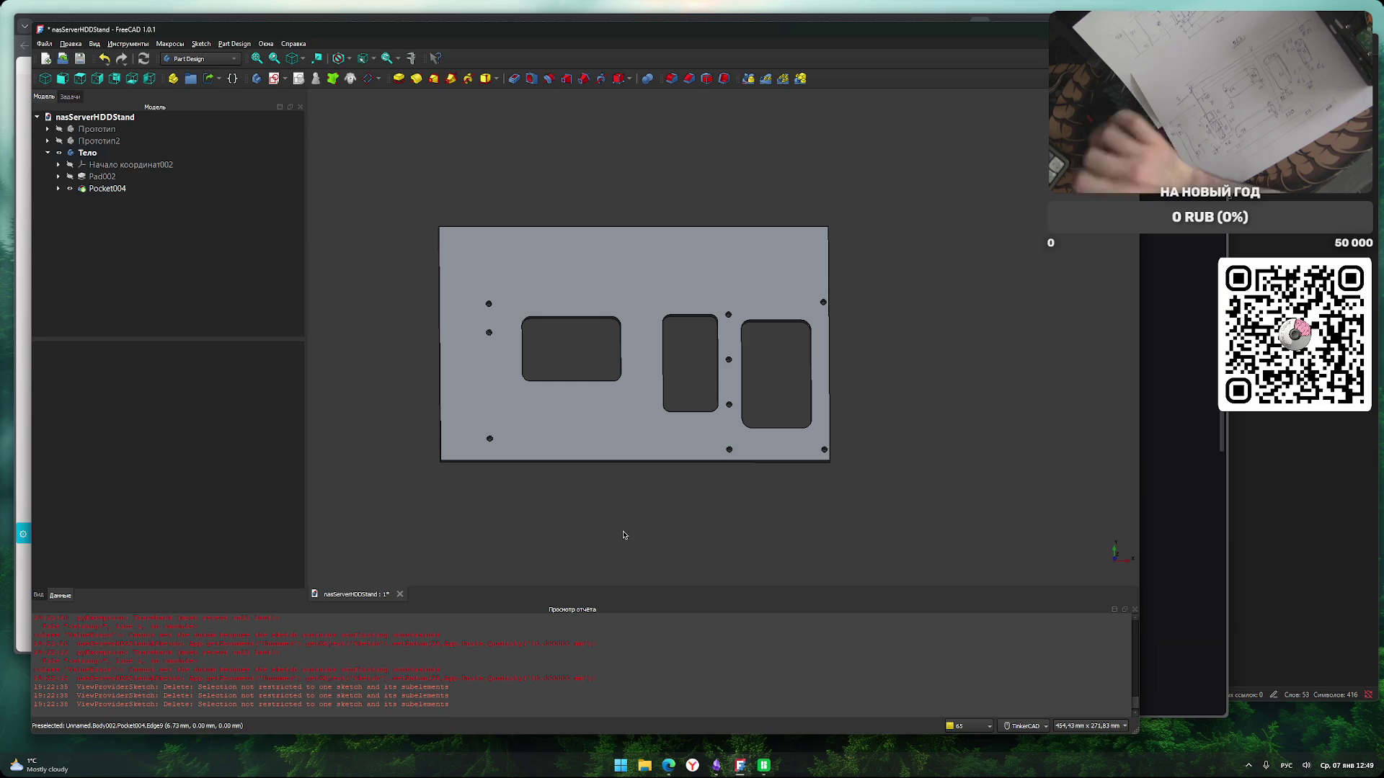
Orbit the plate to an oblique view and select its top face.
{"action": "scroll", "coordinate": [559, 497], "scroll_direction": "up", "scroll_amount": 3}
{"action": "middle_click_drag", "start_coordinate": [559, 497], "coordinate": [577, 526]}
{"action": "mouse_move", "coordinate": [577, 525]}
{"action": "right_mouse_down"}
{"action": "mouse_move", "coordinate": [599, 504]}
{"action": "mouse_move", "coordinate": [596, 519]}
{"action": "mouse_move", "coordinate": [678, 387]}
{"action": "right_mouse_up"}
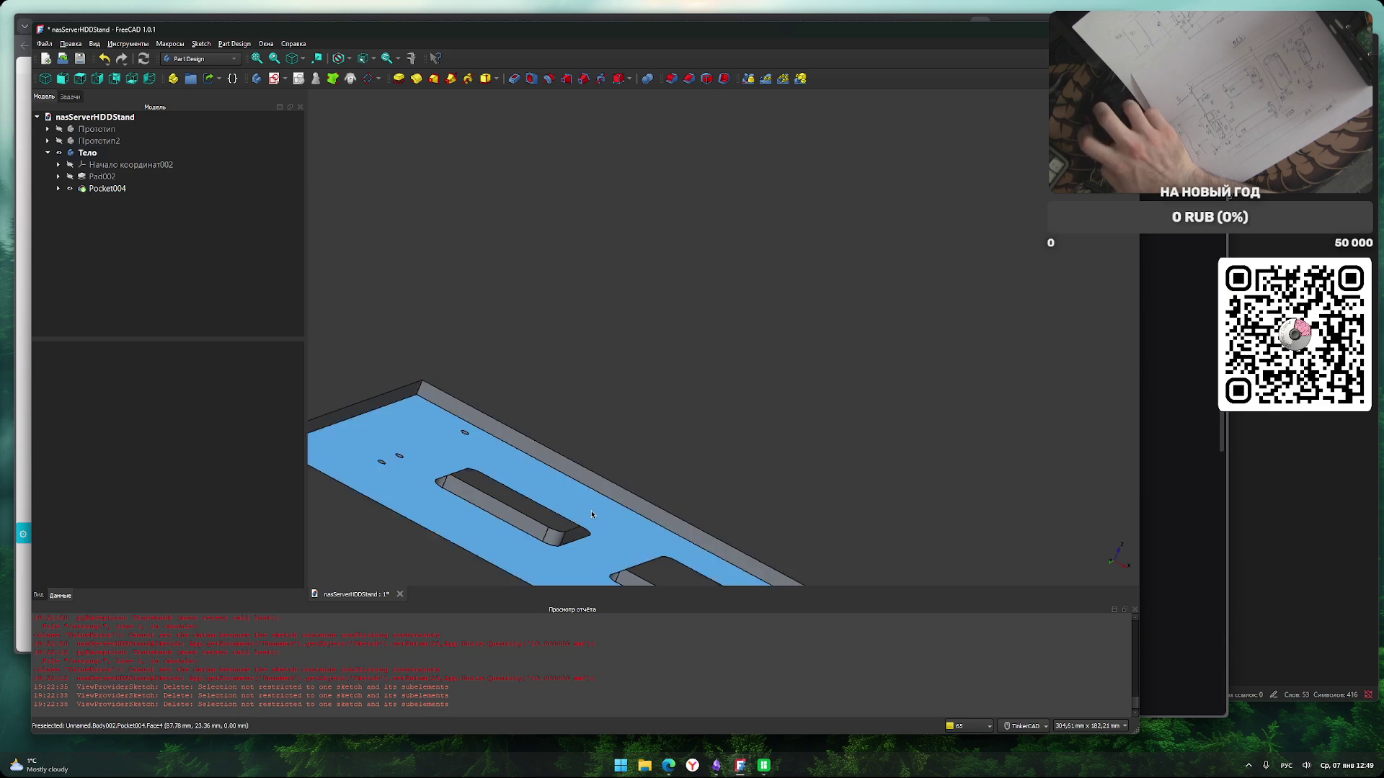
{"action": "left_click", "coordinate": [548, 461]}
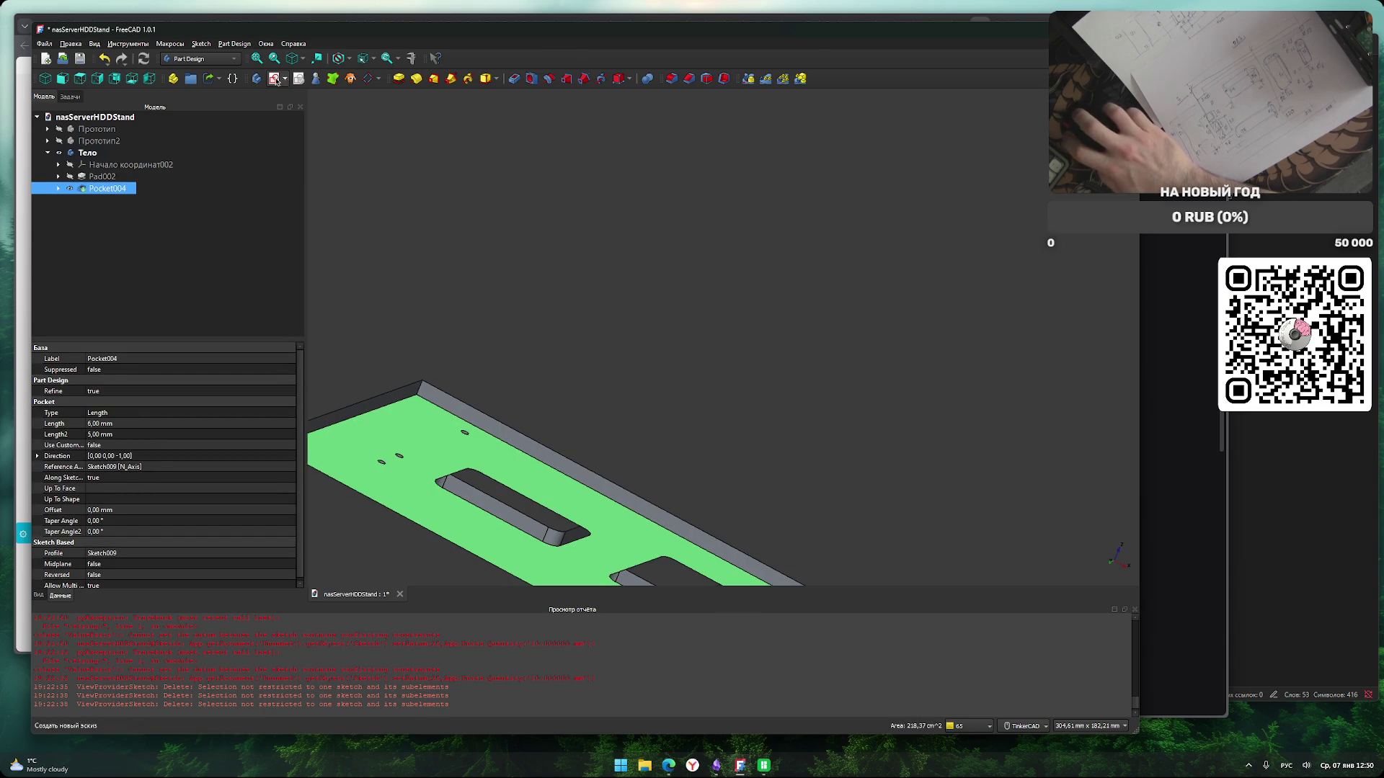
Start a sketch on the plate's top face and draw a rectangle across its top edge.
{"action": "left_click", "coordinate": [274, 78]}
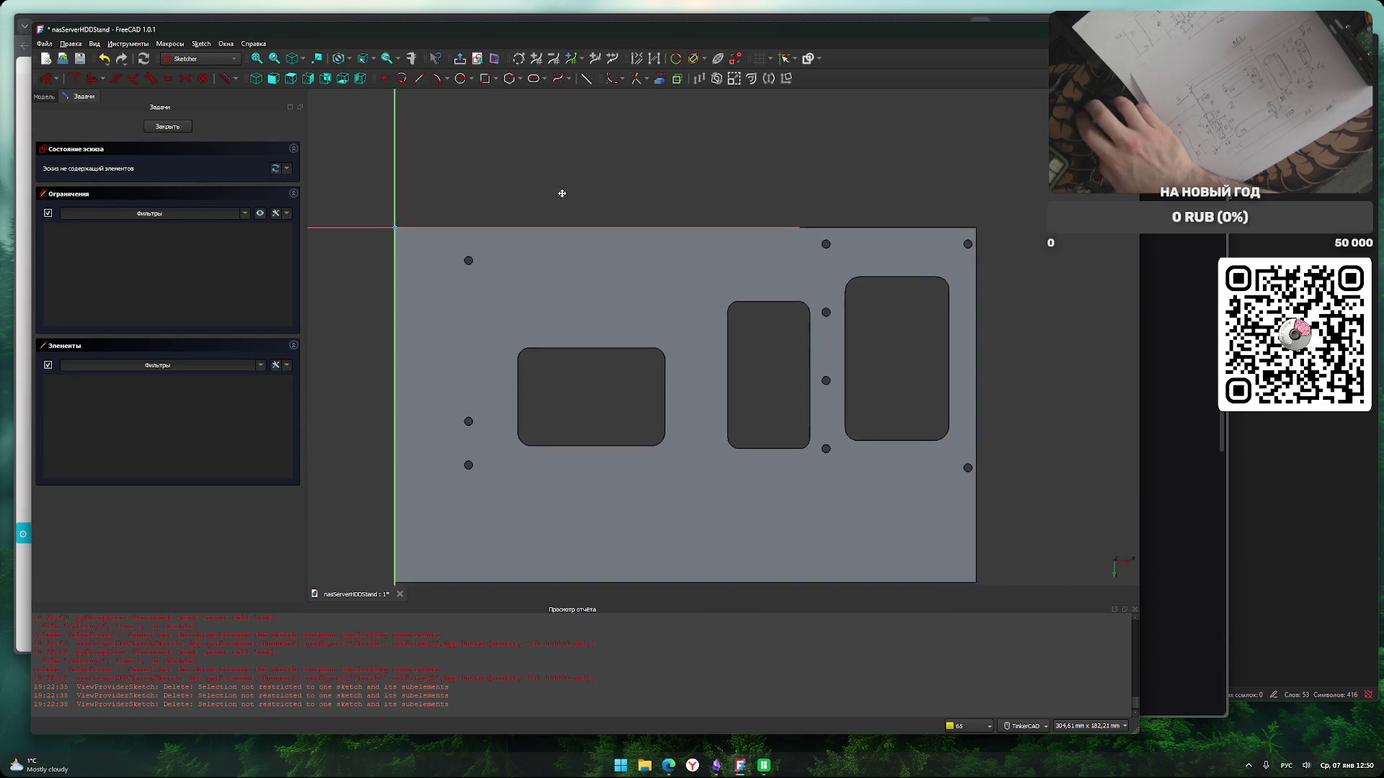
{"action": "scroll", "coordinate": [547, 186], "scroll_direction": "up", "scroll_amount": 1}
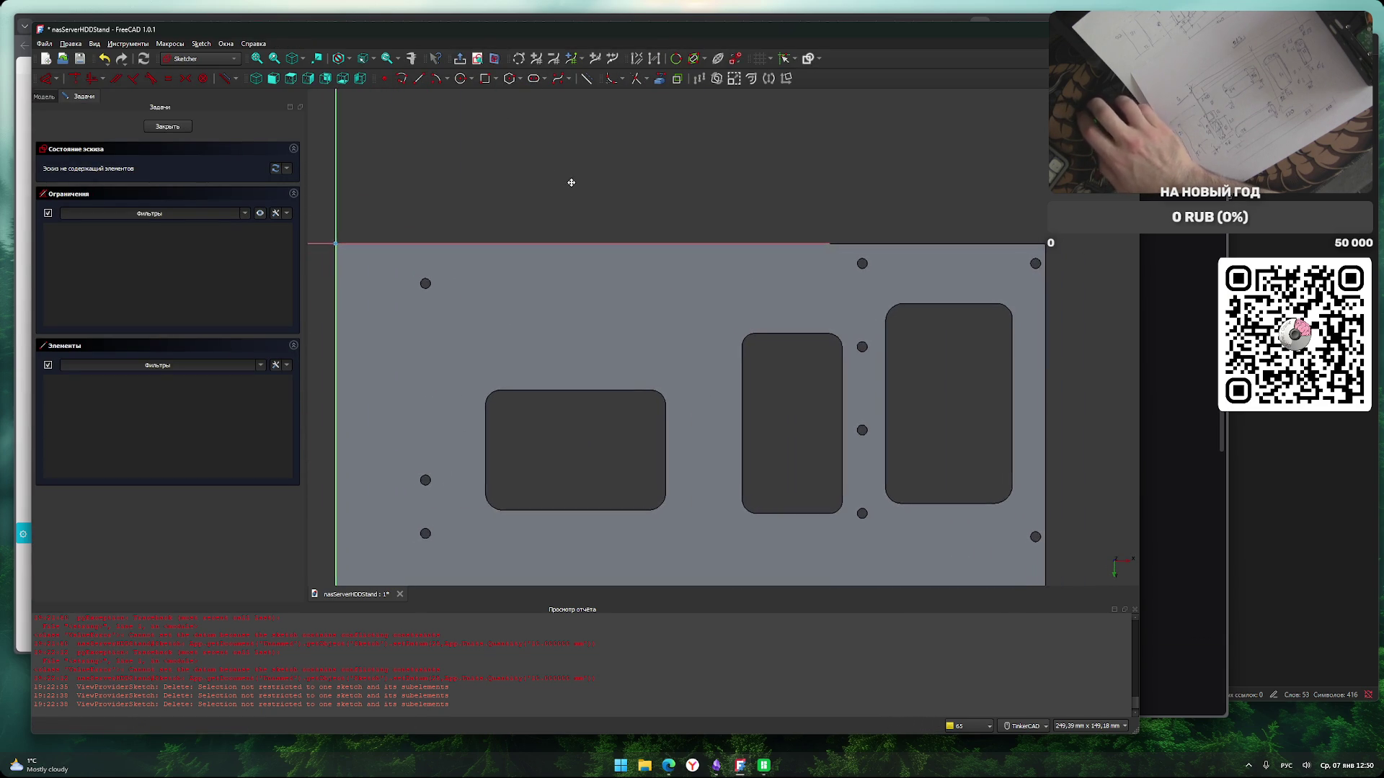
{"action": "key", "text": "g"}
{"action": "key", "text": "r"}
{"action": "left_click", "coordinate": [497, 214]}
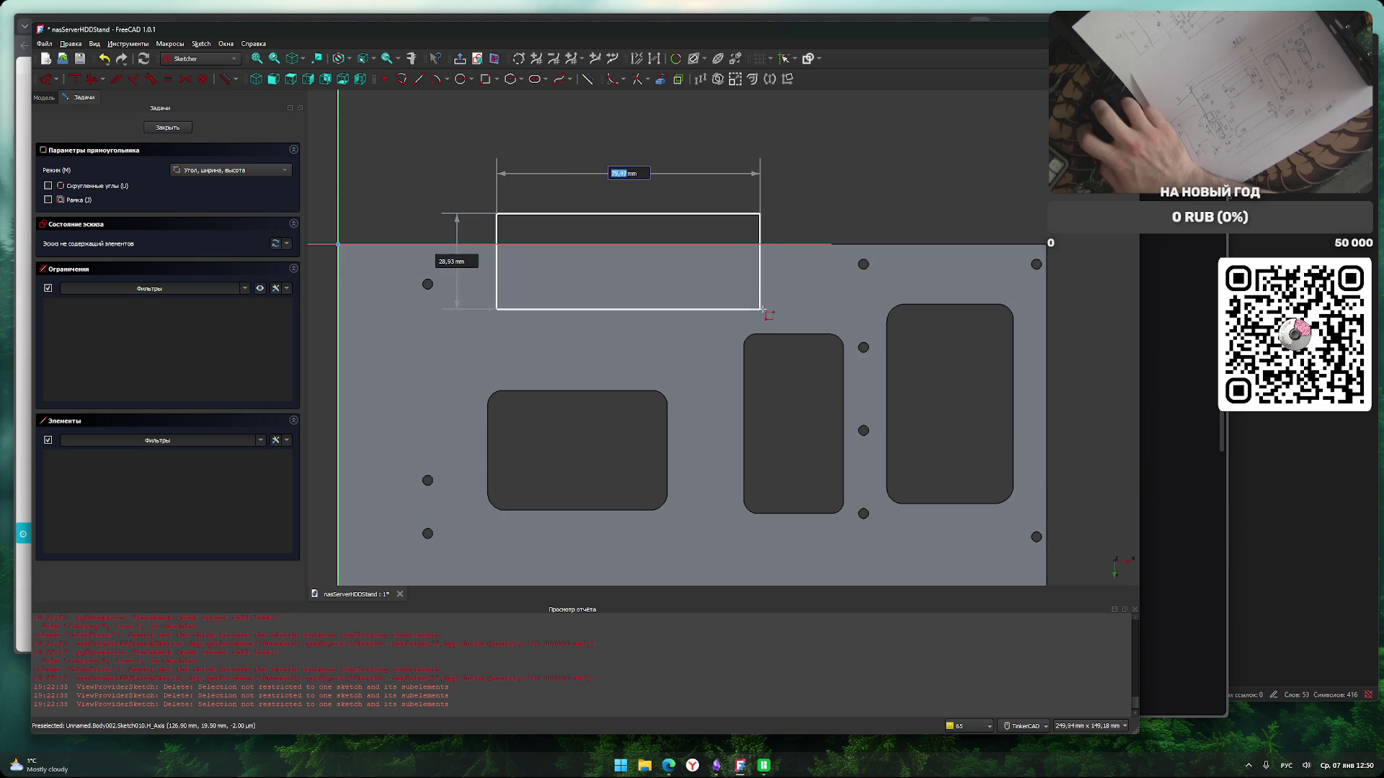
{"action": "left_click", "coordinate": [766, 305]}
{"action": "key", "text": "Escape"}
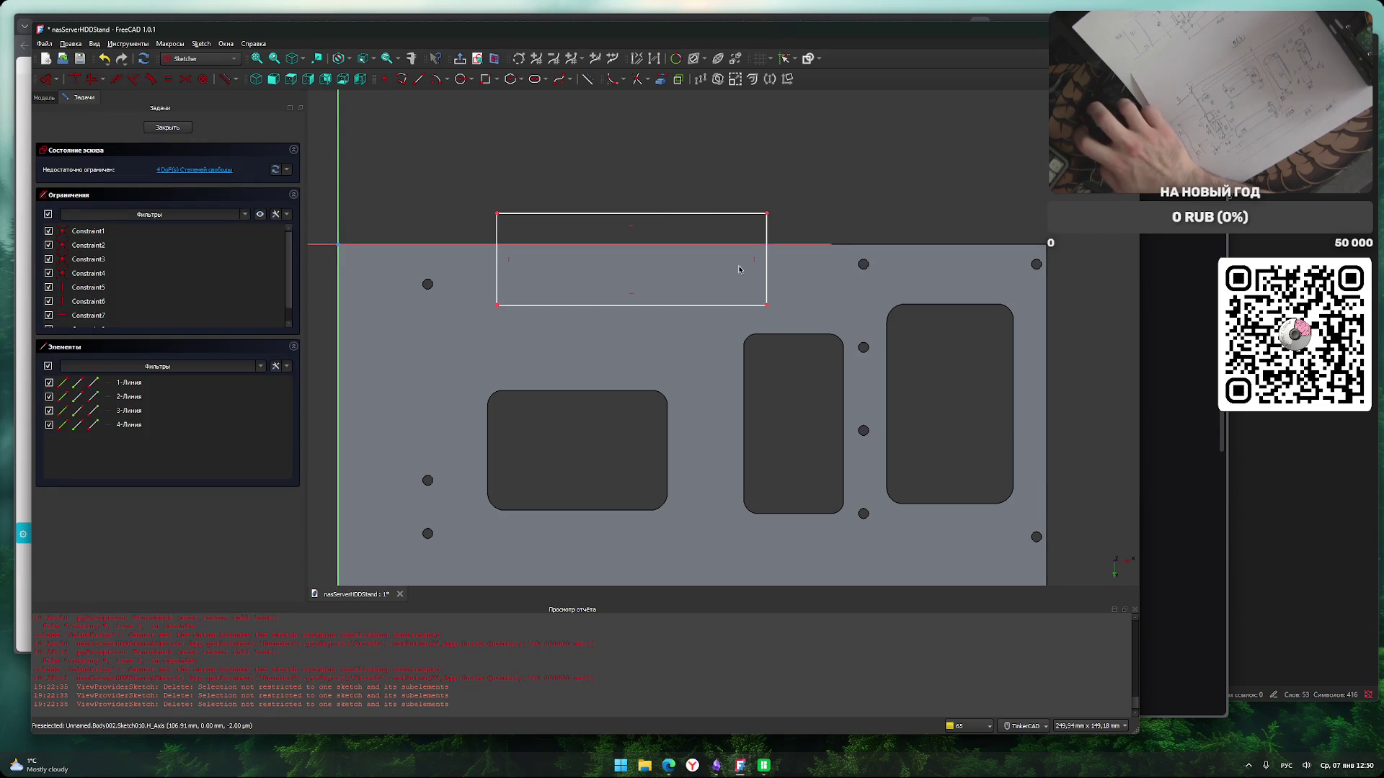
Dimension the rectangle: 98 mm width, corner 35 mm from the axis, 25 mm depth.
{"action": "left_click", "coordinate": [718, 304]}
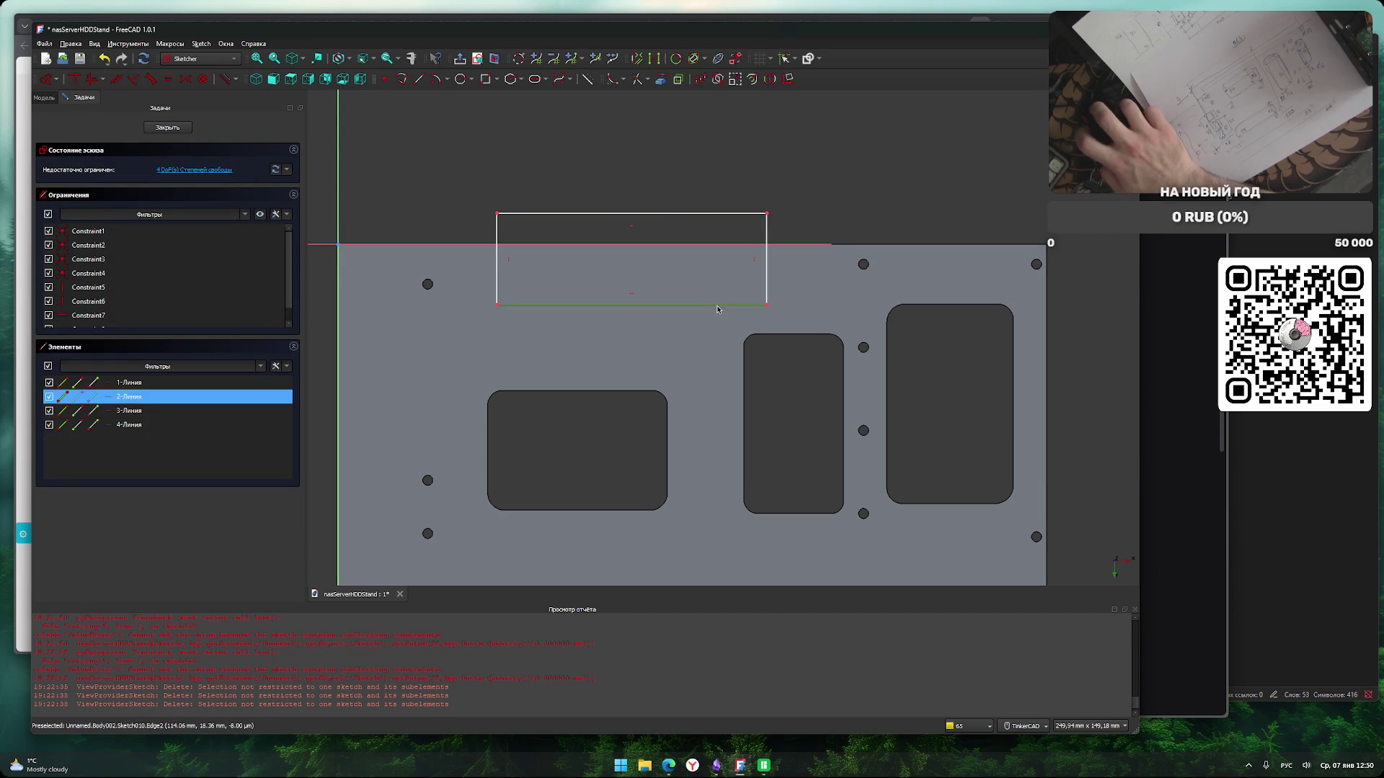
{"action": "type", "text": "l98"}
{"action": "key", "text": "Return"}
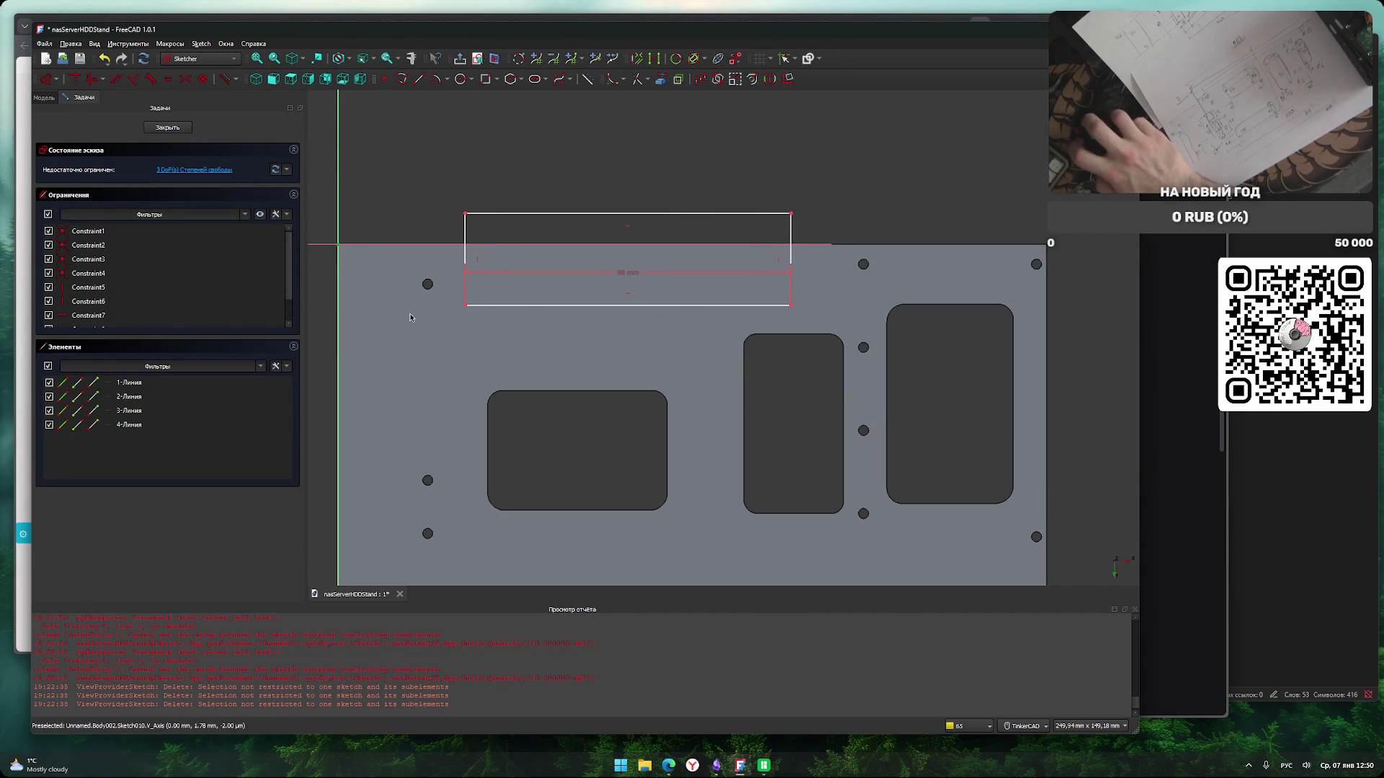
{"action": "left_click", "coordinate": [467, 305]}
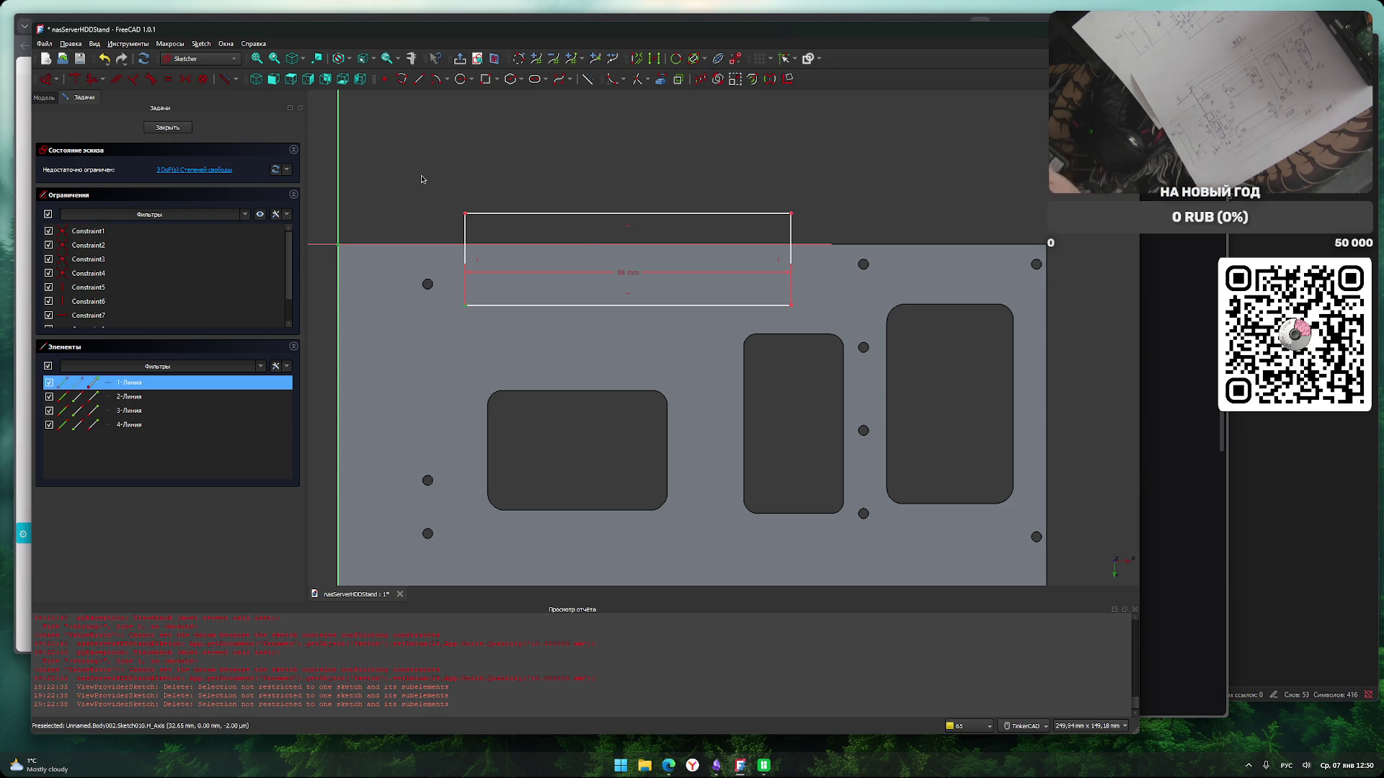
{"action": "key", "text": "l"}
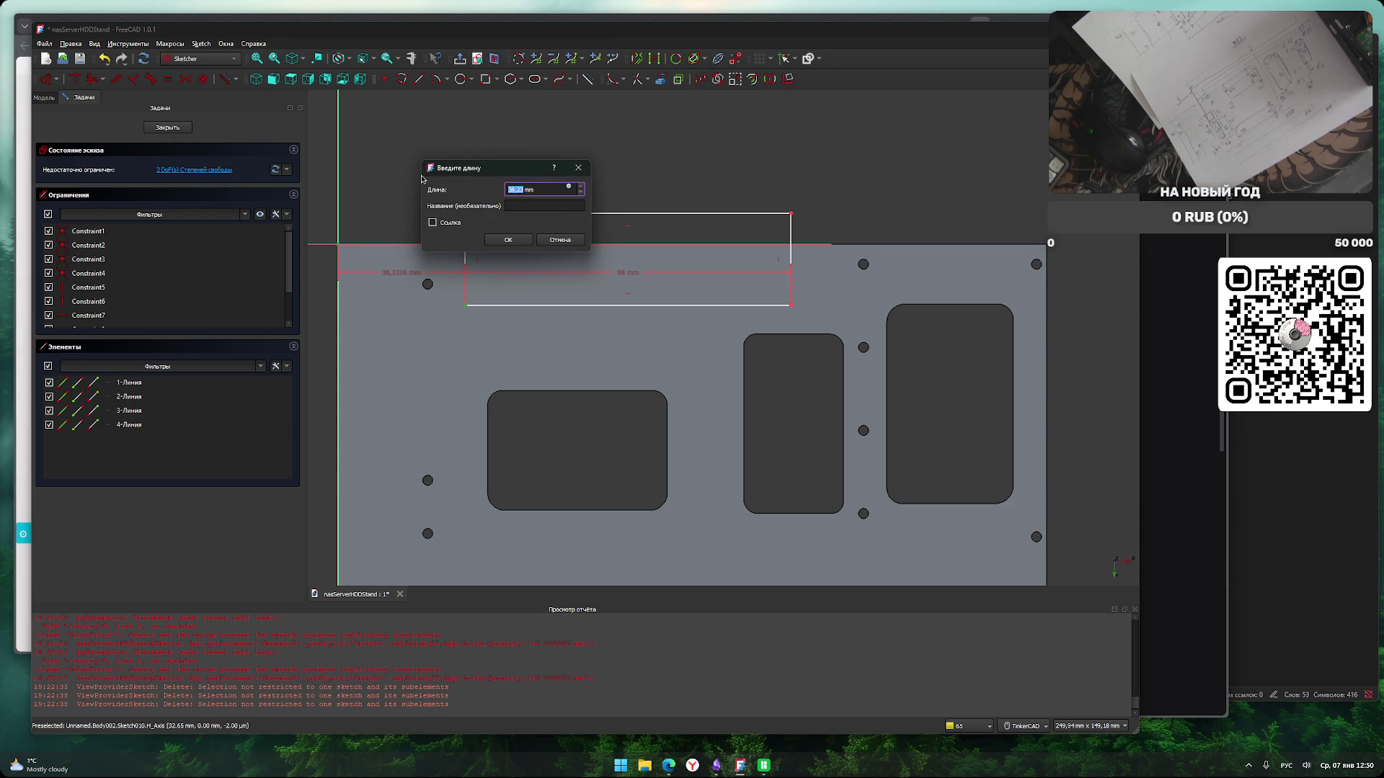
{"action": "type", "text": "35"}
{"action": "key", "text": "Return"}
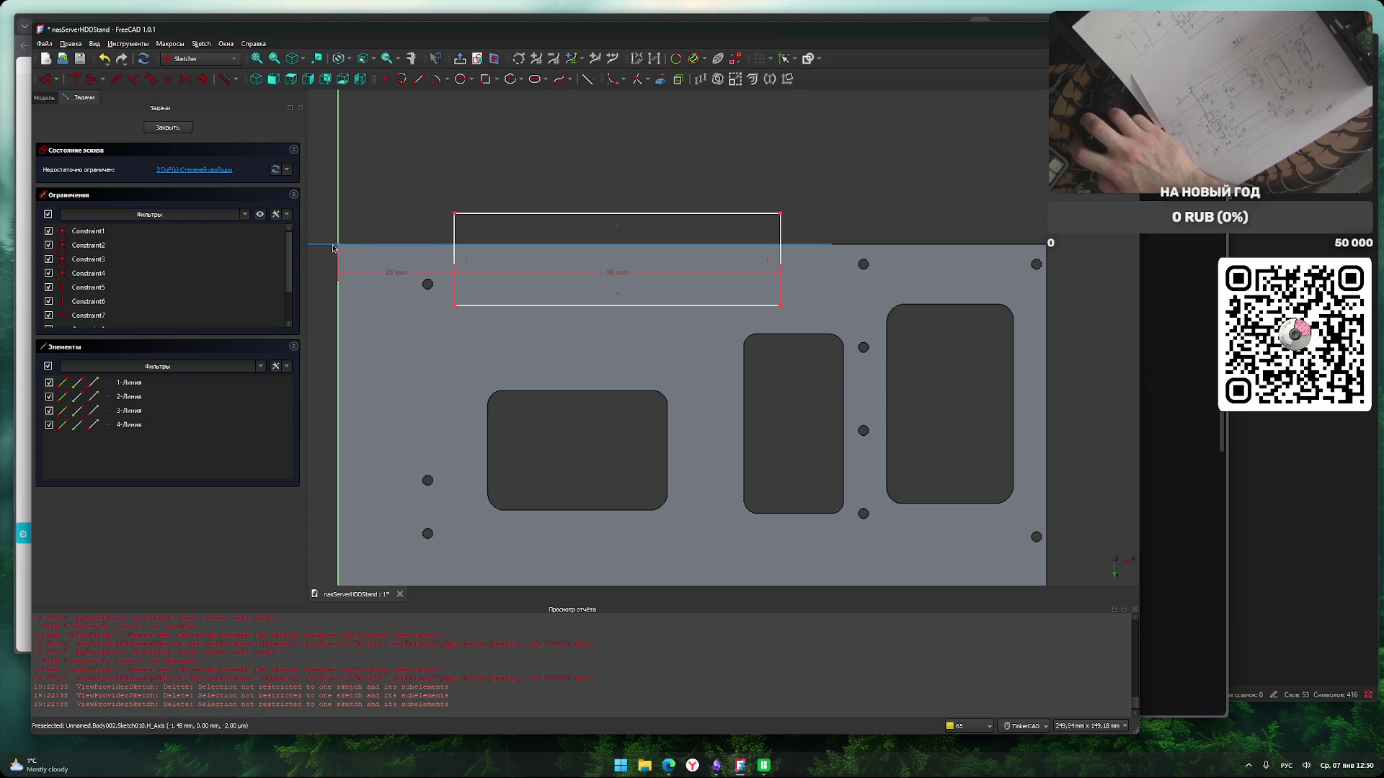
{"action": "left_click", "coordinate": [453, 299]}
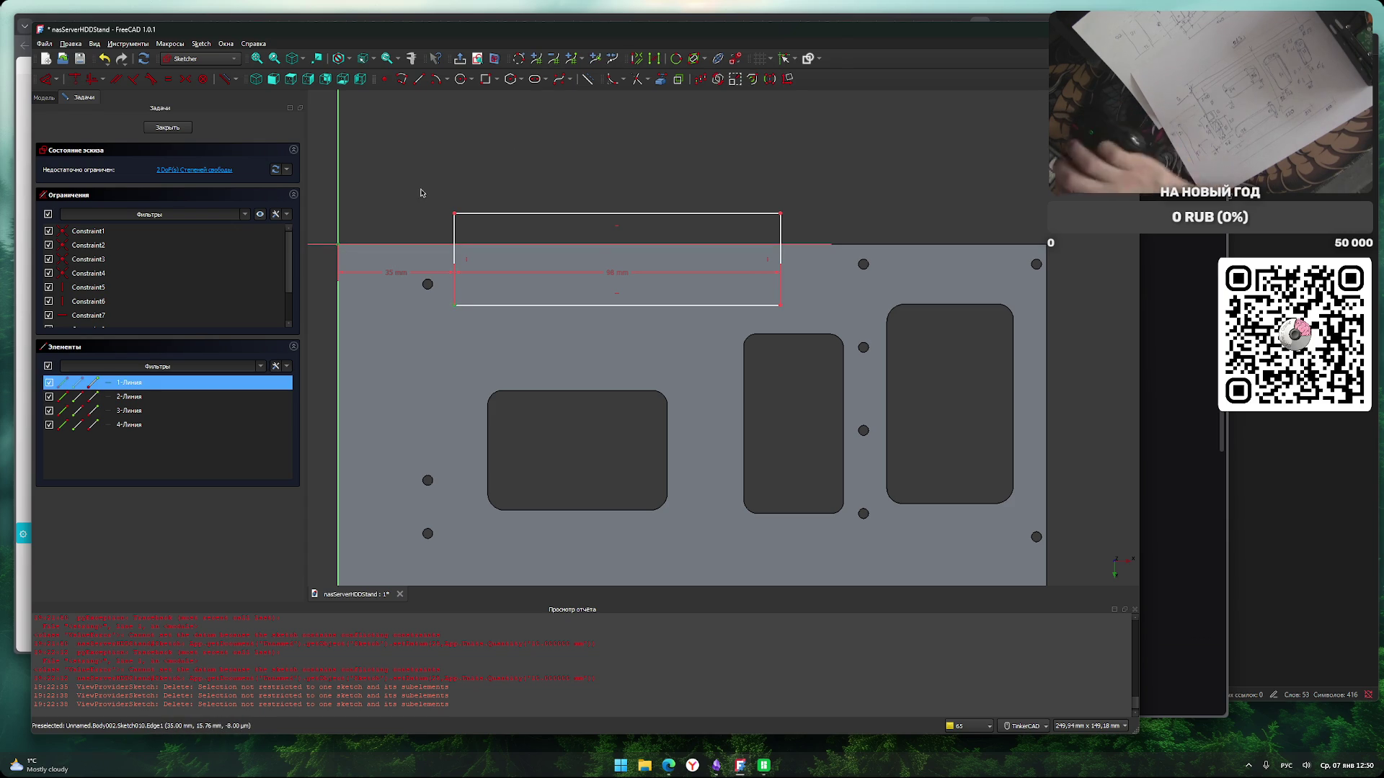
{"action": "key", "text": "d"}
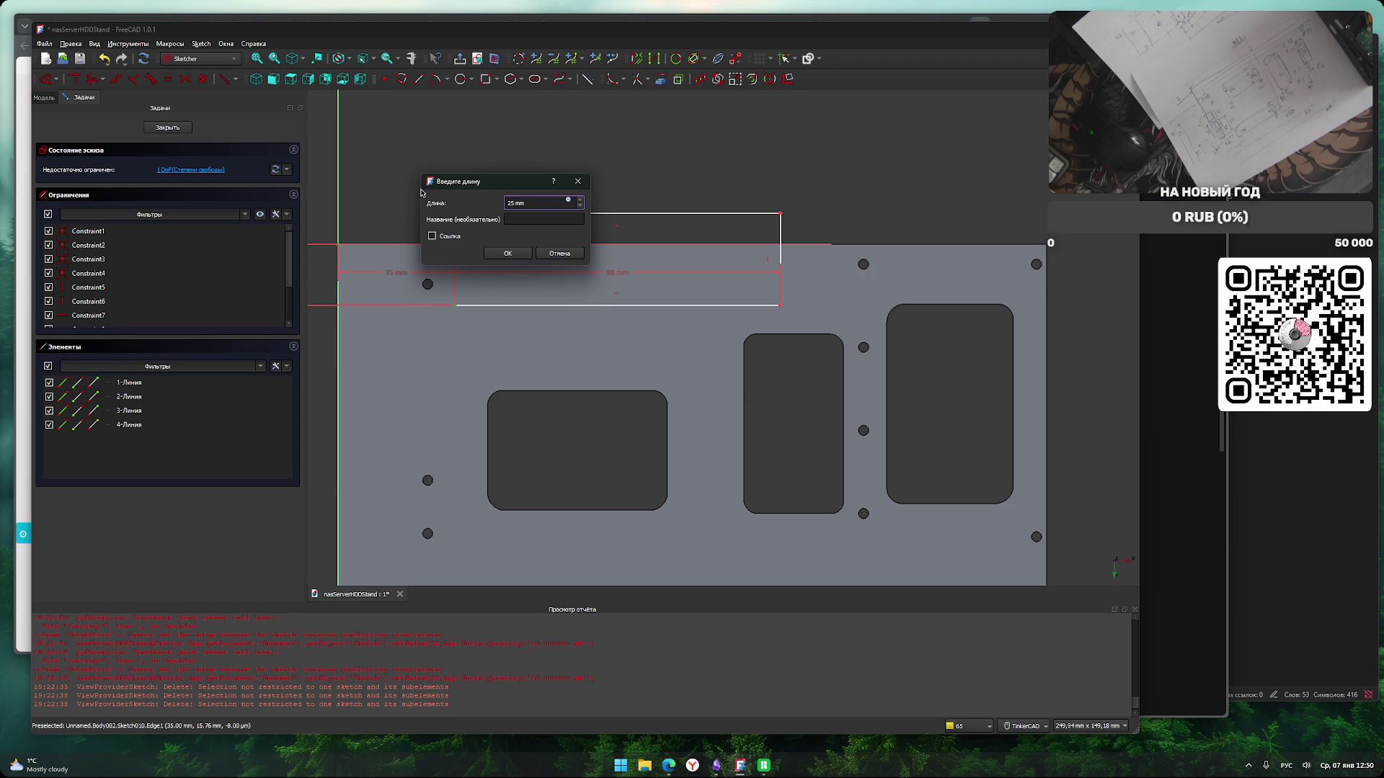
{"action": "key", "text": "Return"}
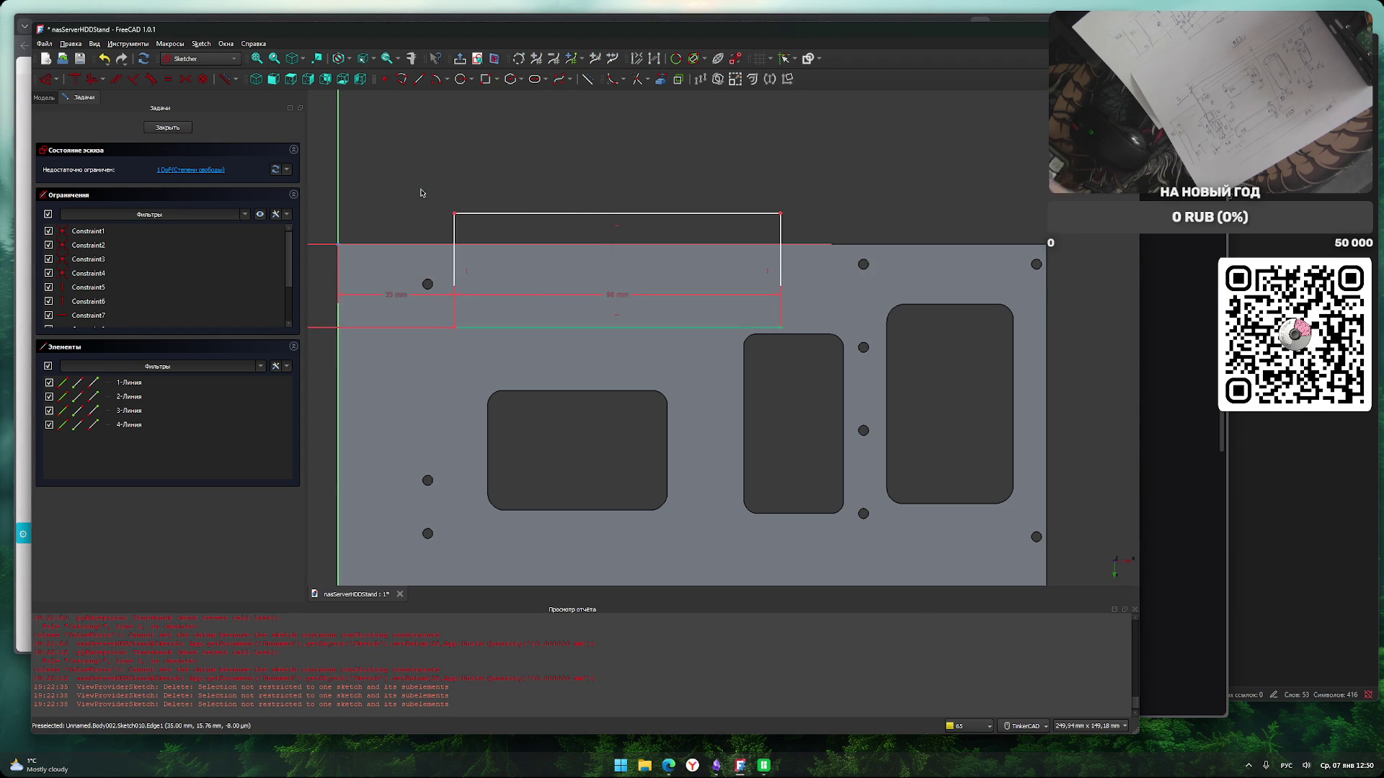
{"action": "left_click_drag", "start_coordinate": [624, 297], "coordinate": [620, 365]}
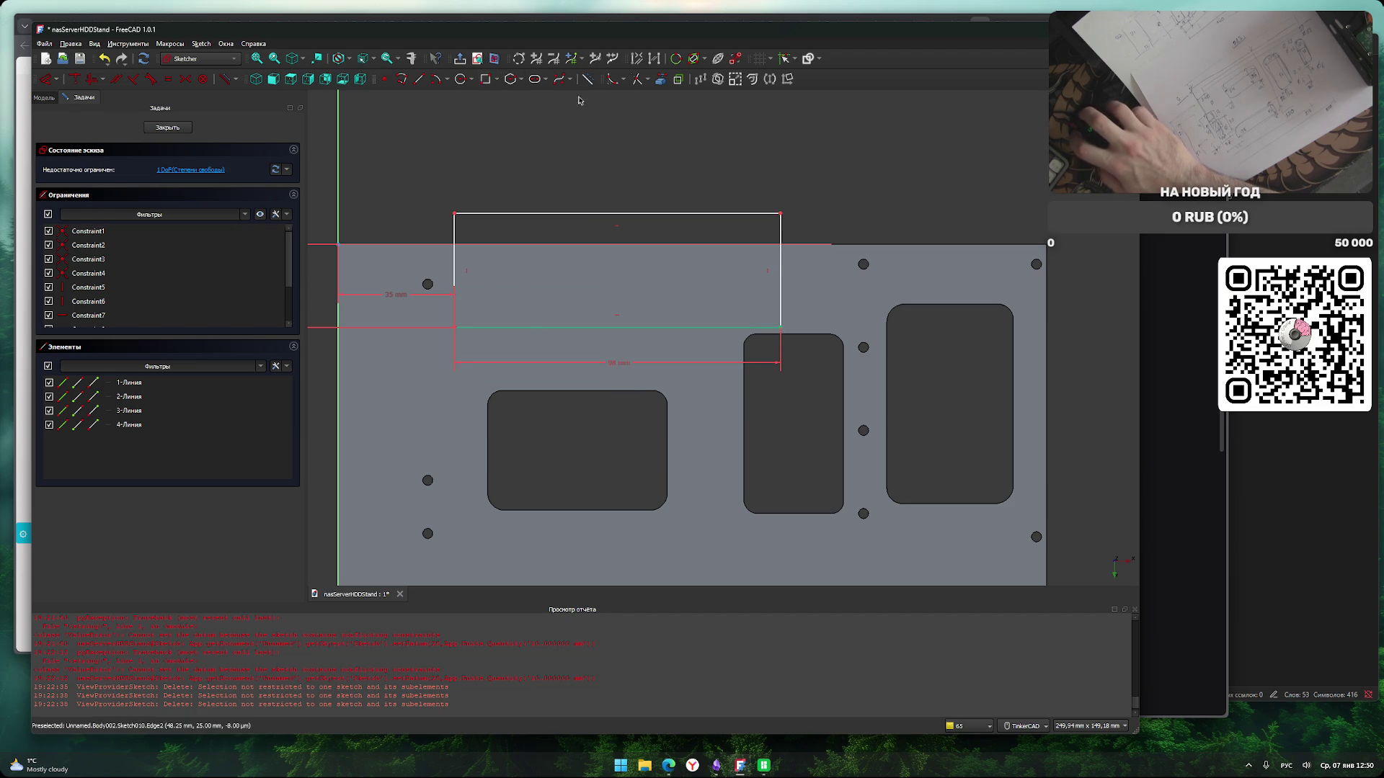
{"action": "left_click", "coordinate": [612, 79]}
Fillet the rectangle's bottom-left and bottom-right corners and close the notch sketch.
{"action": "left_click", "coordinate": [454, 310]}
{"action": "left_click", "coordinate": [472, 328]}
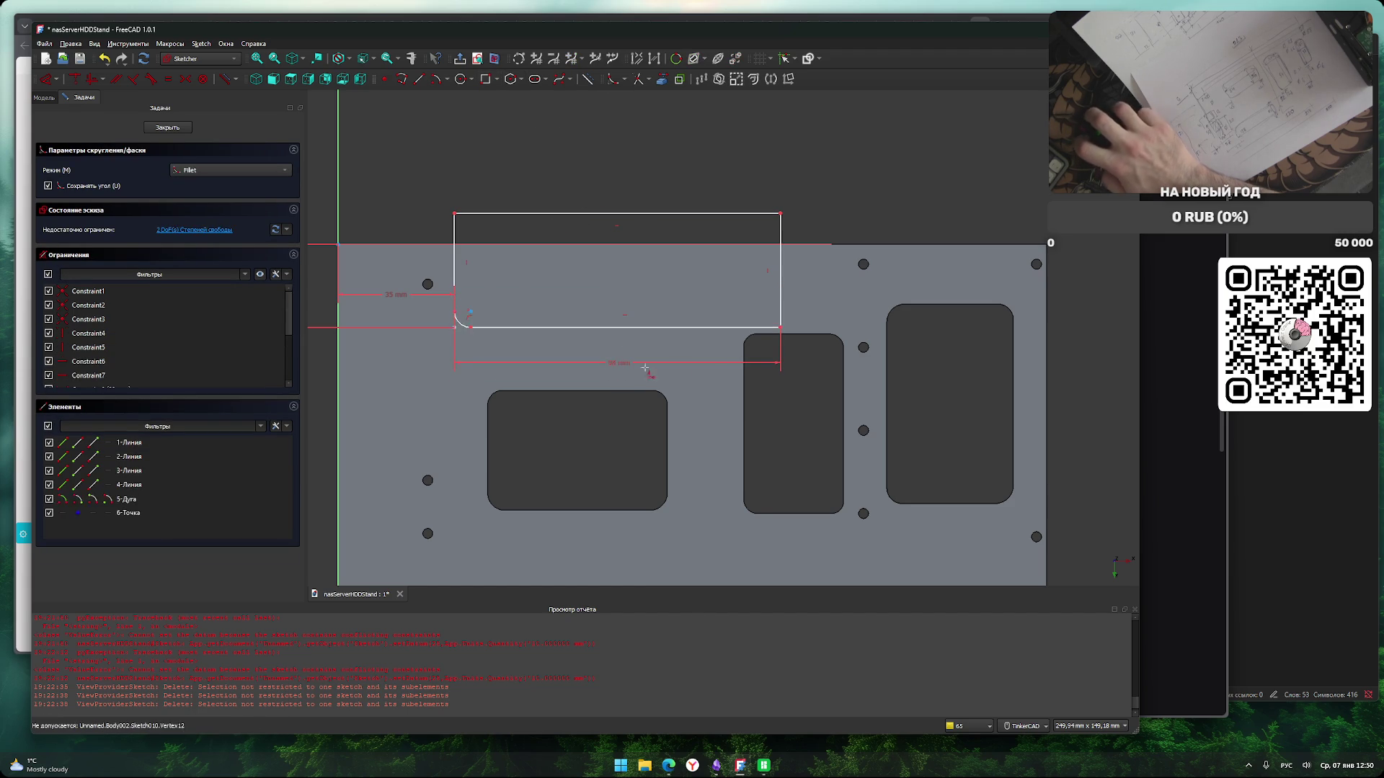
{"action": "left_click", "coordinate": [779, 328]}
{"action": "right_click", "coordinate": [739, 182]}
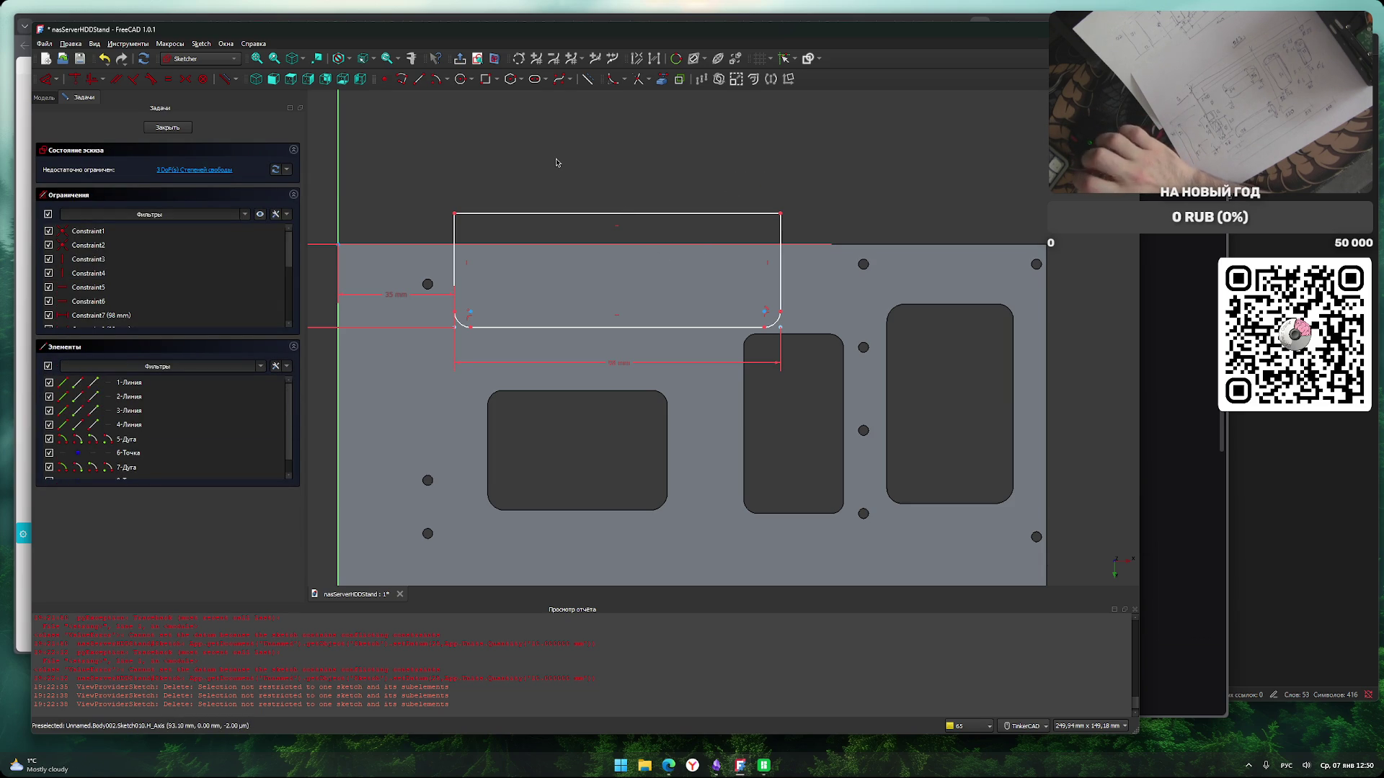
{"action": "scroll", "coordinate": [558, 180], "scroll_direction": "down", "scroll_amount": 1}
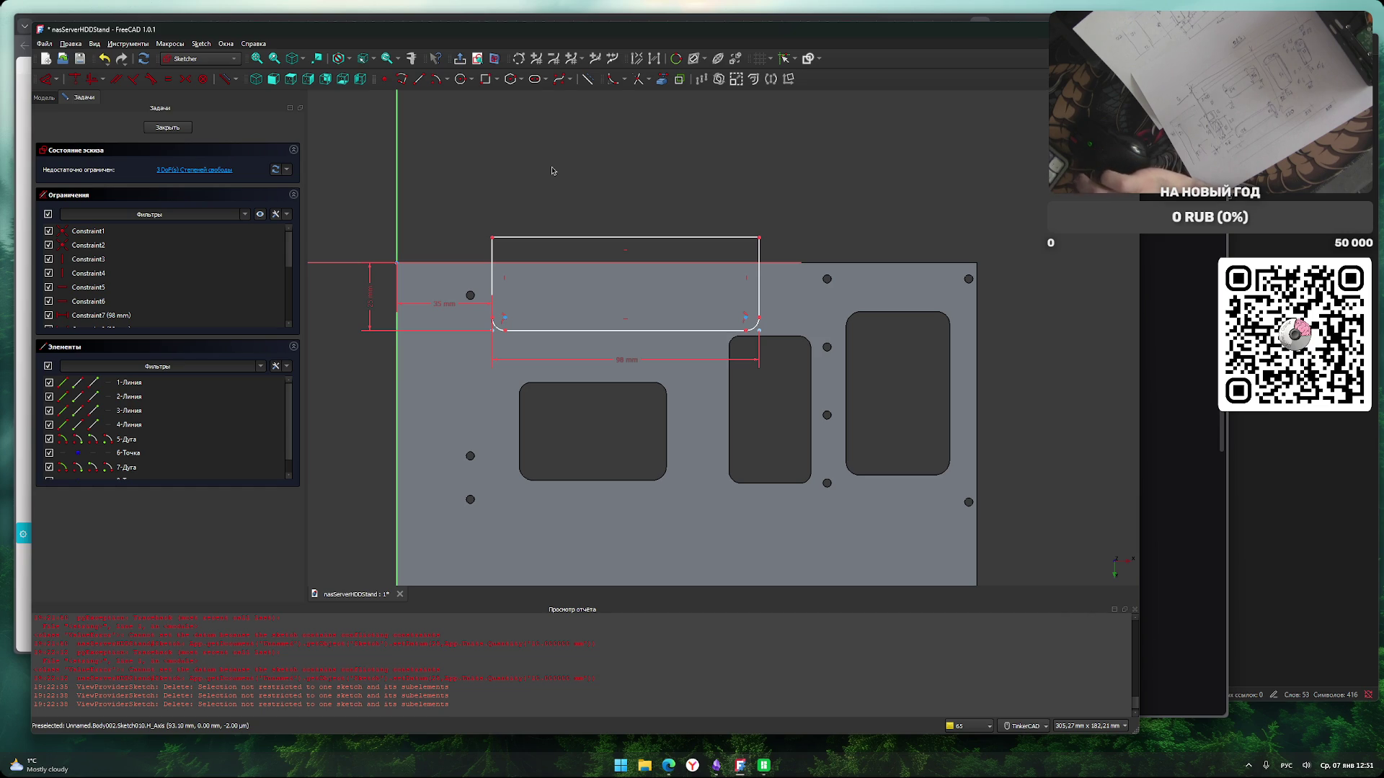
{"action": "middle_click_drag", "start_coordinate": [537, 191], "coordinate": [529, 166]}
{"action": "left_click", "coordinate": [166, 128]}
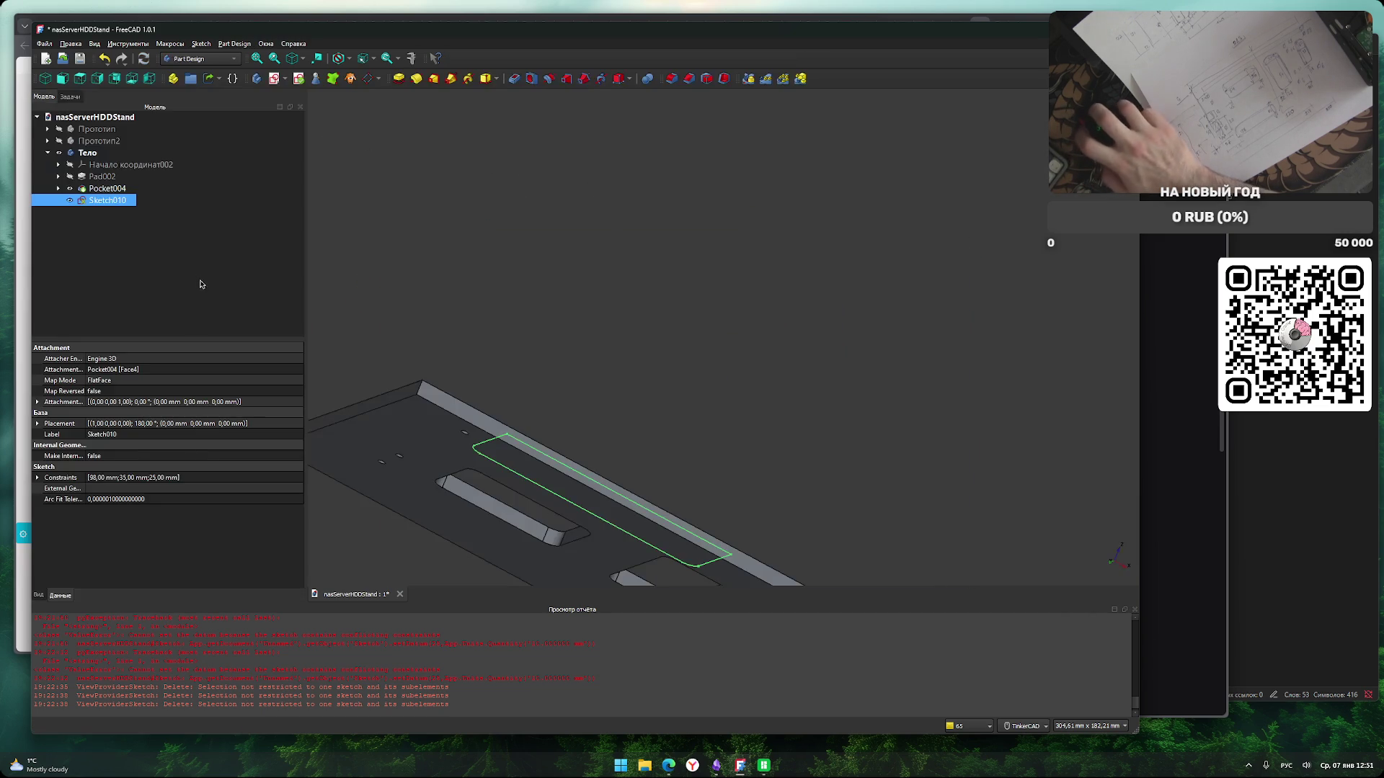
Pocket the notch sketch 3 mm into the plate's top edge.
{"action": "left_click", "coordinate": [514, 78]}
{"action": "type", "text": "3"}
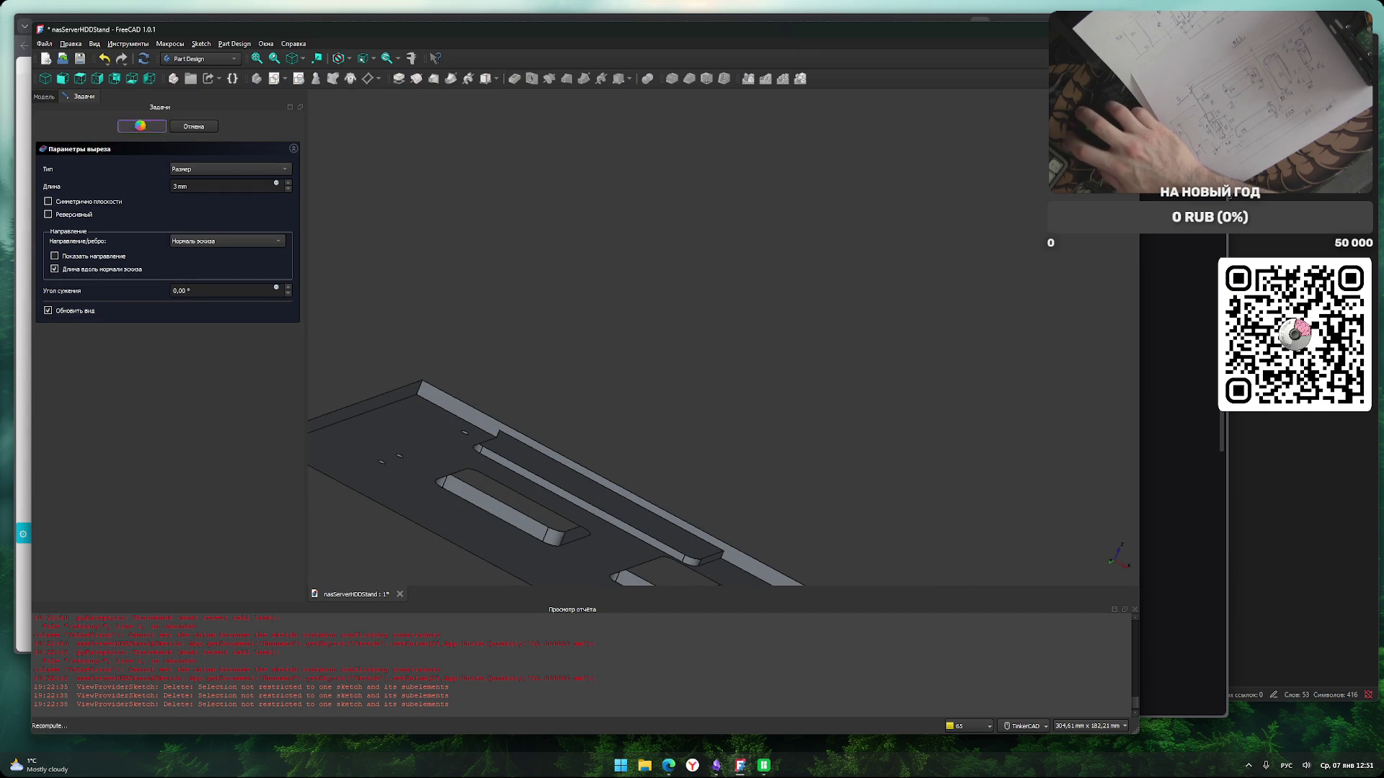
{"action": "left_click", "coordinate": [141, 126]}
Orbit to the plate's underside, select its face and create a new sketch there.
{"action": "middle_click_drag", "start_coordinate": [486, 306], "coordinate": [498, 238]}
{"action": "mouse_move", "coordinate": [604, 552]}
{"action": "right_mouse_down"}
{"action": "mouse_move", "coordinate": [667, 463]}
{"action": "mouse_move", "coordinate": [559, 454]}
{"action": "mouse_move", "coordinate": [565, 526]}
{"action": "mouse_move", "coordinate": [638, 566]}
{"action": "mouse_move", "coordinate": [781, 531]}
{"action": "mouse_move", "coordinate": [726, 555]}
{"action": "mouse_move", "coordinate": [463, 315]}
{"action": "mouse_move", "coordinate": [469, 271]}
{"action": "right_mouse_up"}
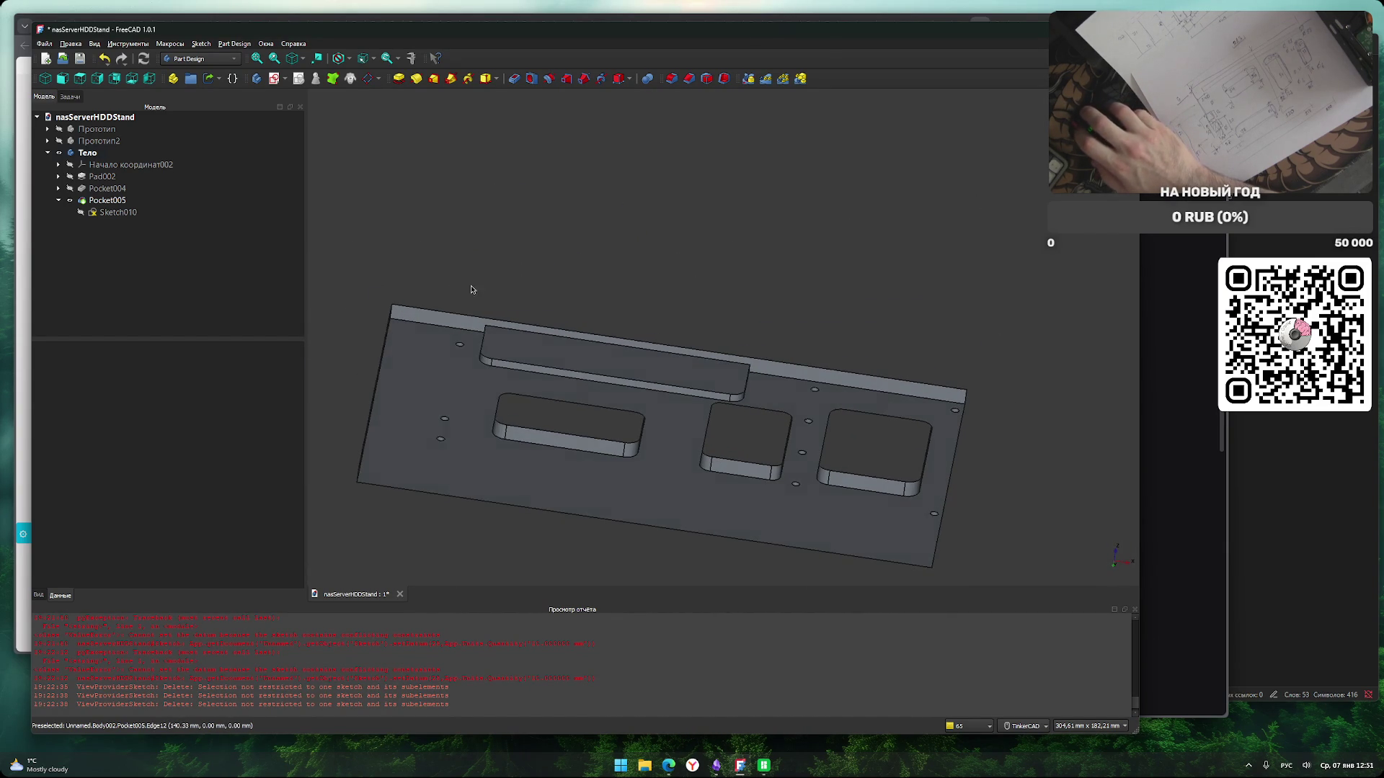
{"action": "mouse_move", "coordinate": [574, 447]}
{"action": "right_mouse_down"}
{"action": "mouse_move", "coordinate": [676, 340]}
{"action": "mouse_move", "coordinate": [677, 377]}
{"action": "right_mouse_up"}
{"action": "left_click", "coordinate": [731, 177]}
{"action": "middle_click_drag", "start_coordinate": [776, 333], "coordinate": [767, 558]}
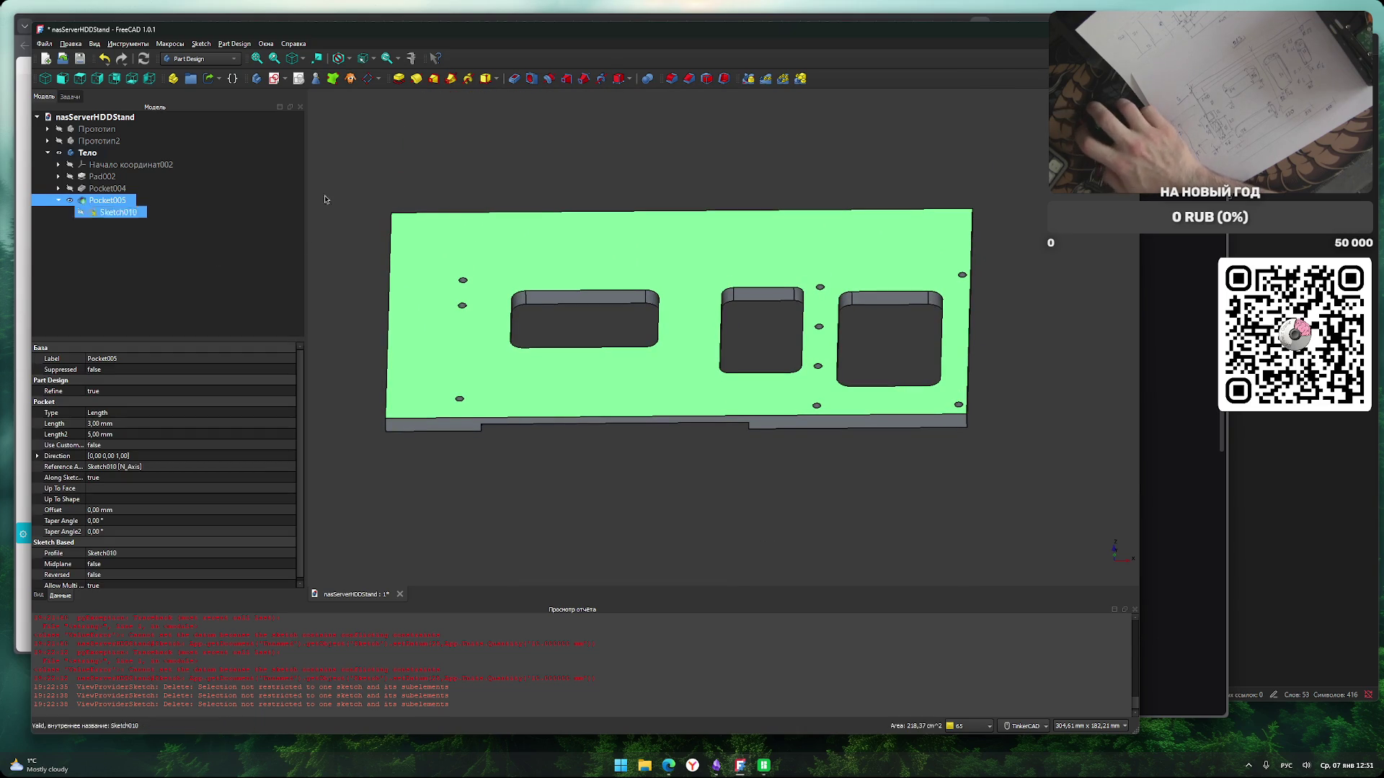
{"action": "left_click", "coordinate": [276, 79]}
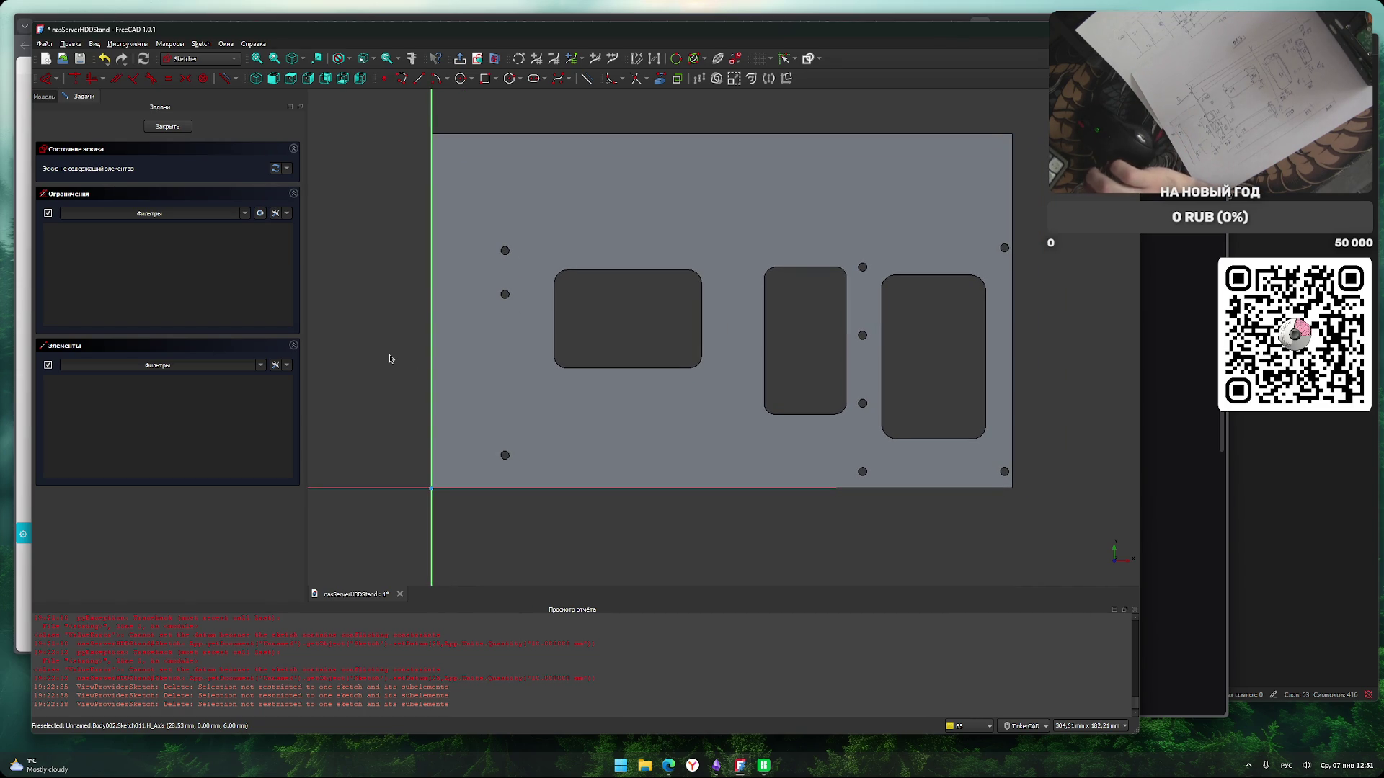
Draw a rectangle near the plate's left edge and set its right edge to 12 mm.
{"action": "left_click", "coordinate": [484, 79]}
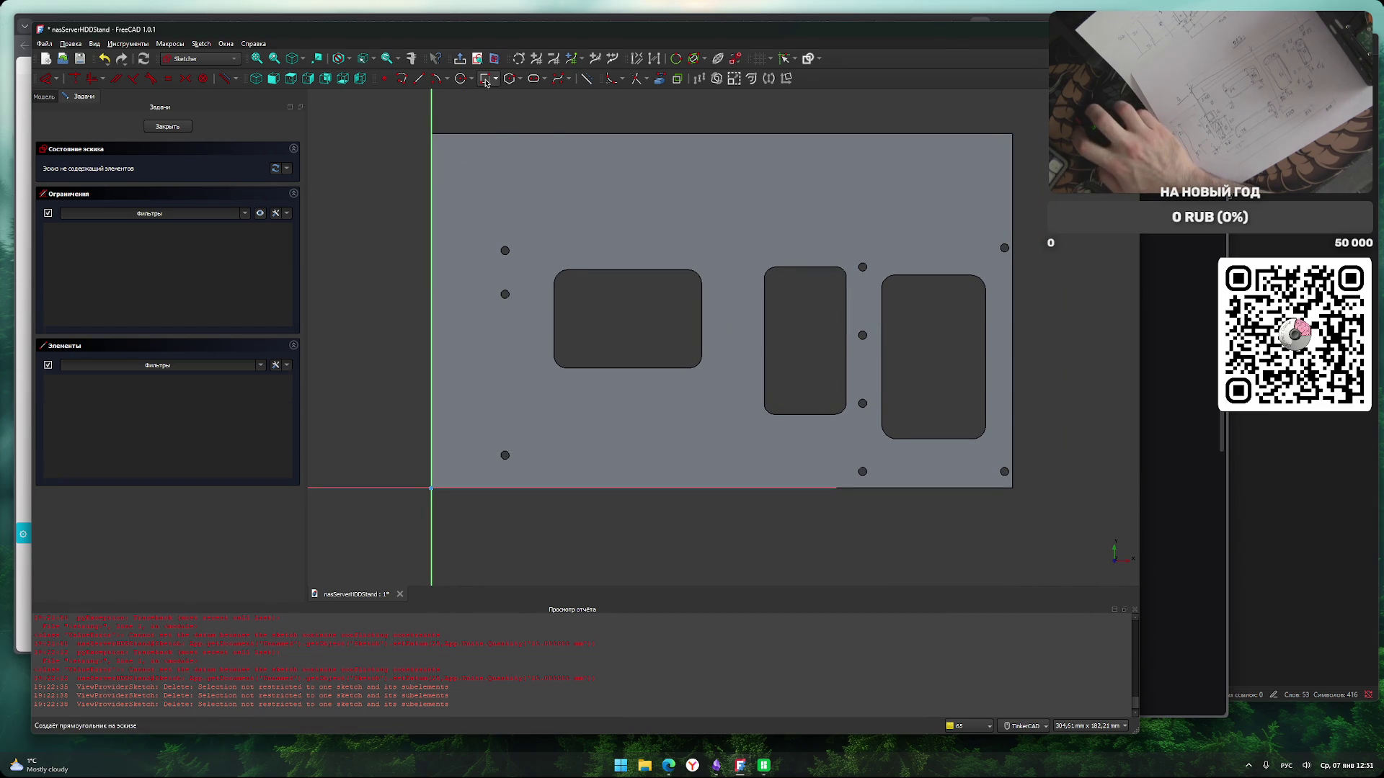
{"action": "left_click", "coordinate": [444, 340]}
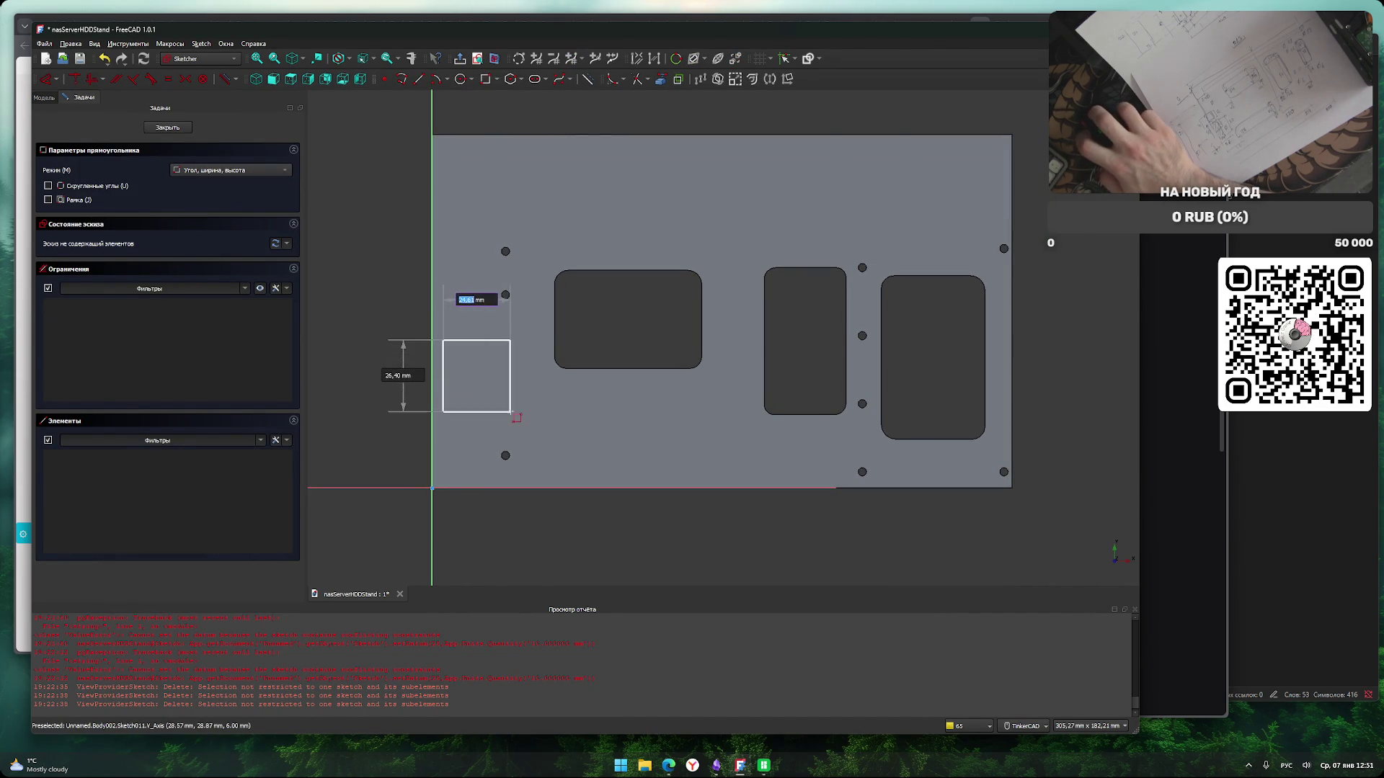
{"action": "left_click", "coordinate": [496, 403]}
{"action": "key", "text": "Escape"}
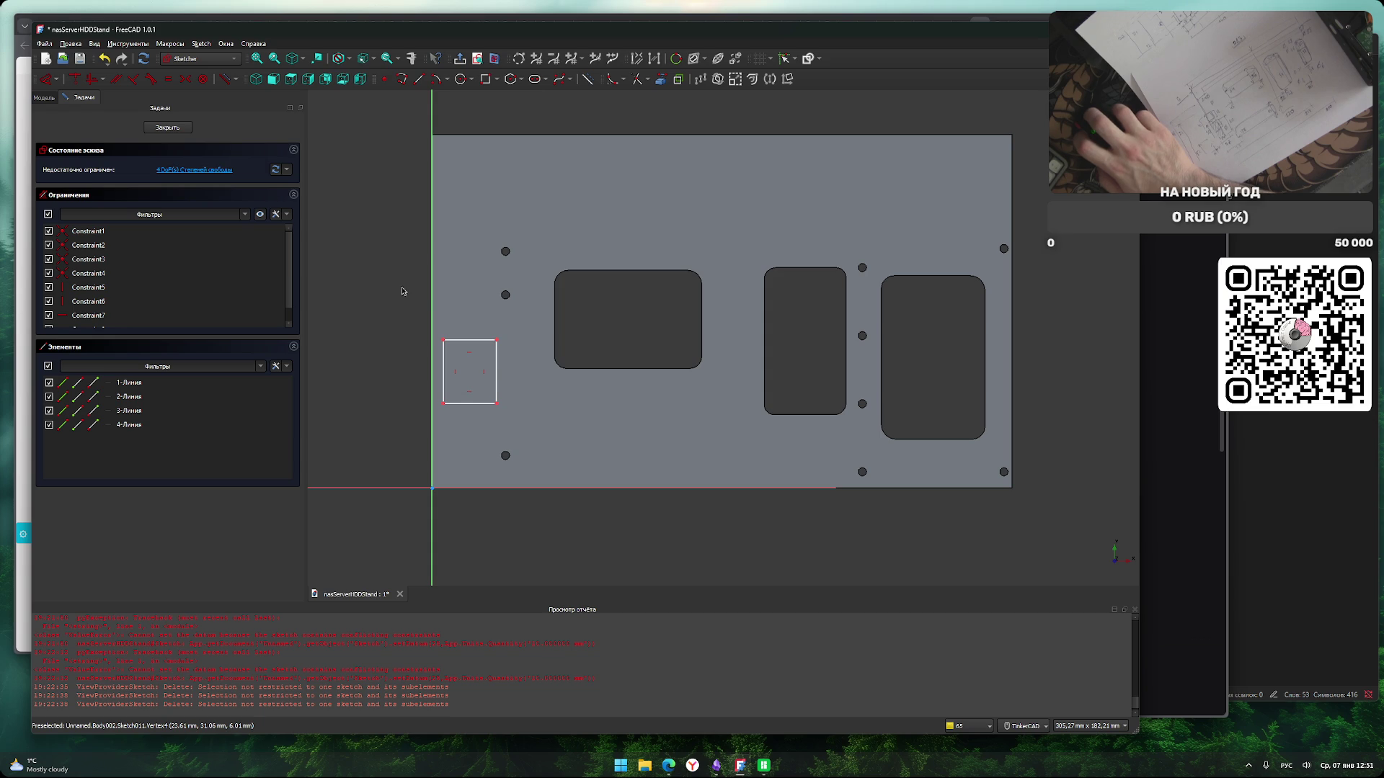
{"action": "left_click", "coordinate": [495, 369]}
{"action": "type", "text": "lv12"}
{"action": "key", "text": "Return"}
Dimension the rectangle's top edge and set its left edge 0 mm from the axis.
{"action": "scroll", "coordinate": [404, 365], "scroll_direction": "up", "scroll_amount": 5}
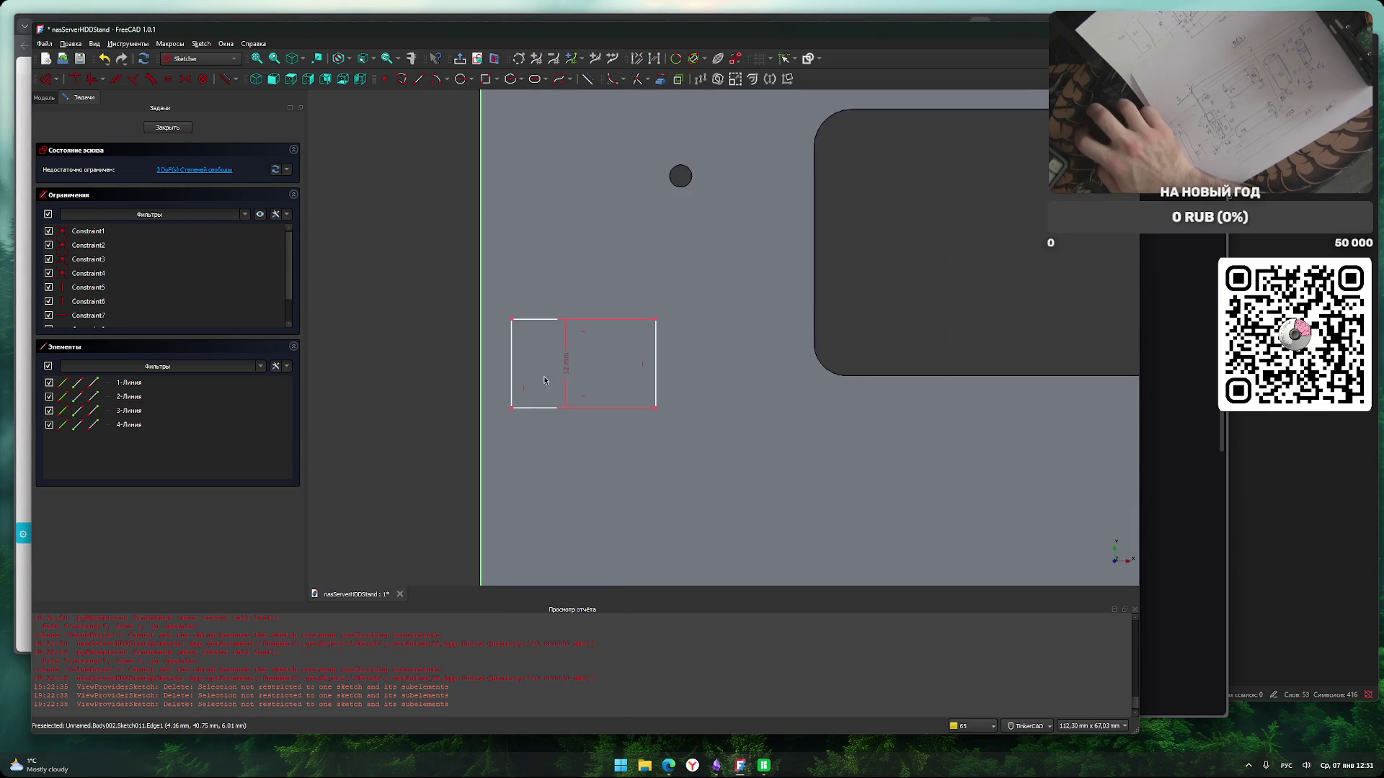
{"action": "left_click", "coordinate": [606, 322]}
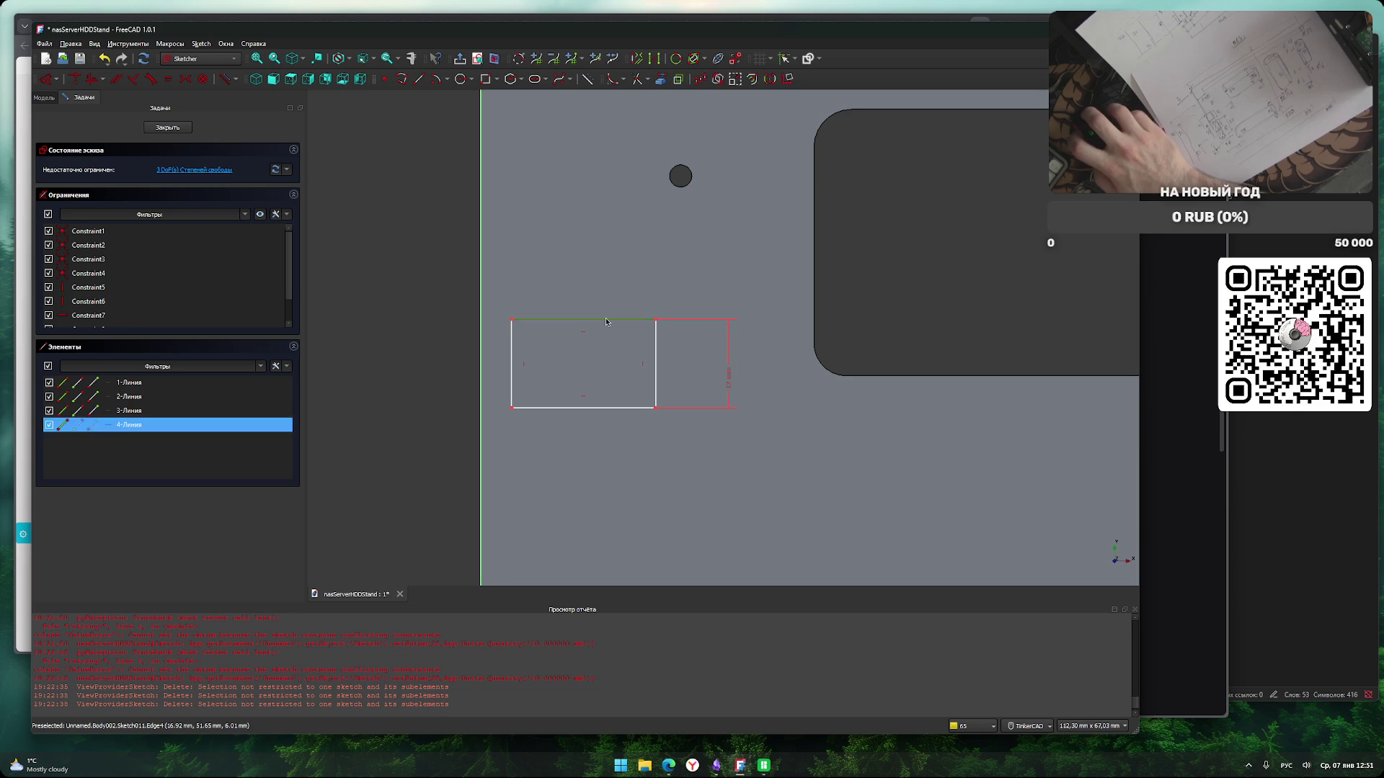
{"action": "key", "text": "l"}
{"action": "key", "text": "v"}
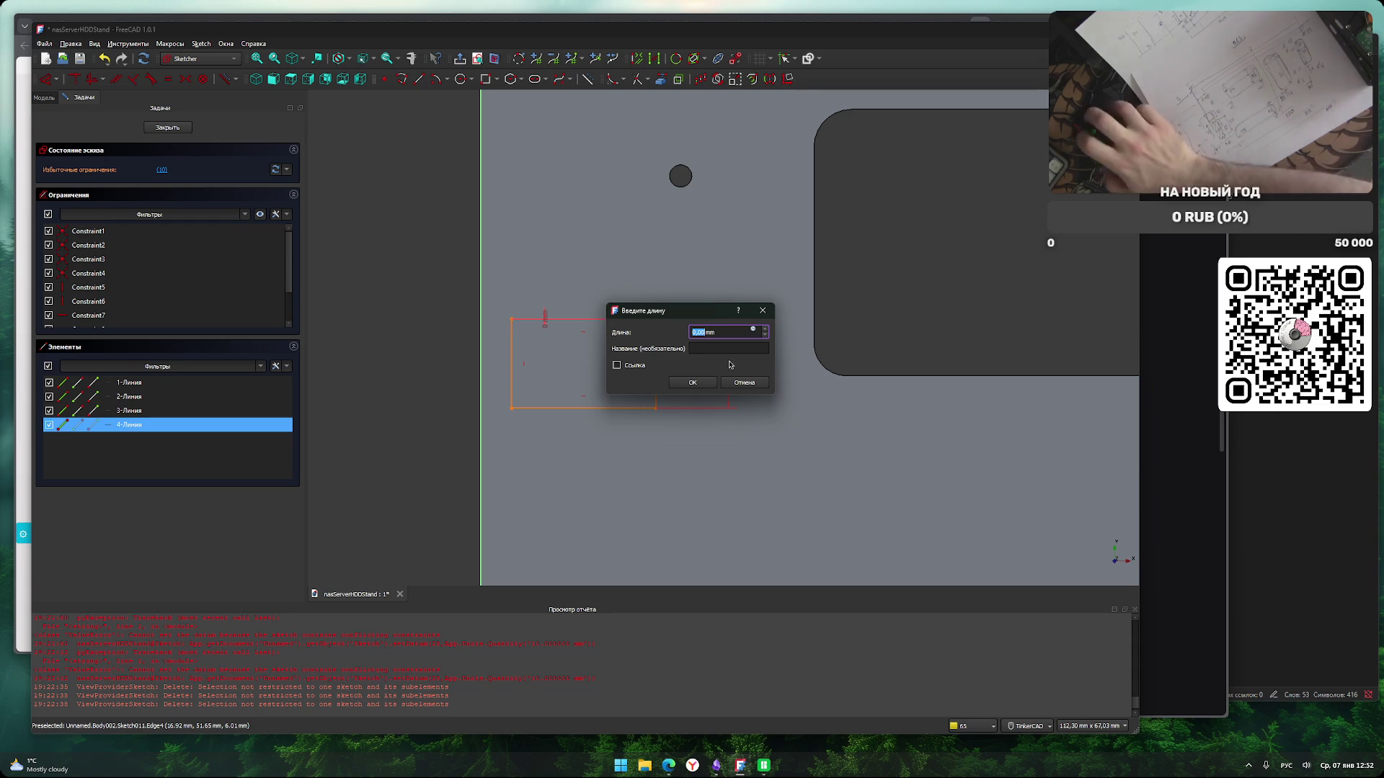
{"action": "key", "text": "Return"}
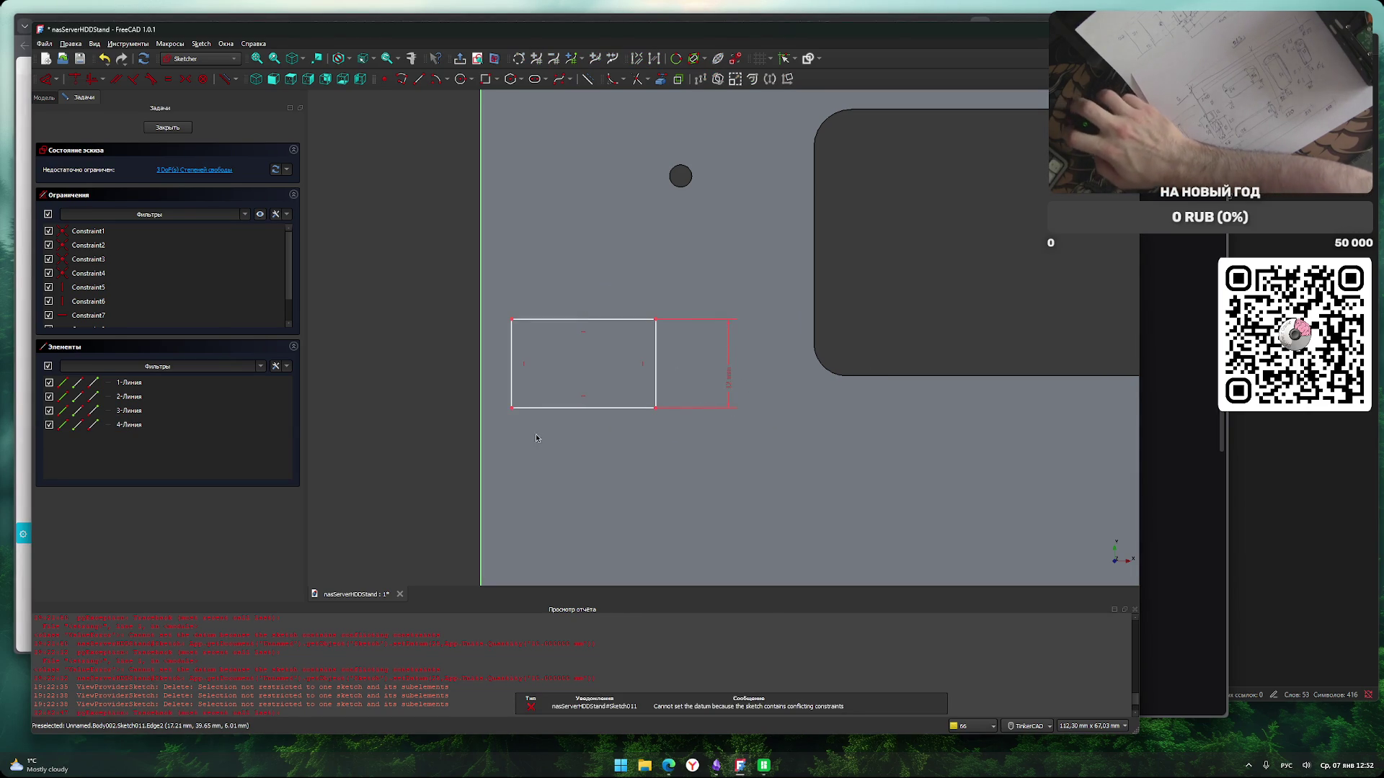
{"action": "left_click", "coordinate": [513, 400]}
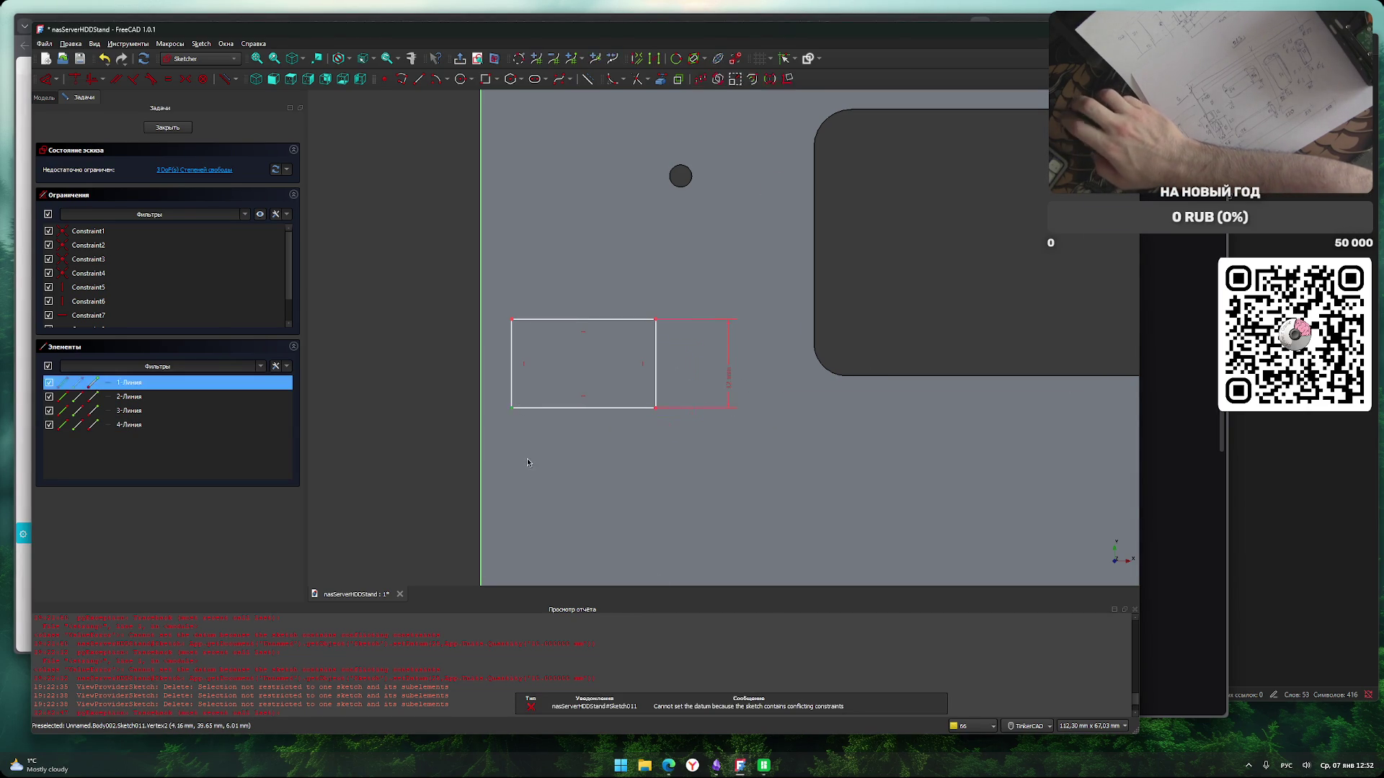
{"action": "scroll", "coordinate": [527, 458], "scroll_direction": "down", "scroll_amount": 4}
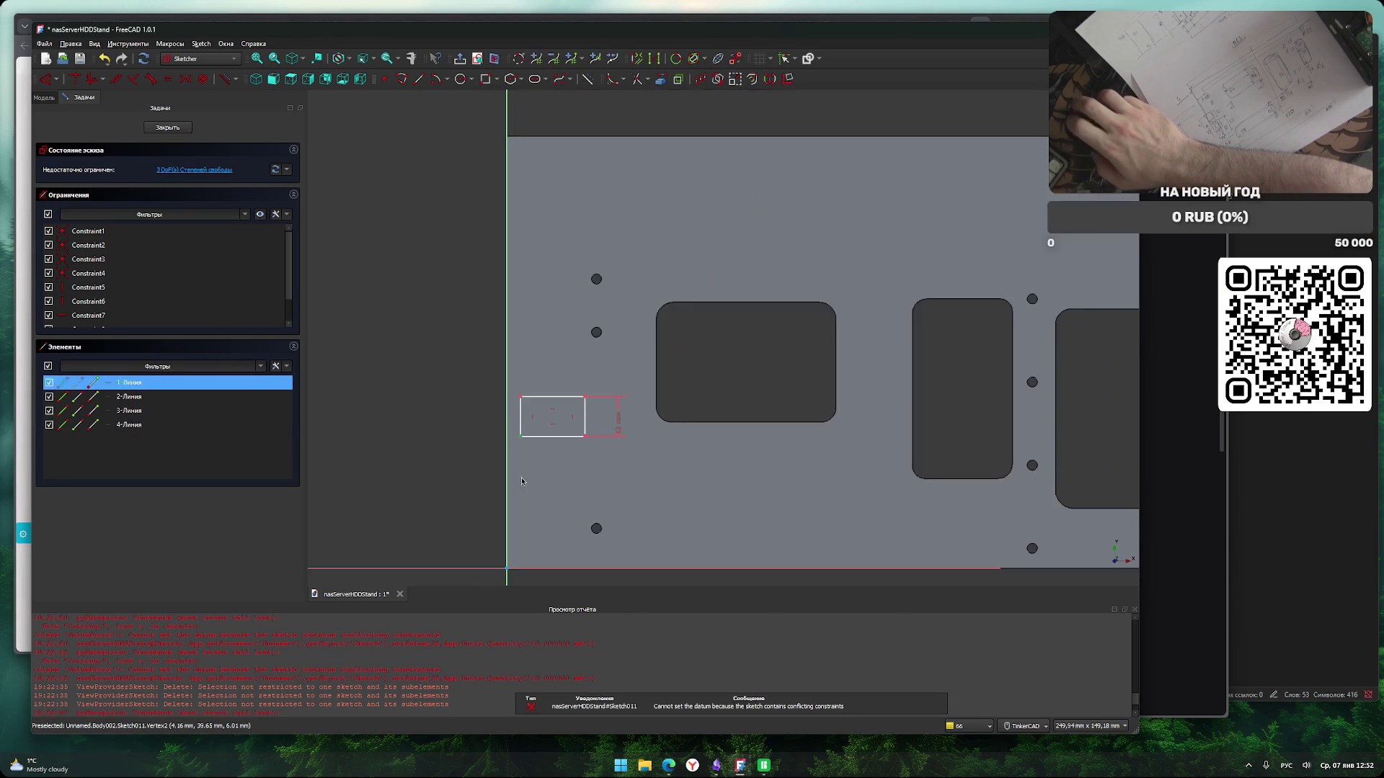
{"action": "left_click", "coordinate": [505, 405]}
{"action": "type", "text": "0"}
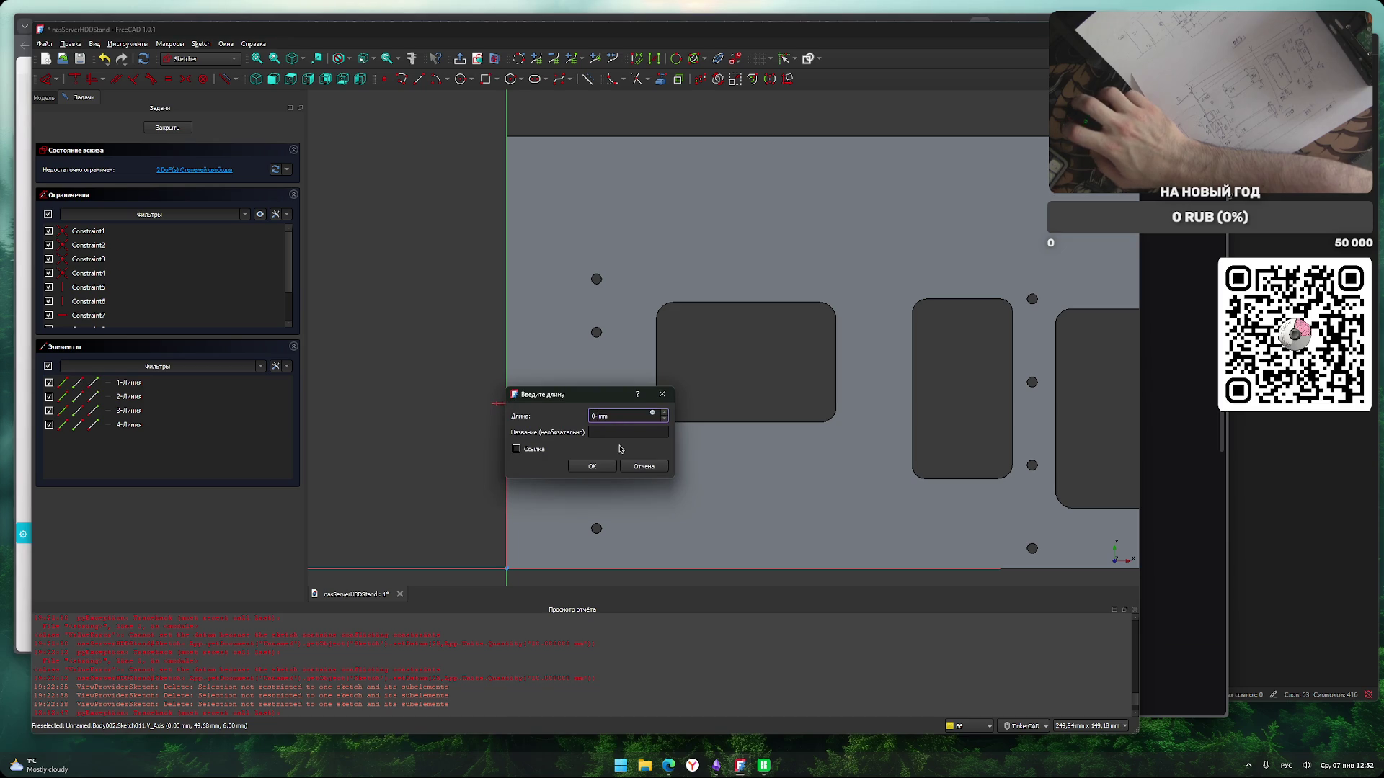
{"action": "key", "text": "Return"}
Fillet the rectangle's top-right and bottom-right corners.
{"action": "scroll", "coordinate": [450, 441], "scroll_direction": "up", "scroll_amount": 3}
{"action": "mouse_move", "coordinate": [450, 441]}
{"action": "middle_mouse_down"}
{"action": "mouse_move", "coordinate": [410, 346]}
{"action": "mouse_move", "coordinate": [401, 398]}
{"action": "middle_mouse_up"}
{"action": "scroll", "coordinate": [416, 376], "scroll_direction": "down", "scroll_amount": 2}
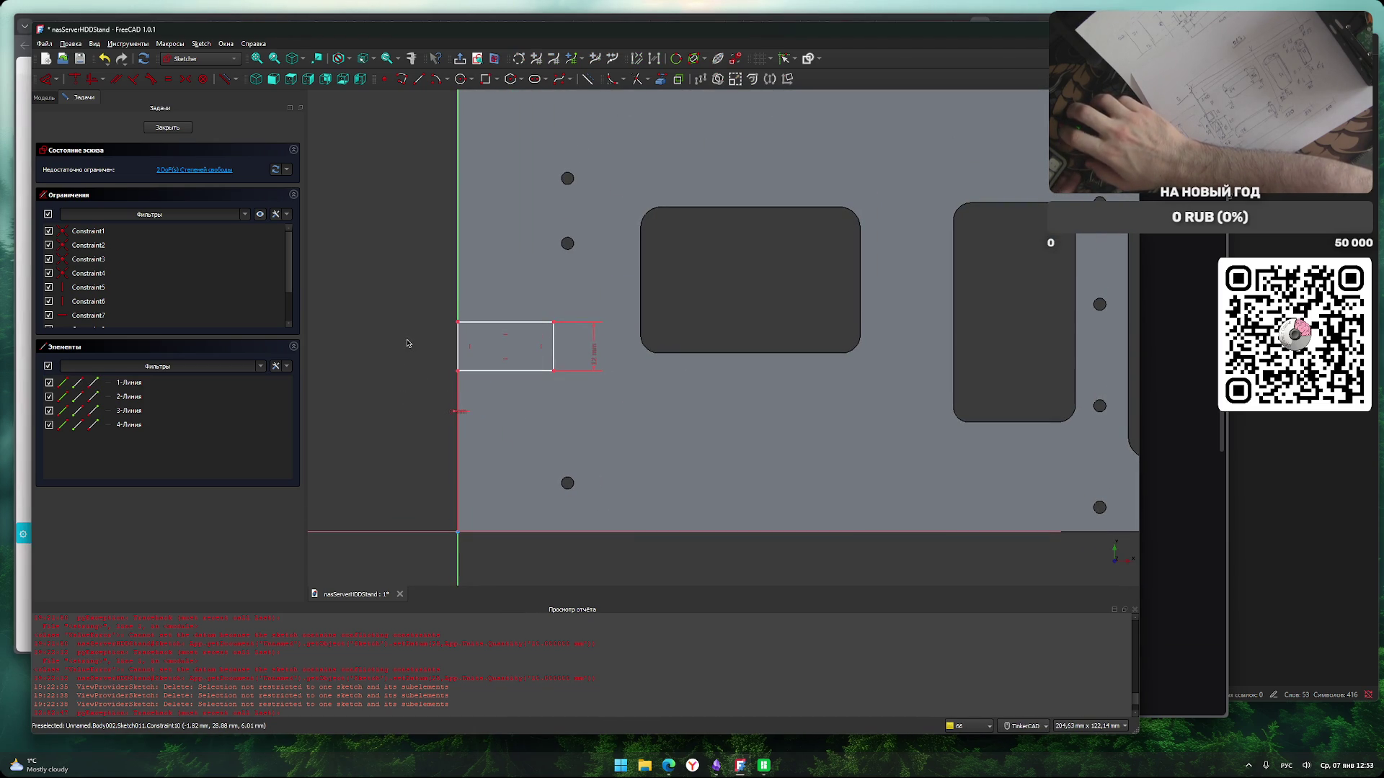
{"action": "scroll", "coordinate": [413, 379], "scroll_direction": "up", "scroll_amount": 2}
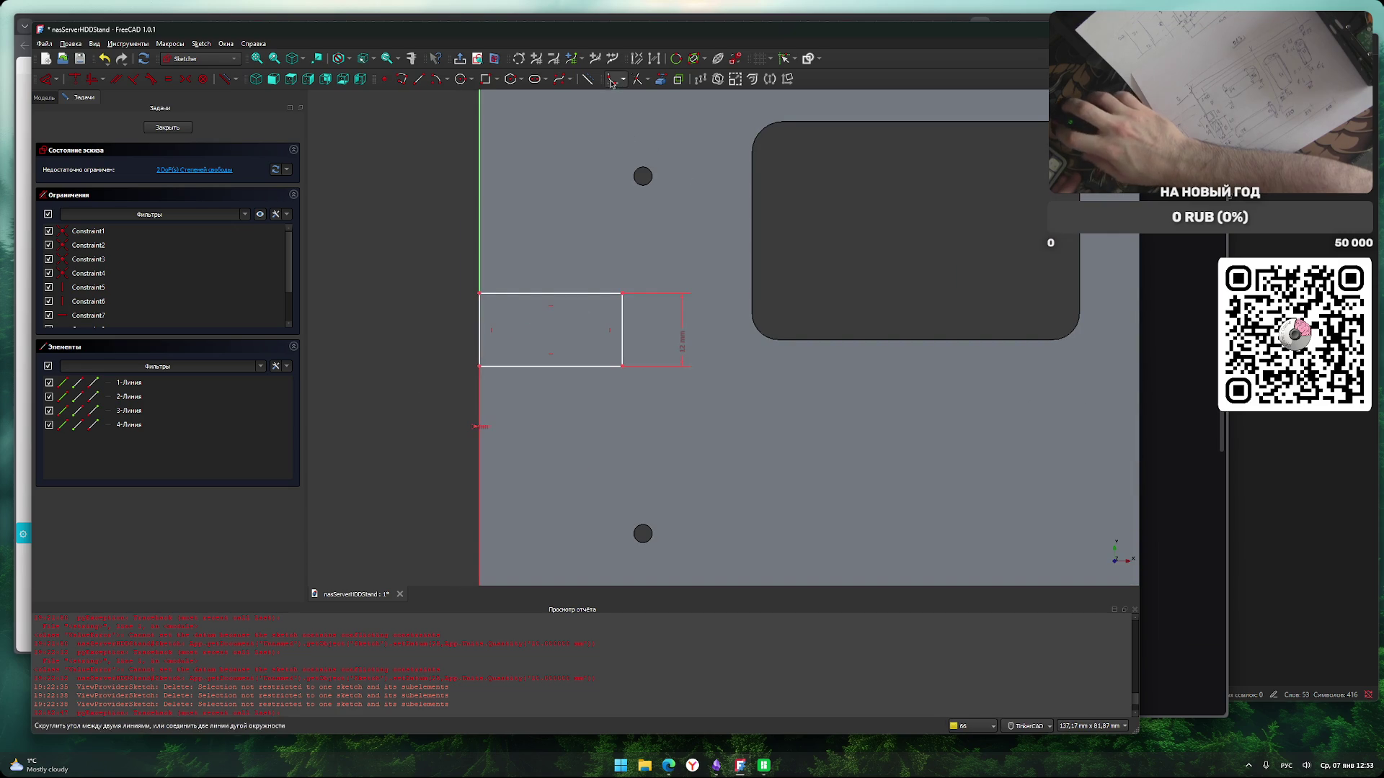
{"action": "key", "text": "g"}
{"action": "key", "text": "f"}
{"action": "left_click", "coordinate": [623, 294]}
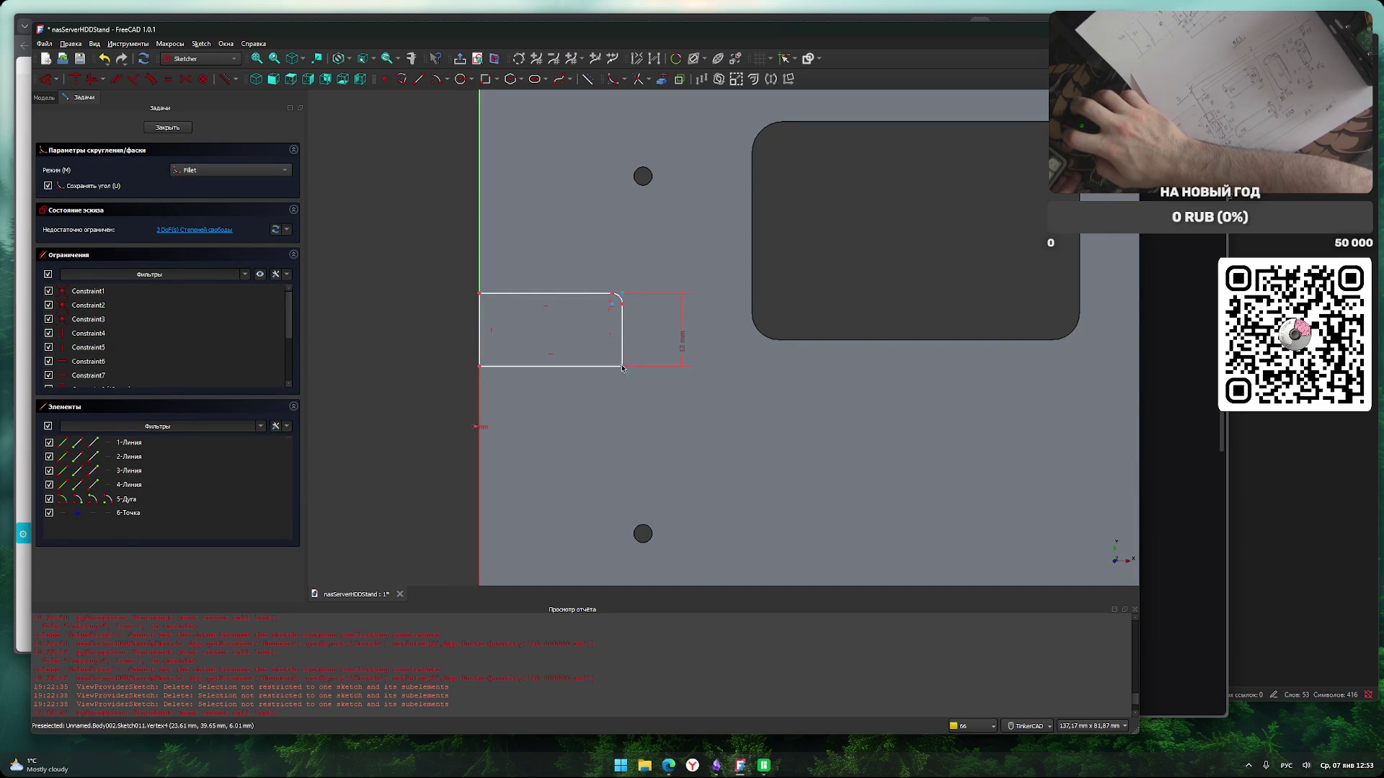
{"action": "left_click", "coordinate": [622, 366]}
{"action": "right_click", "coordinate": [461, 357]}
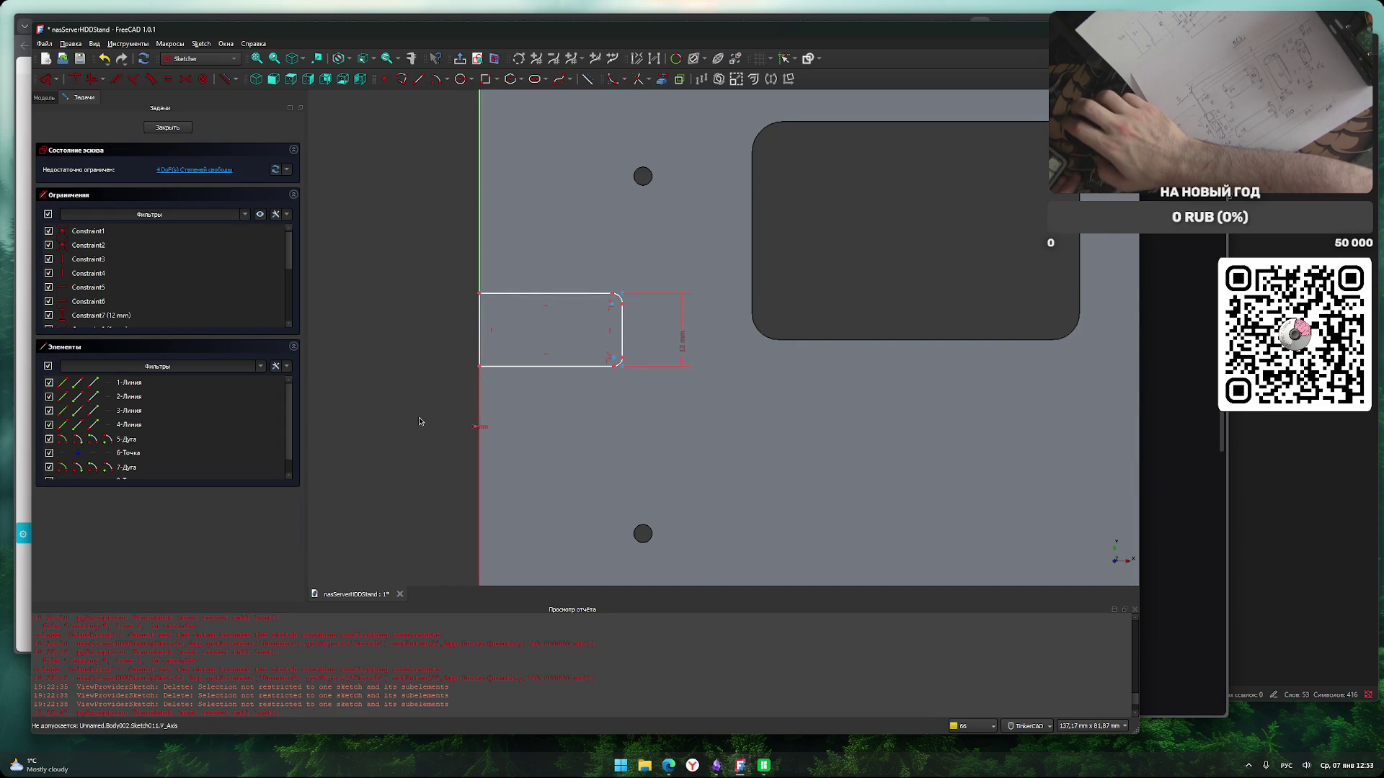
Constrain the rectangle's left edge 0 mm from the axis.
{"action": "scroll", "coordinate": [420, 422], "scroll_direction": "down", "scroll_amount": 3}
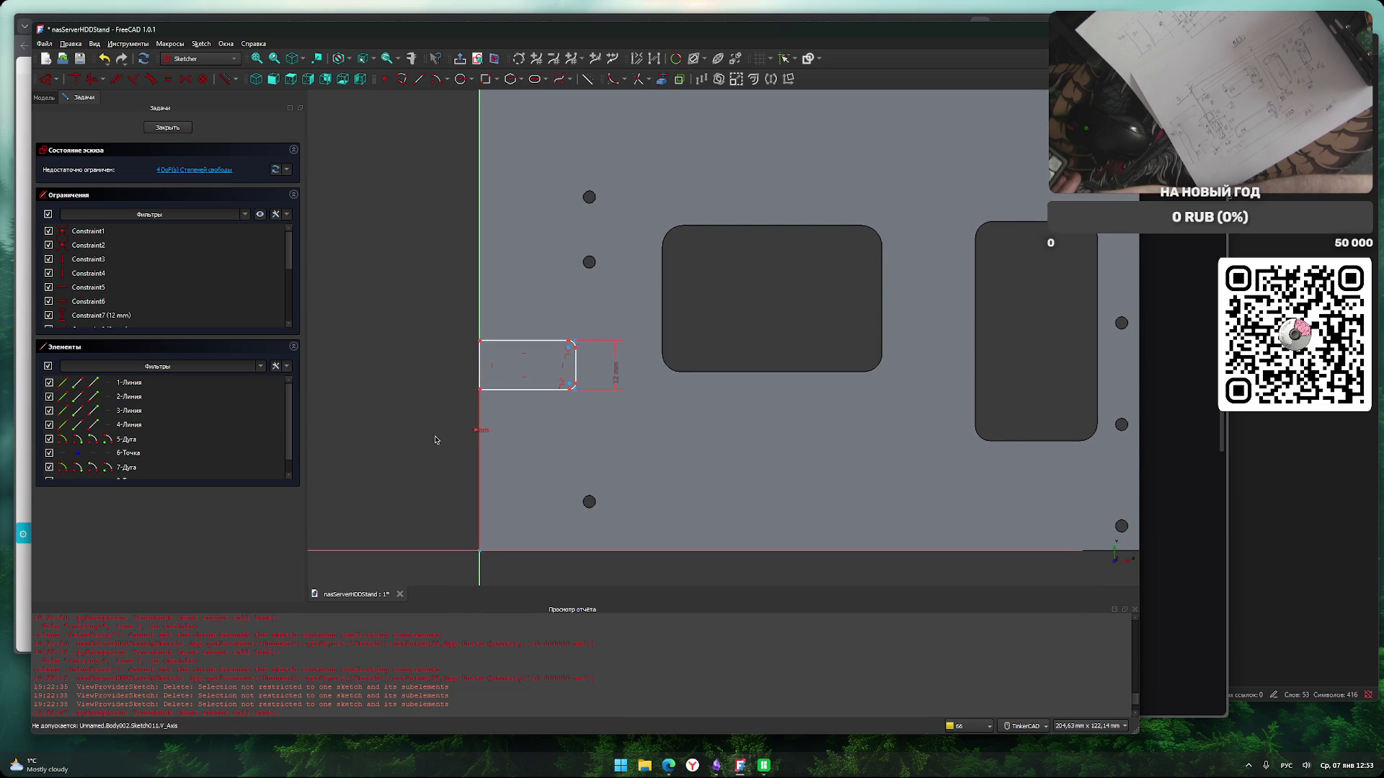
{"action": "scroll", "coordinate": [436, 442], "scroll_direction": "down", "scroll_amount": 1}
{"action": "scroll", "coordinate": [462, 444], "scroll_direction": "up", "scroll_amount": 2}
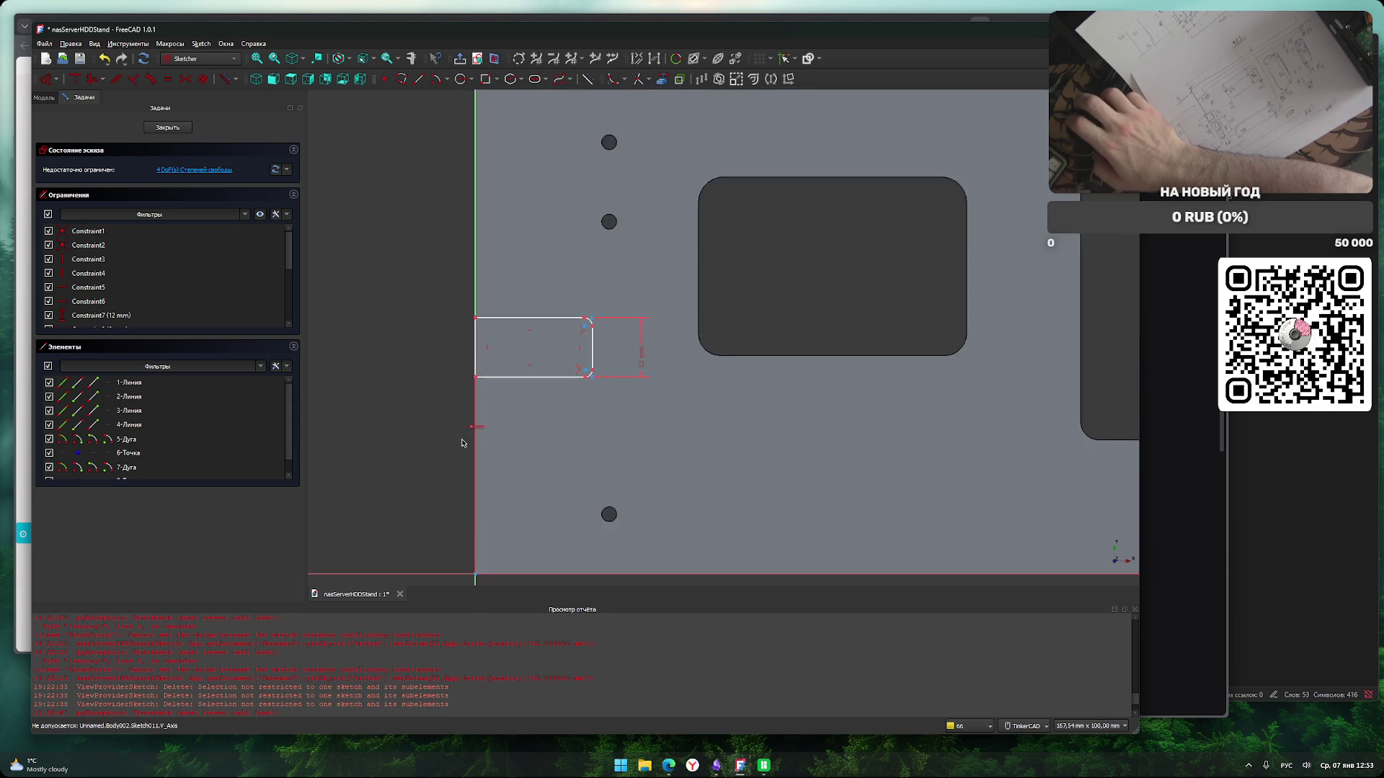
{"action": "left_click", "coordinate": [475, 346]}
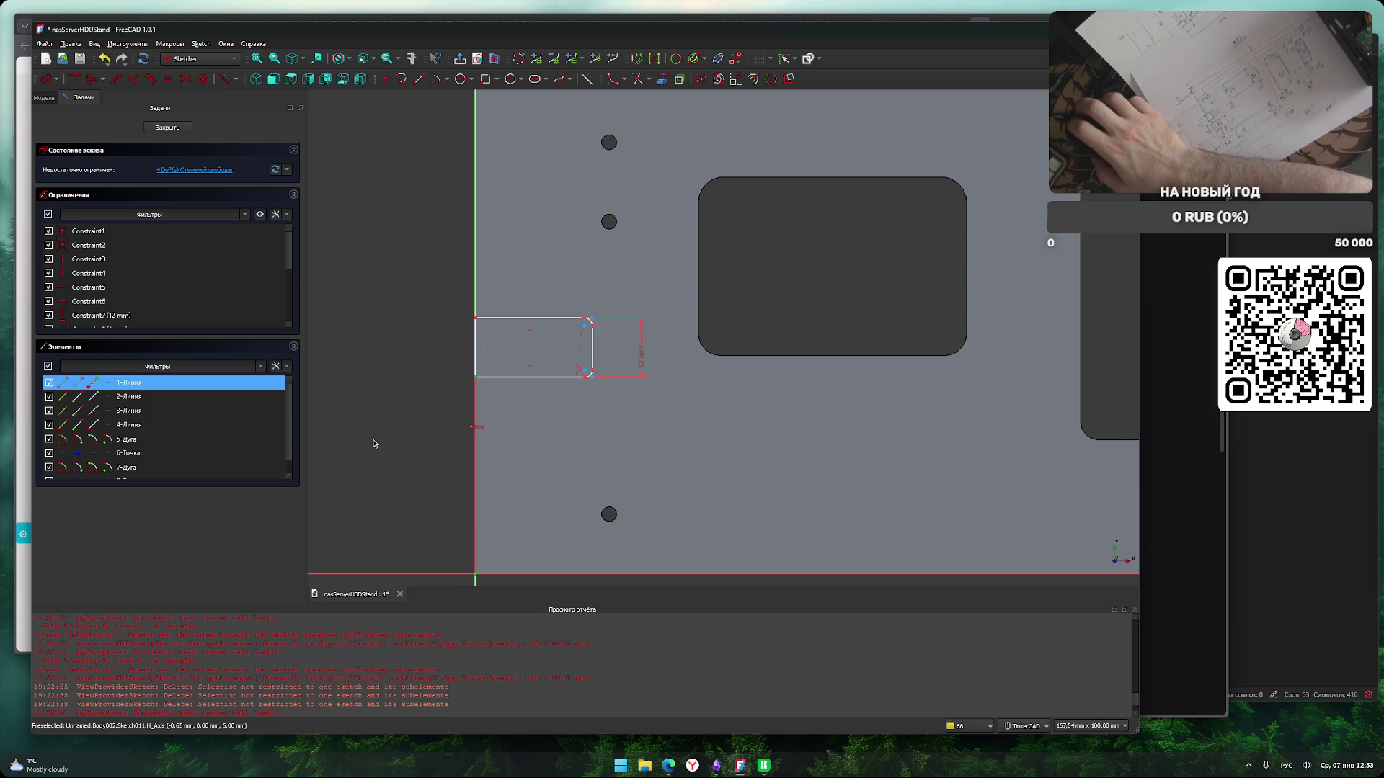
{"action": "key", "text": "i"}
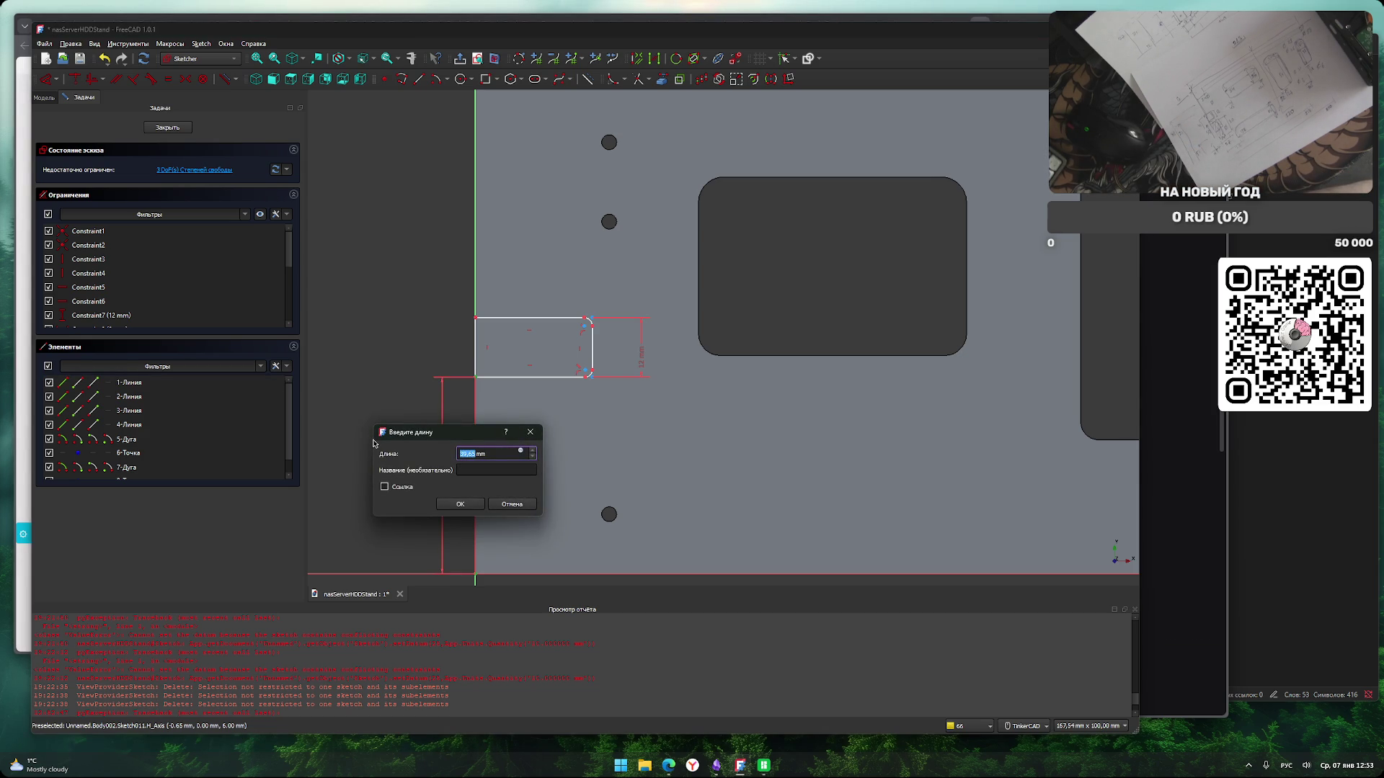
{"action": "type", "text": "0"}
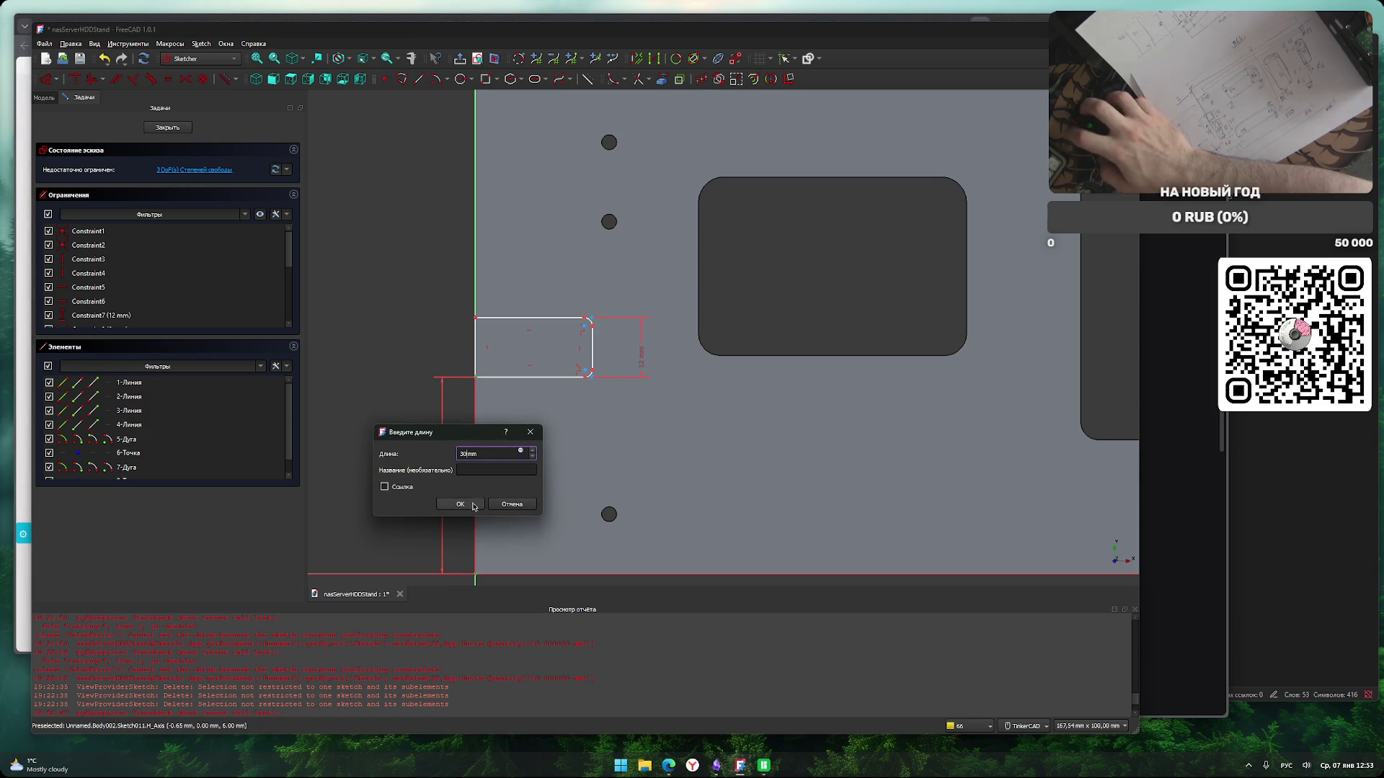
{"action": "key", "text": "Return"}
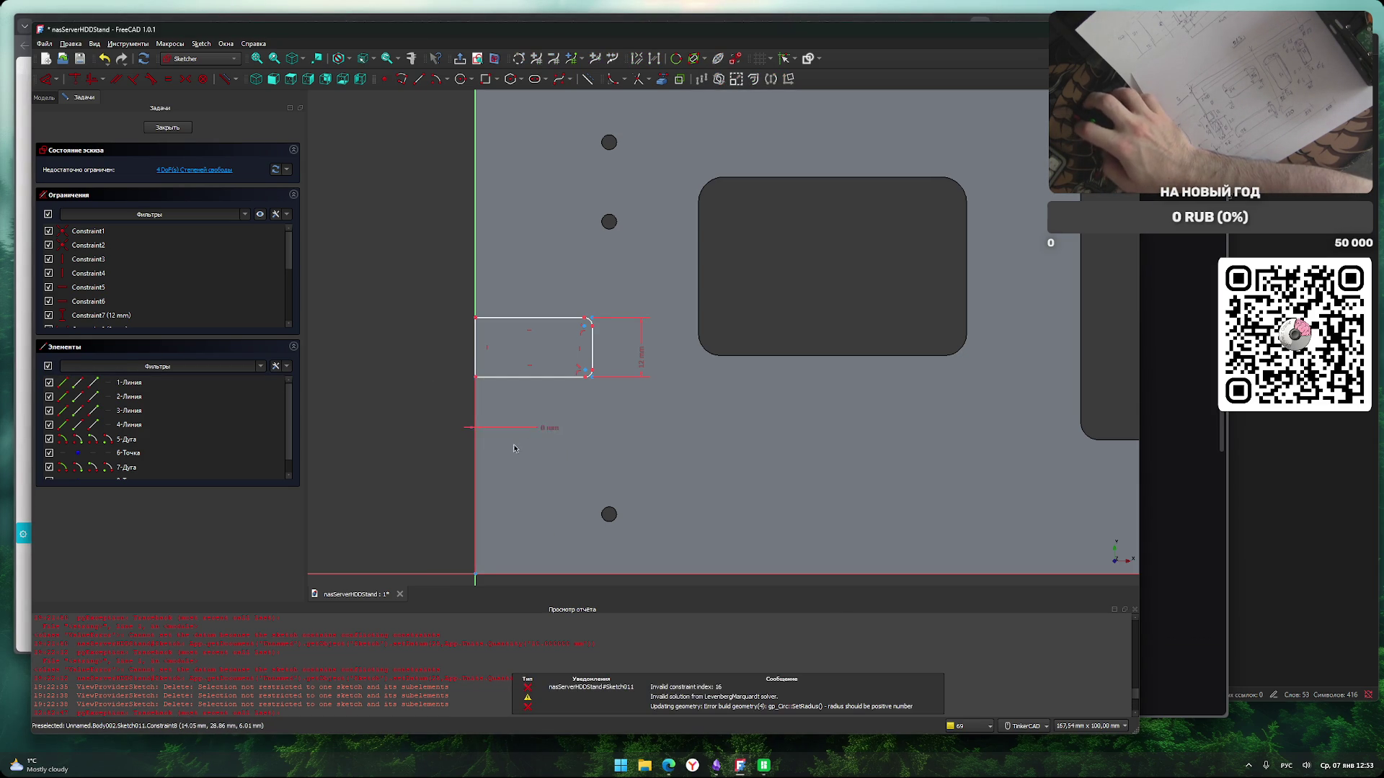
Constrain a rectangle corner 30 mm above the horizontal axis, then undo one corner fillet.
{"action": "scroll", "coordinate": [446, 431], "scroll_direction": "up", "scroll_amount": 4}
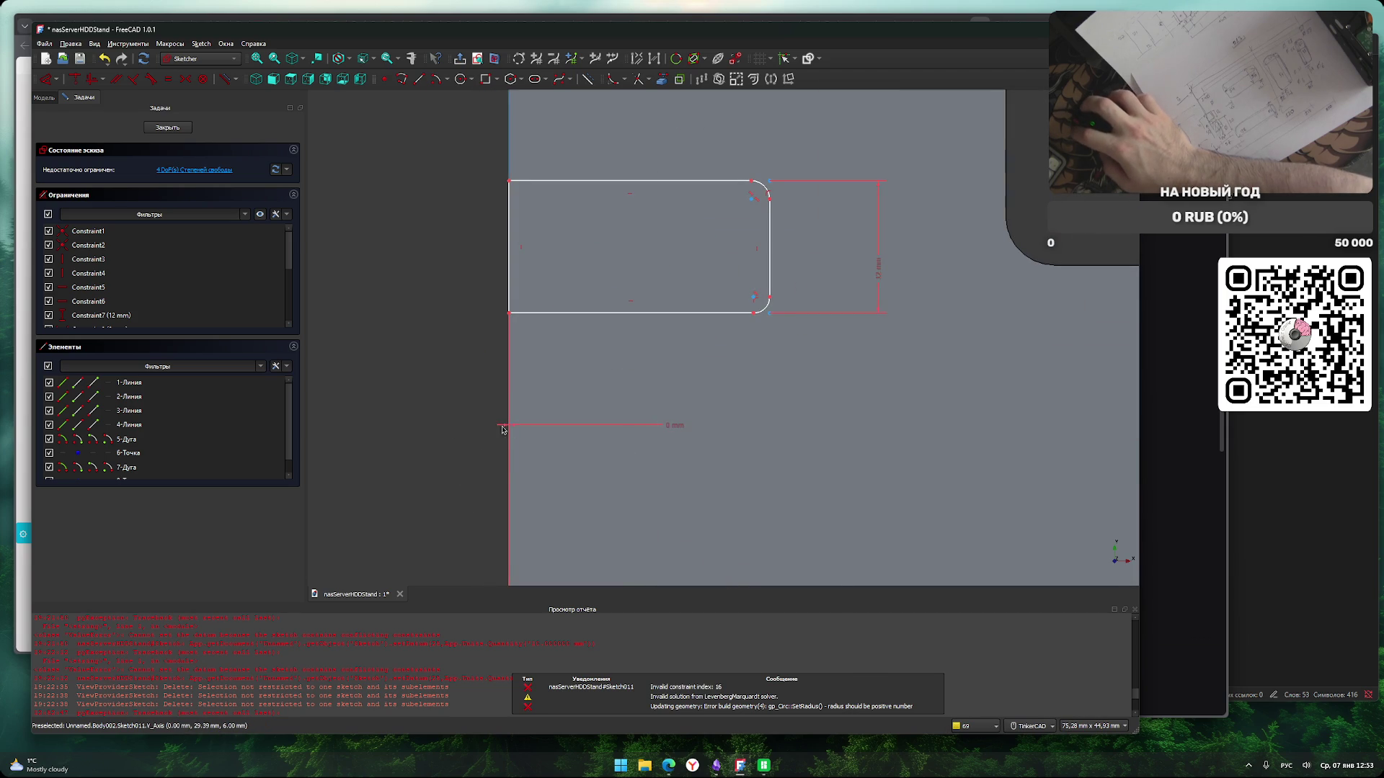
{"action": "scroll", "coordinate": [454, 436], "scroll_direction": "down", "scroll_amount": 4}
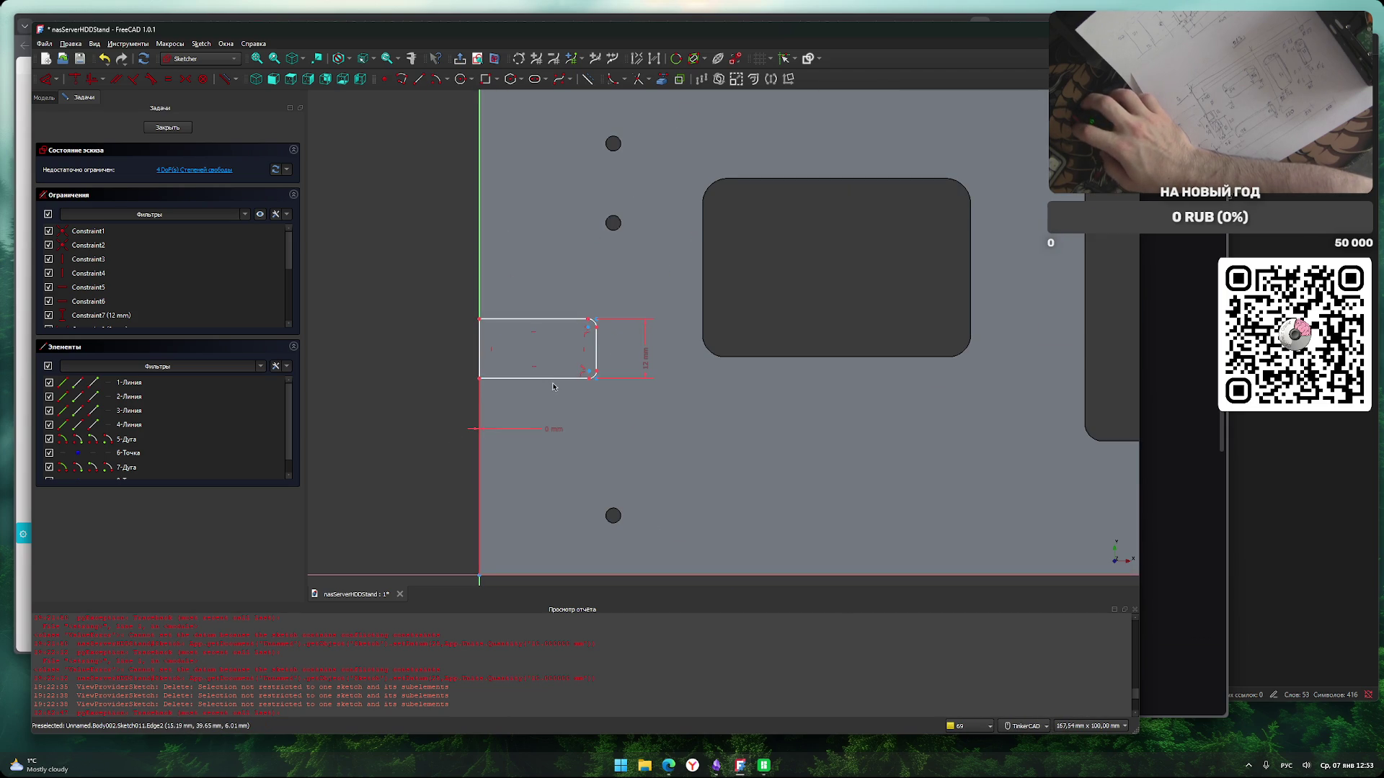
{"action": "left_click", "coordinate": [553, 380]}
{"action": "left_click", "coordinate": [544, 575]}
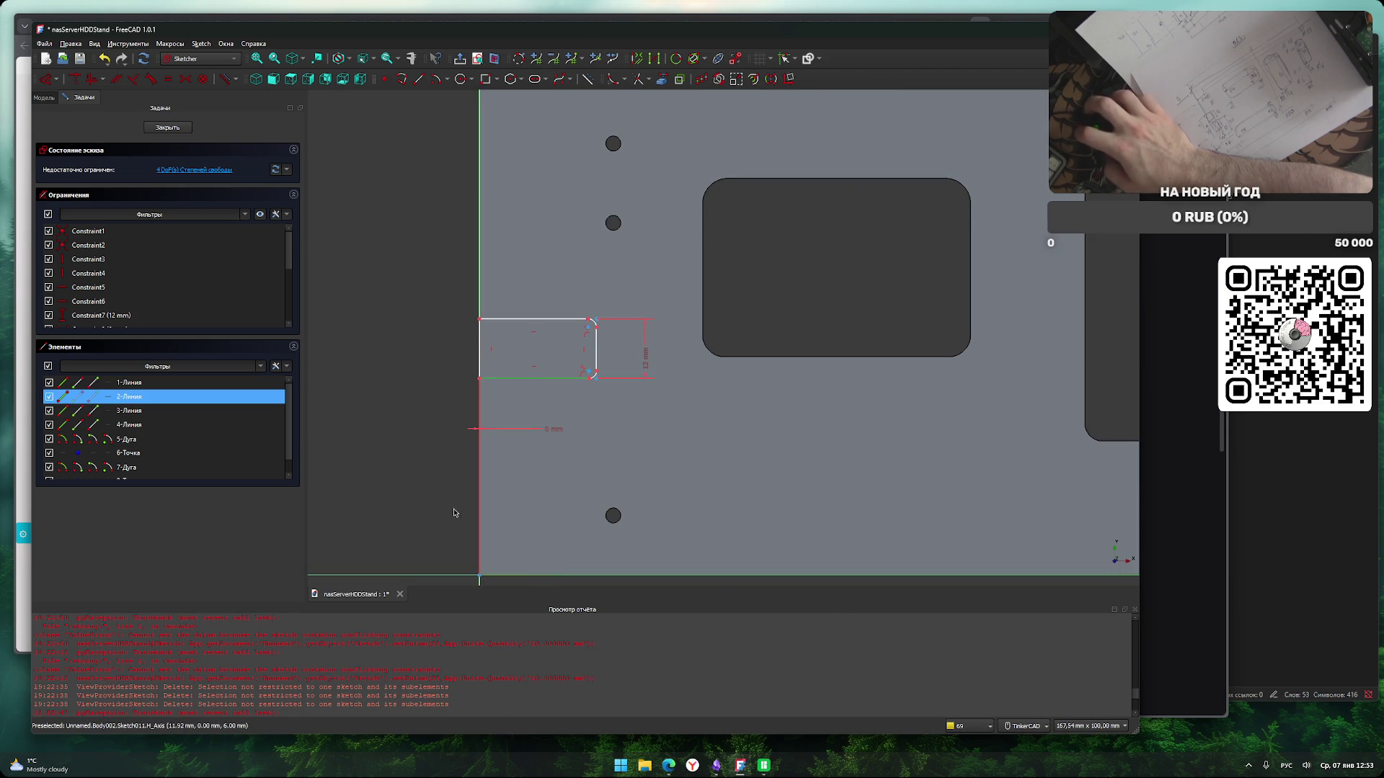
{"action": "key", "text": "h"}
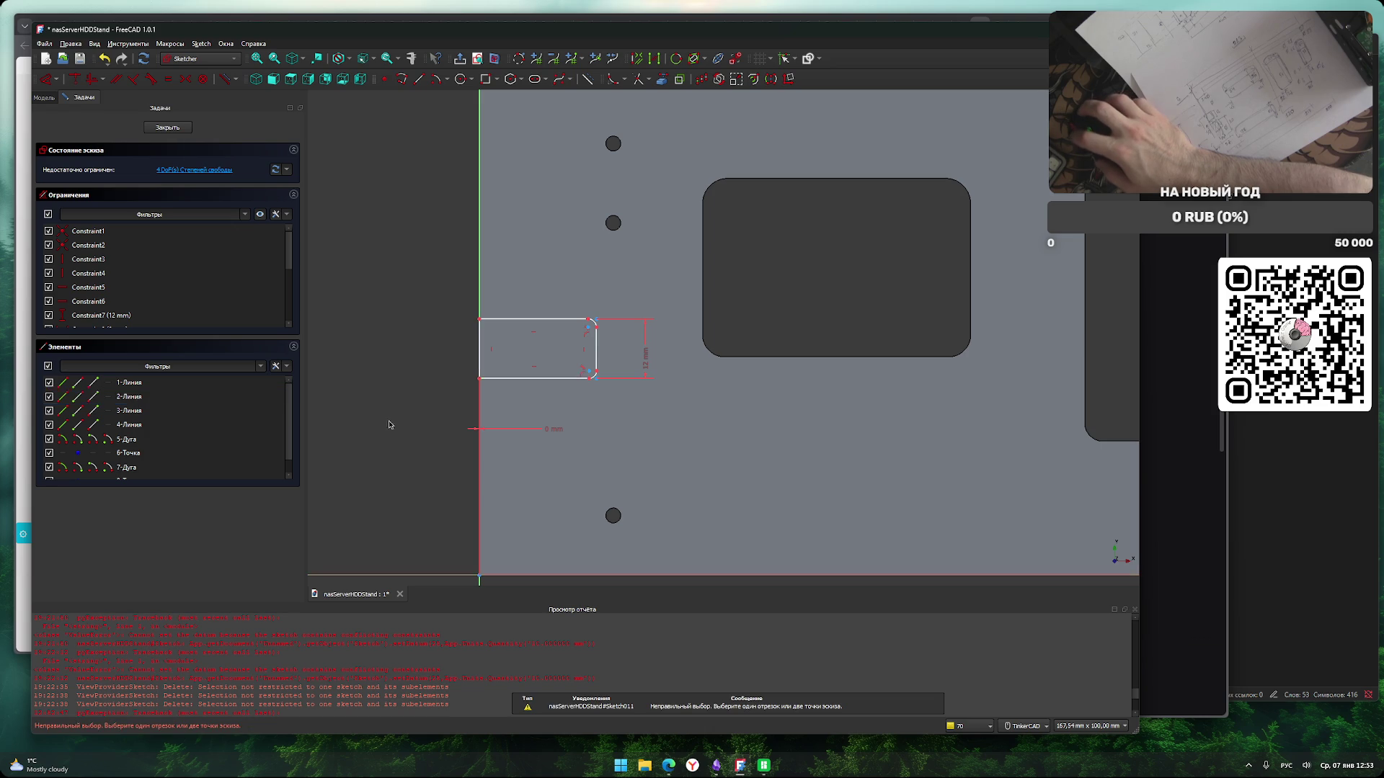
{"action": "left_click", "coordinate": [591, 380]}
{"action": "left_click", "coordinate": [547, 575]}
{"action": "key", "text": "i"}
{"action": "type", "text": "30"}
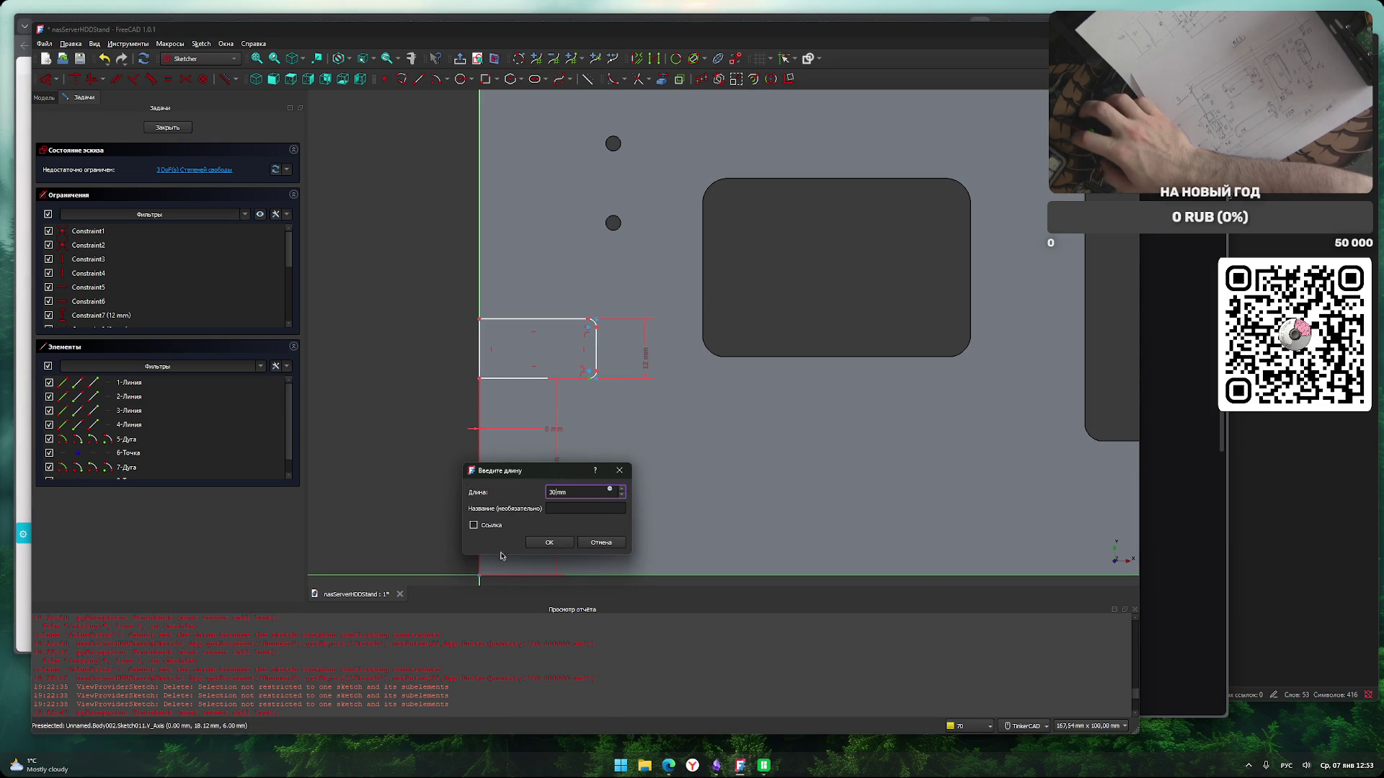
{"action": "left_click", "coordinate": [550, 542]}
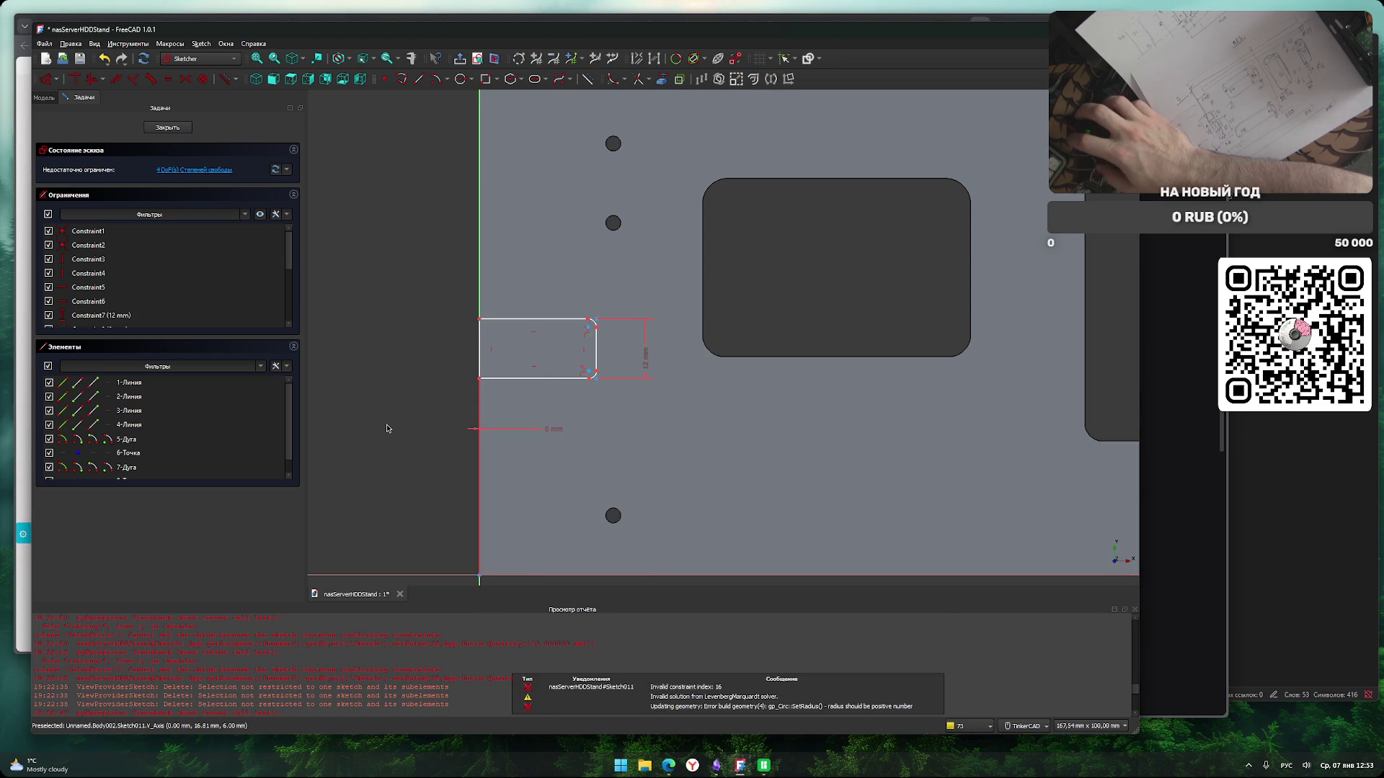
{"action": "key", "text": "ctrl+z"}
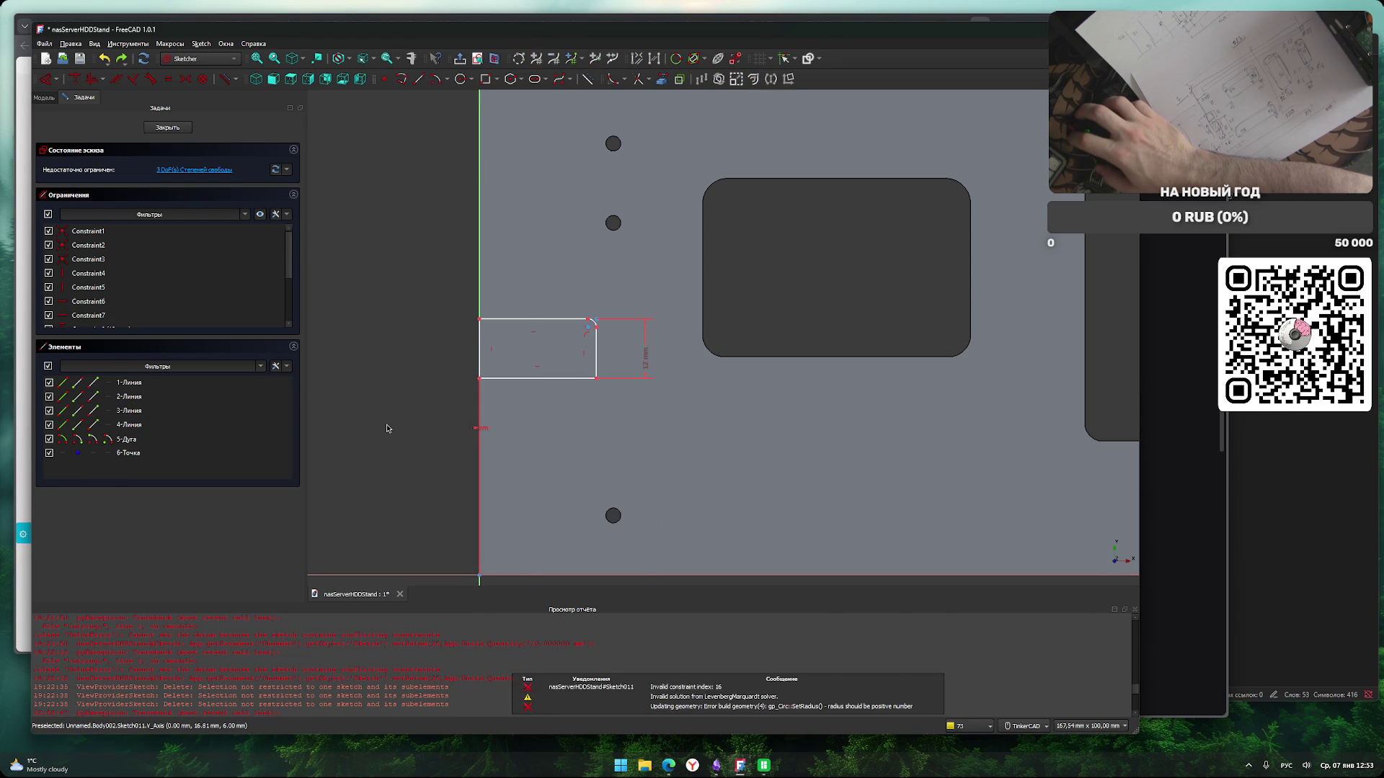
Undo the remaining fillet and pin the lower-left corner 30 mm up, 0 mm horizontally.
{"action": "key", "text": "ctrl+z"}
{"action": "key", "text": "ctrl+z"}
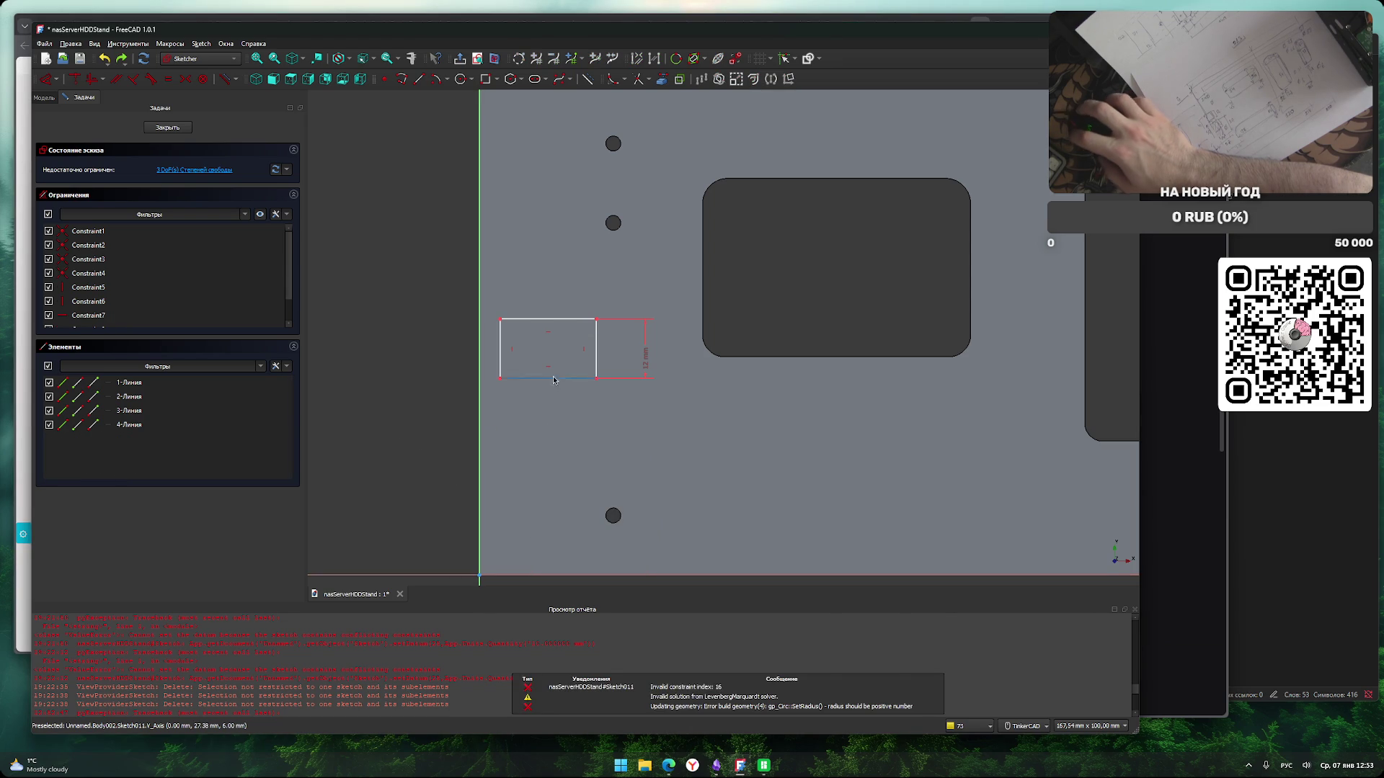
{"action": "left_click_drag", "start_coordinate": [563, 365], "coordinate": [566, 399]}
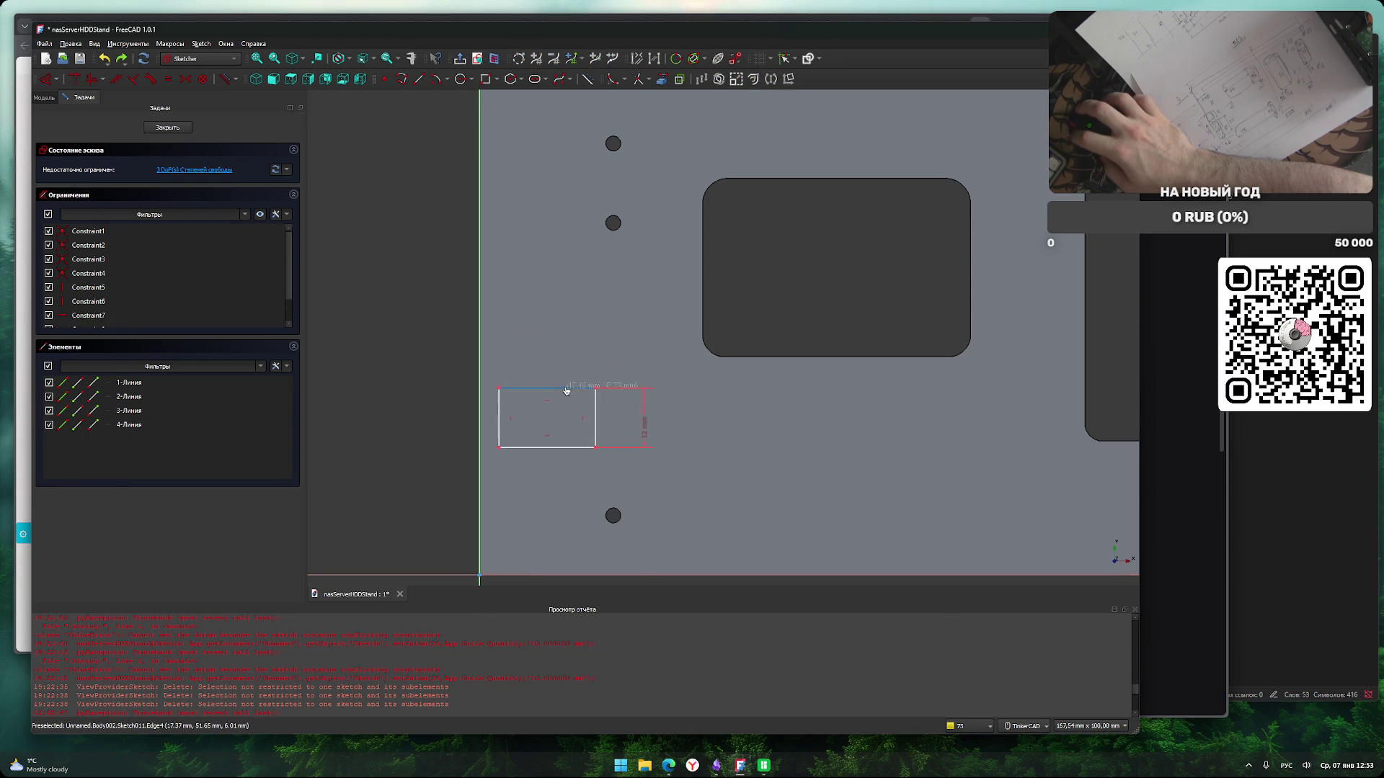
{"action": "left_click", "coordinate": [500, 448]}
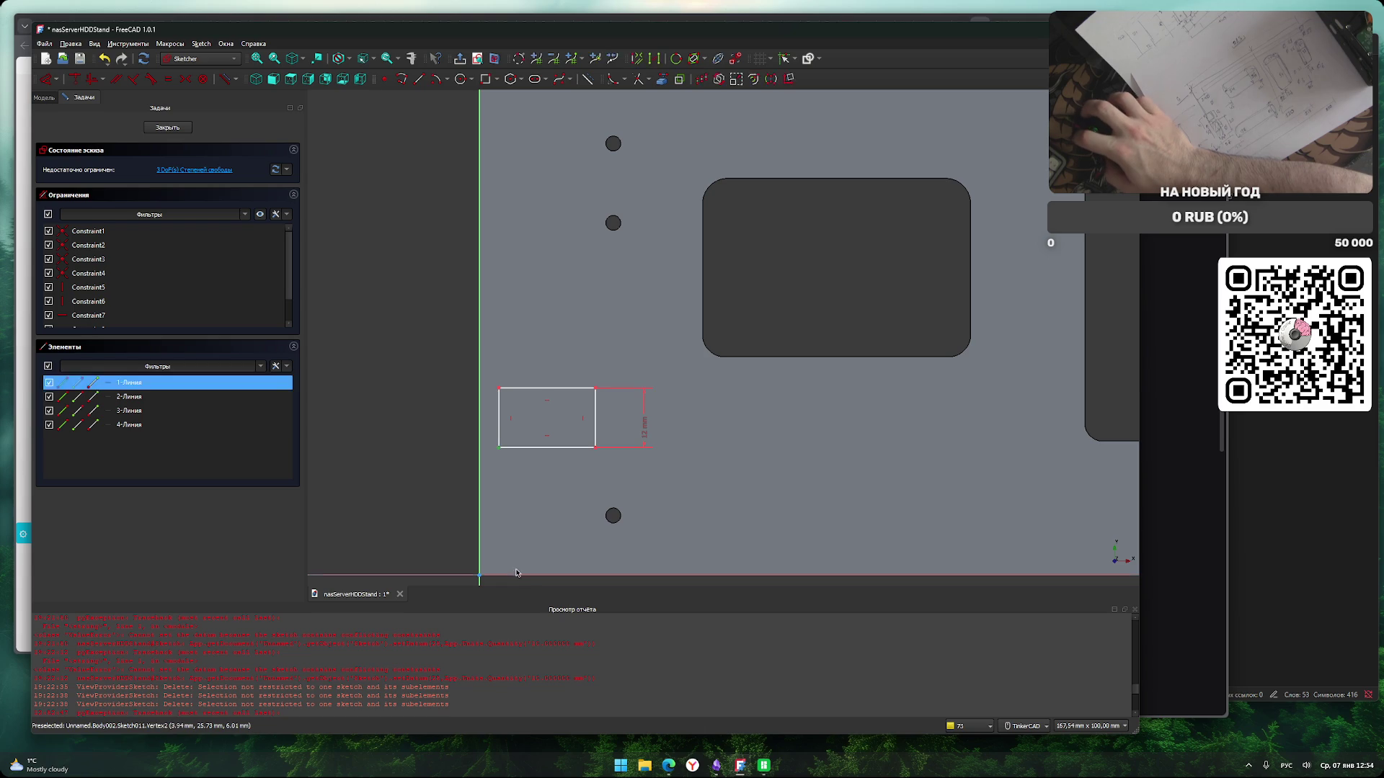
{"action": "type", "text": "i30"}
{"action": "left_click", "coordinate": [498, 545]}
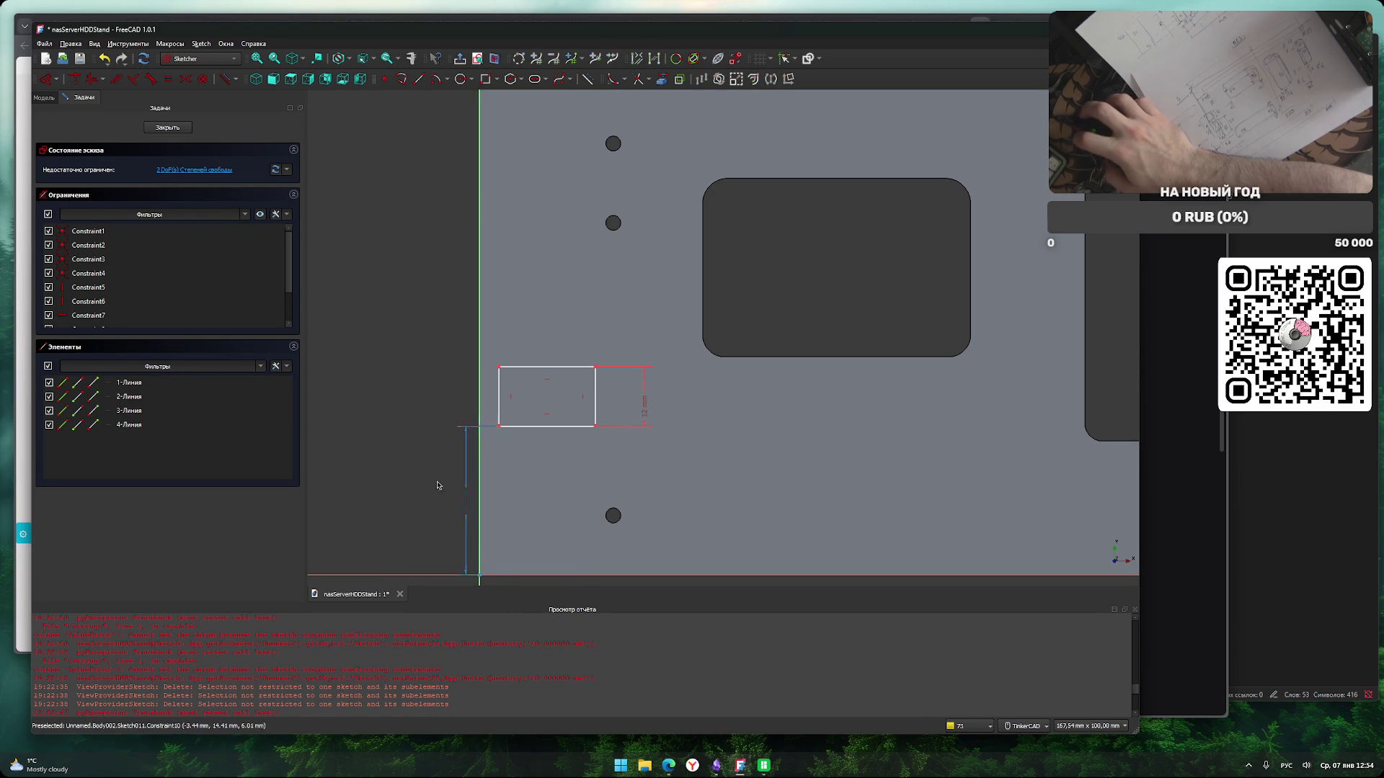
{"action": "left_click", "coordinate": [499, 427]}
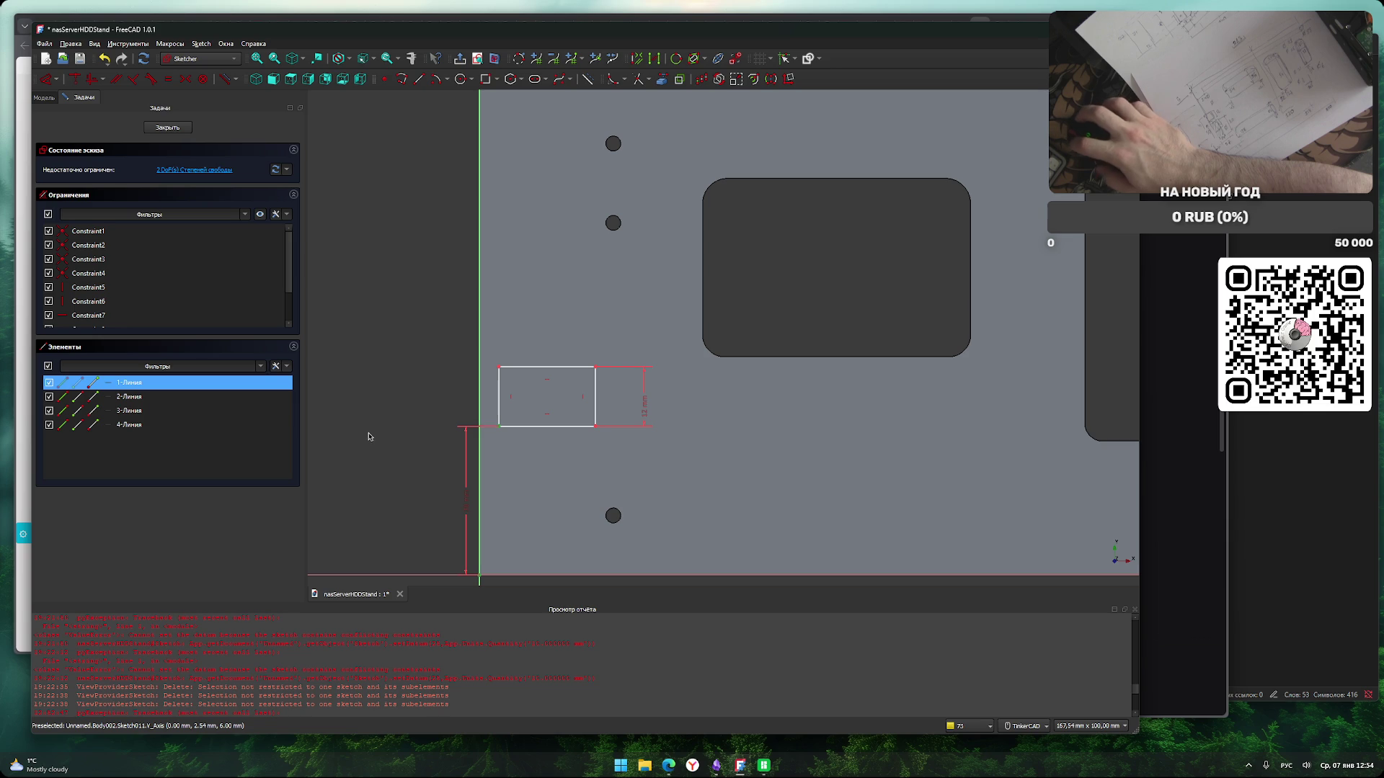
{"action": "type", "text": "lh0"}
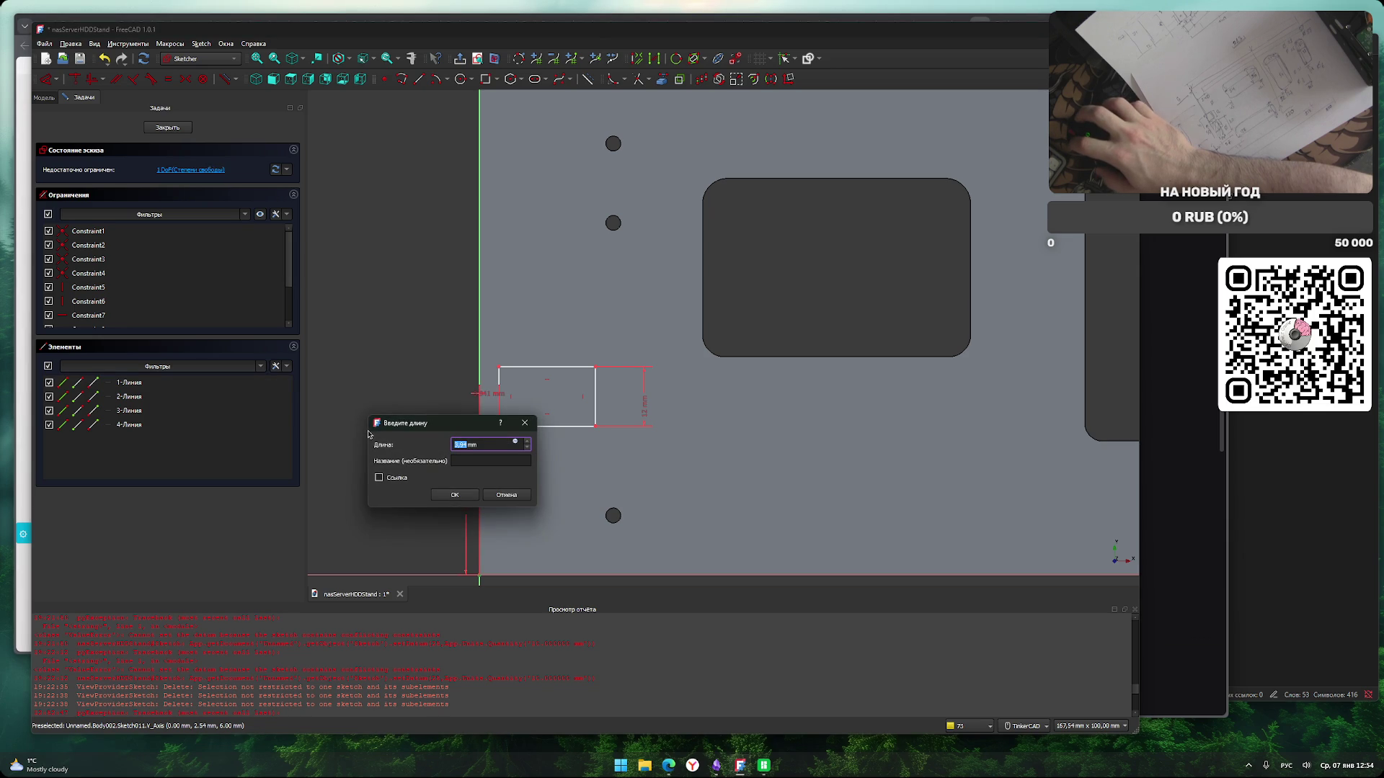
{"action": "left_click", "coordinate": [464, 499]}
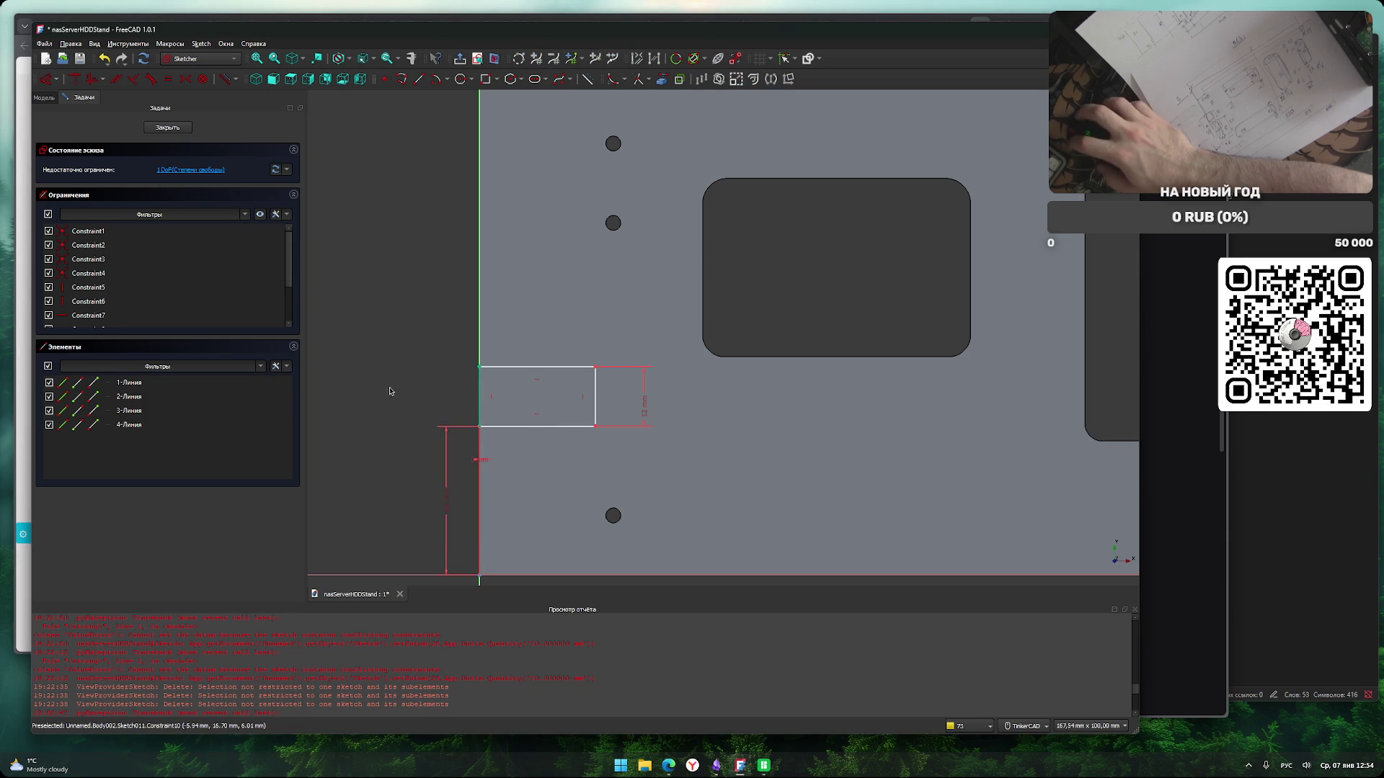
Set the rectangle's top edge length to 20 mm.
{"action": "left_click", "coordinate": [532, 368]}
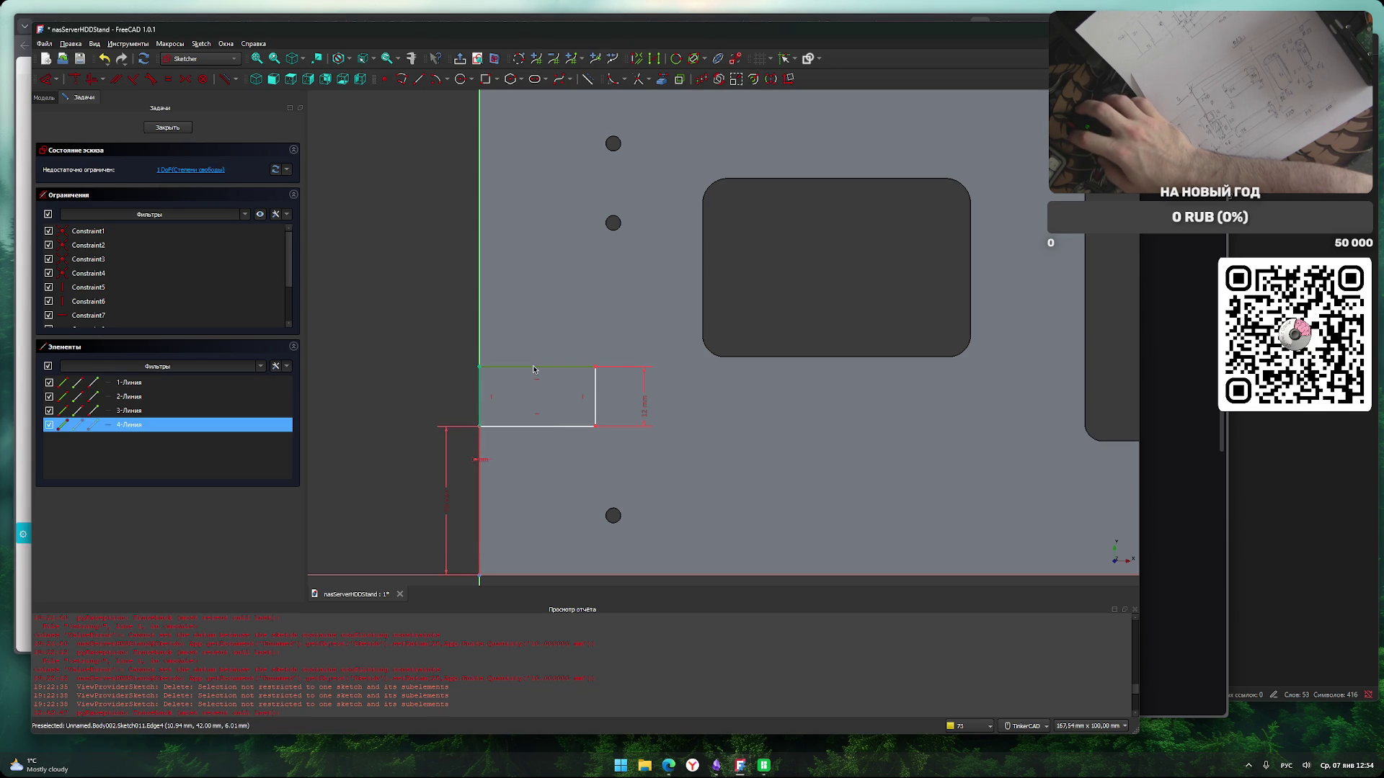
{"action": "key", "text": "l"}
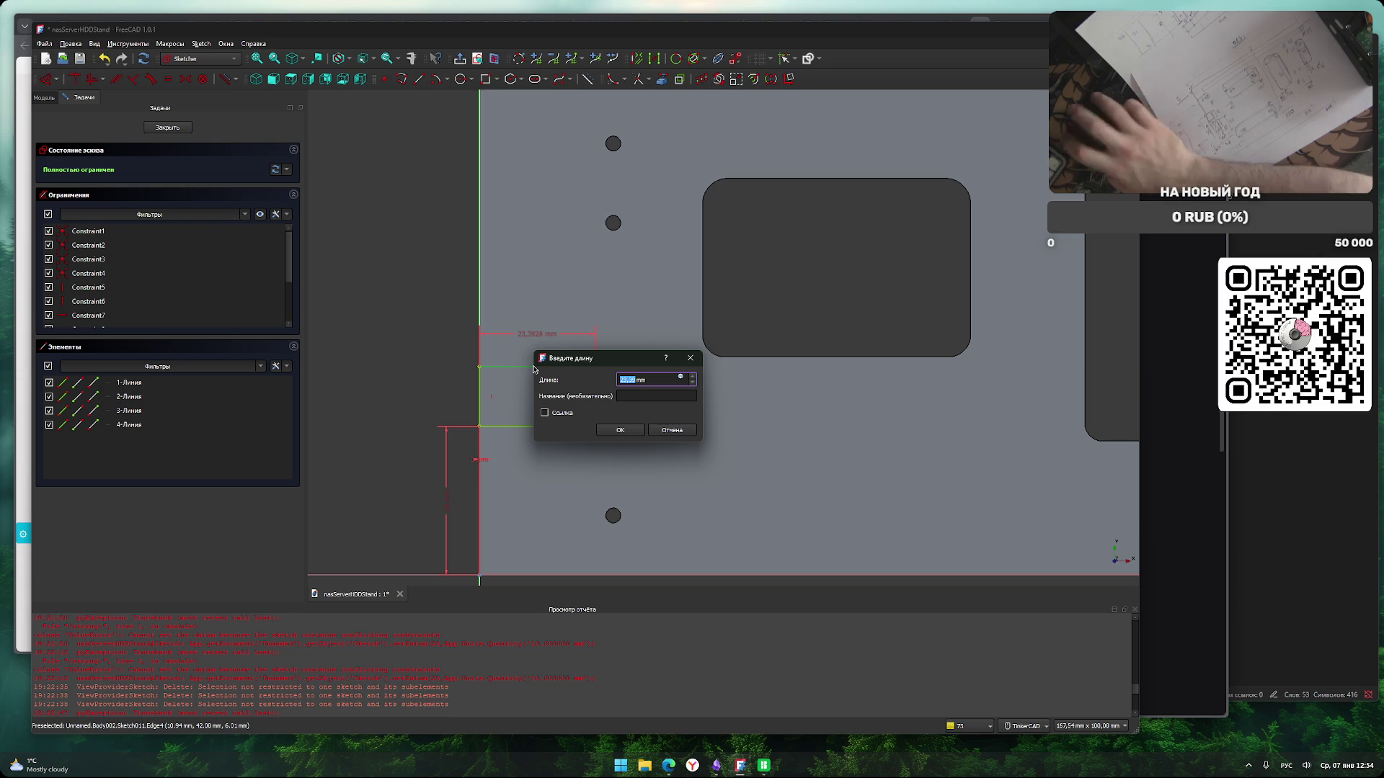
{"action": "type", "text": "20"}
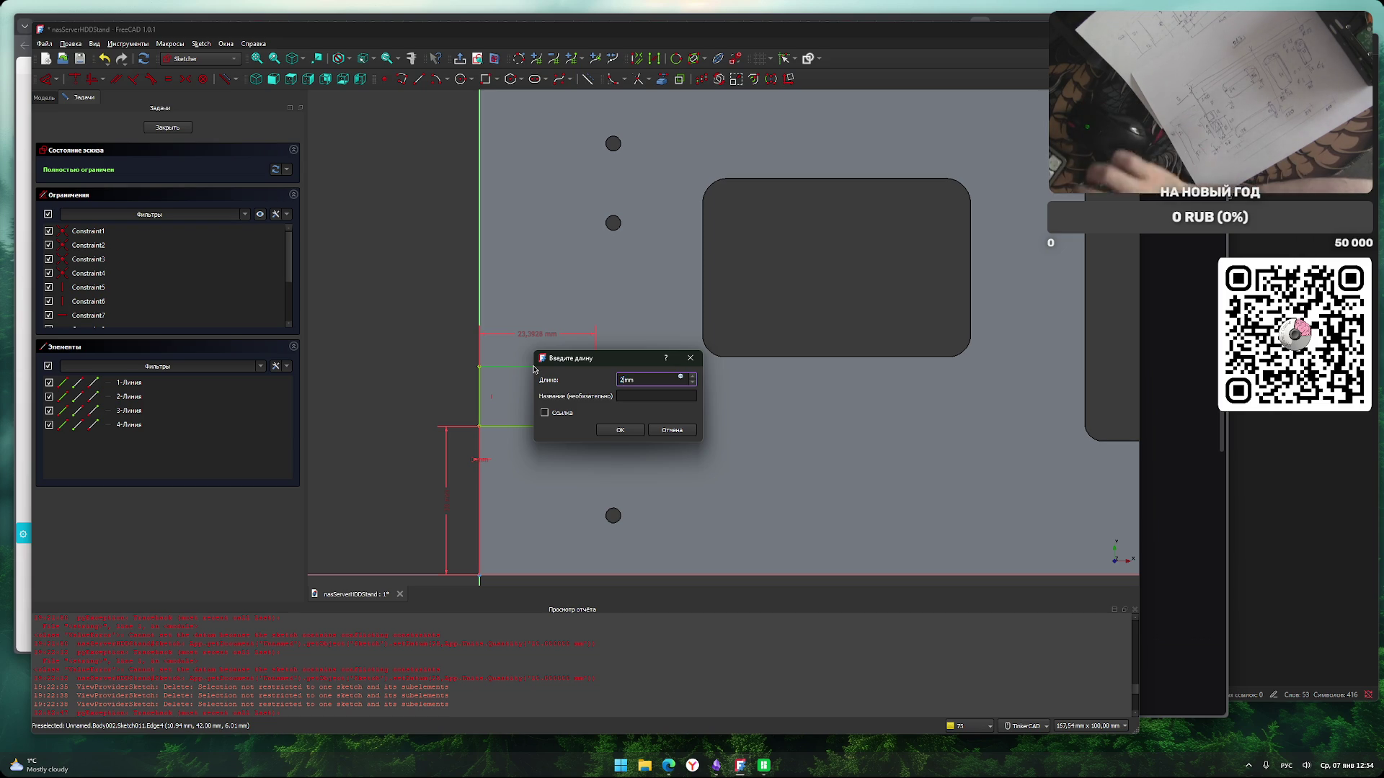
{"action": "left_click", "coordinate": [619, 430]}
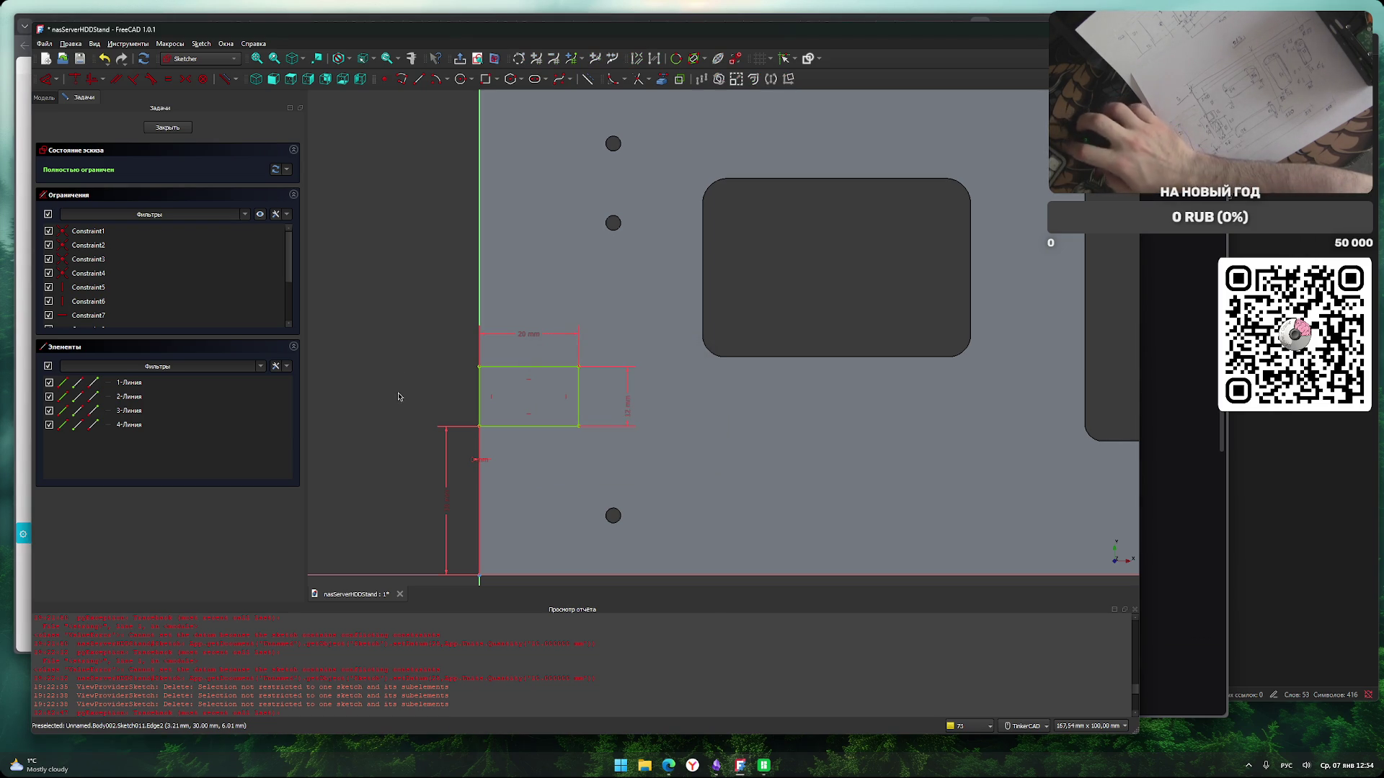
Fillet the rectangle's top-right and bottom-right corners and close the sketch.
{"action": "scroll", "coordinate": [395, 393], "scroll_direction": "up", "scroll_amount": 2}
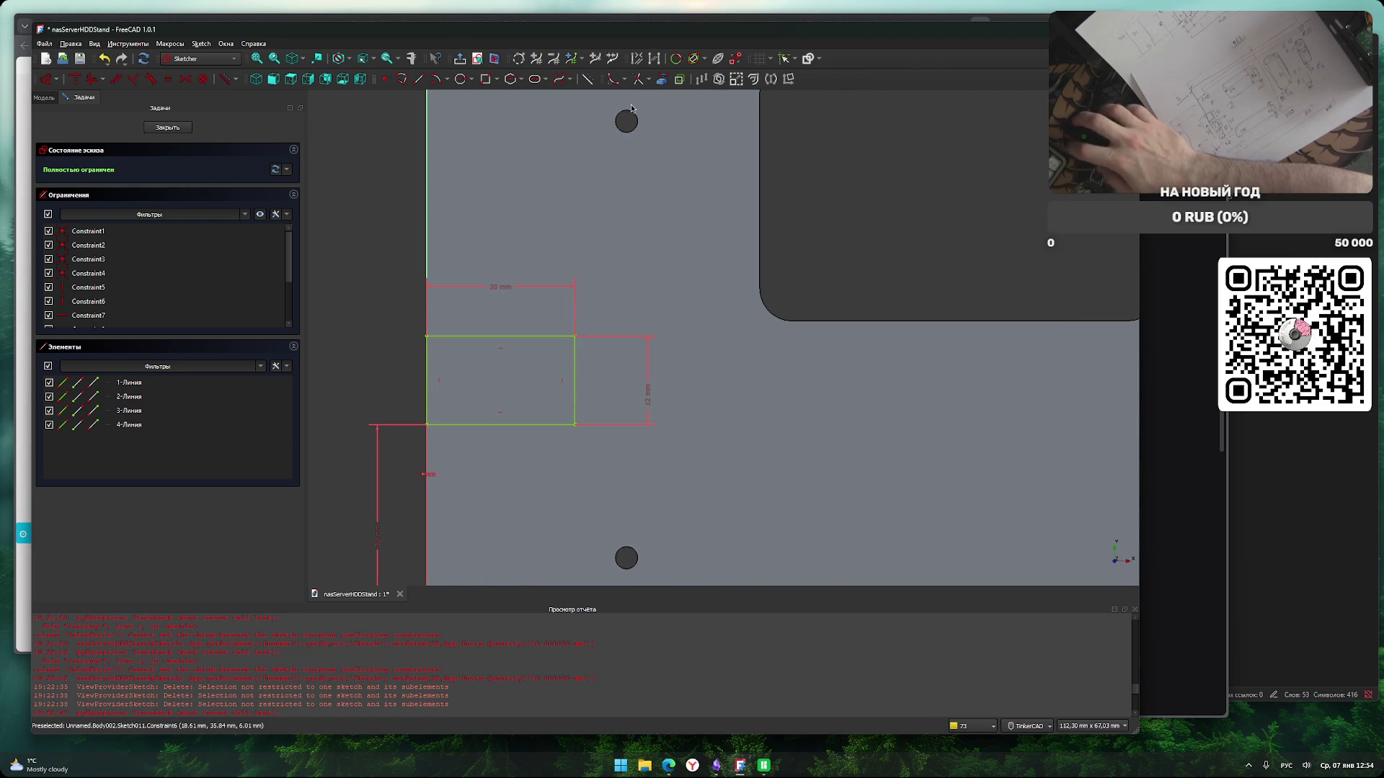
{"action": "key", "text": "g"}
{"action": "key", "text": "f"}
{"action": "left_click", "coordinate": [576, 360]}
{"action": "left_click", "coordinate": [577, 425]}
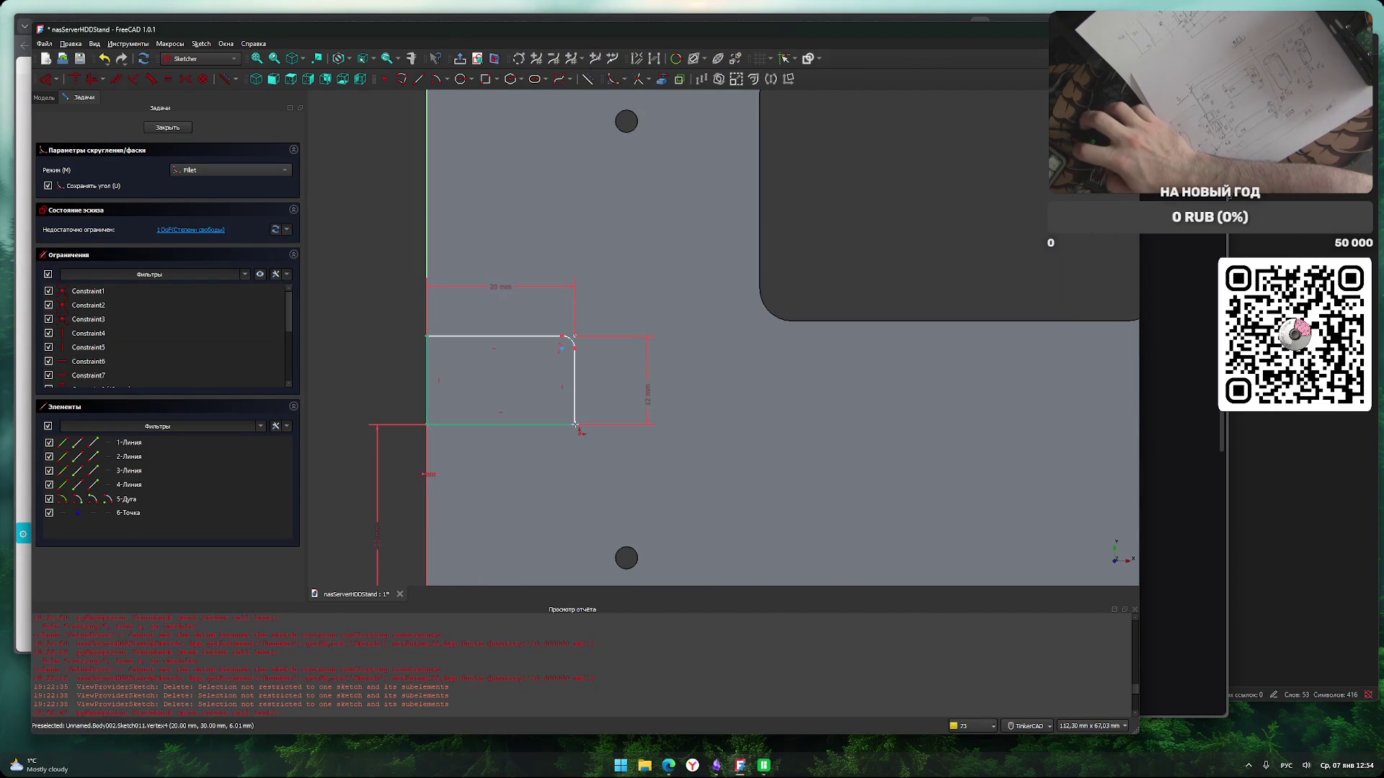
{"action": "left_click", "coordinate": [577, 425]}
{"action": "key", "text": "Escape"}
{"action": "scroll", "coordinate": [360, 411], "scroll_direction": "down", "scroll_amount": 4}
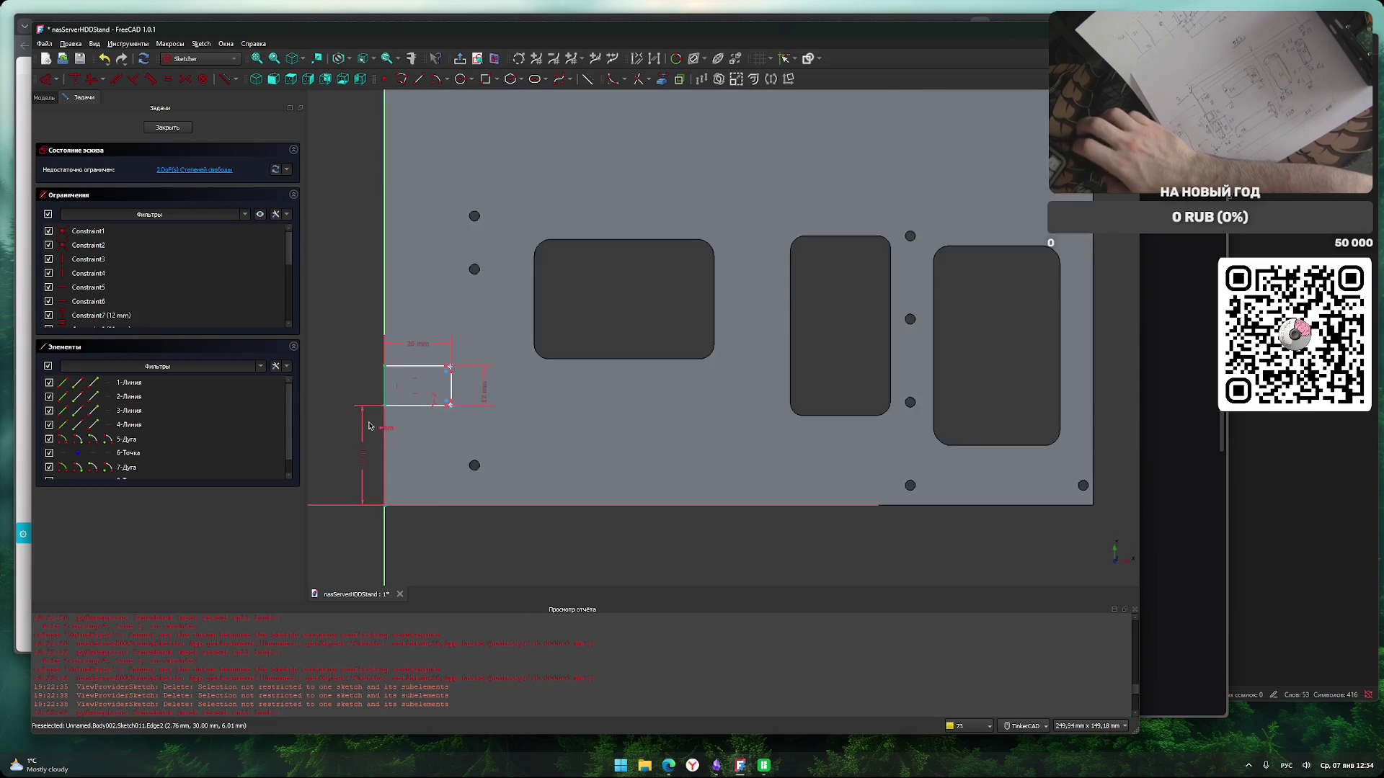
{"action": "scroll", "coordinate": [525, 568], "scroll_direction": "down", "scroll_amount": 3}
{"action": "scroll", "coordinate": [536, 555], "scroll_direction": "up", "scroll_amount": 2}
{"action": "middle_click_drag", "start_coordinate": [536, 555], "coordinate": [584, 550]}
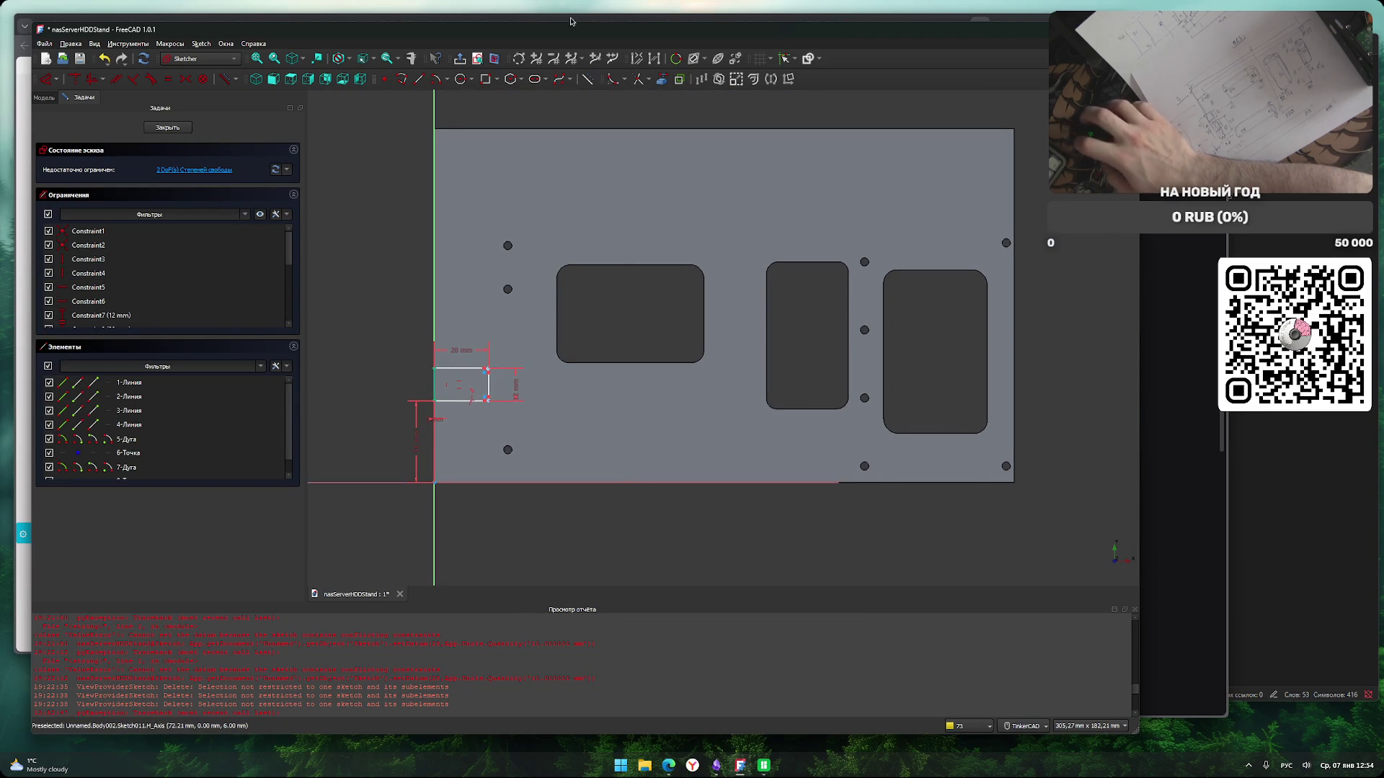
{"action": "left_click", "coordinate": [177, 127]}
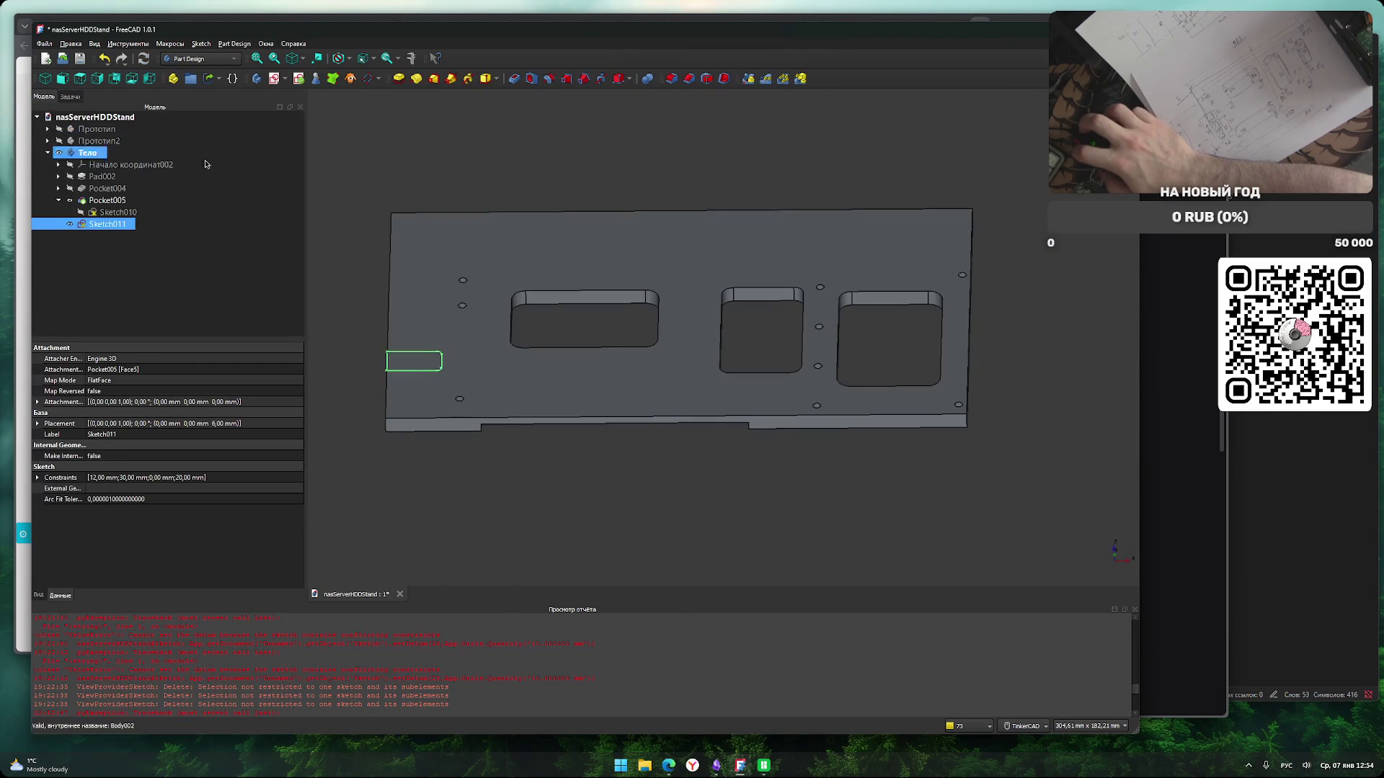
Pocket the notch sketch at default depth and orbit to view the left-edge cut.
{"action": "left_click", "coordinate": [515, 79]}
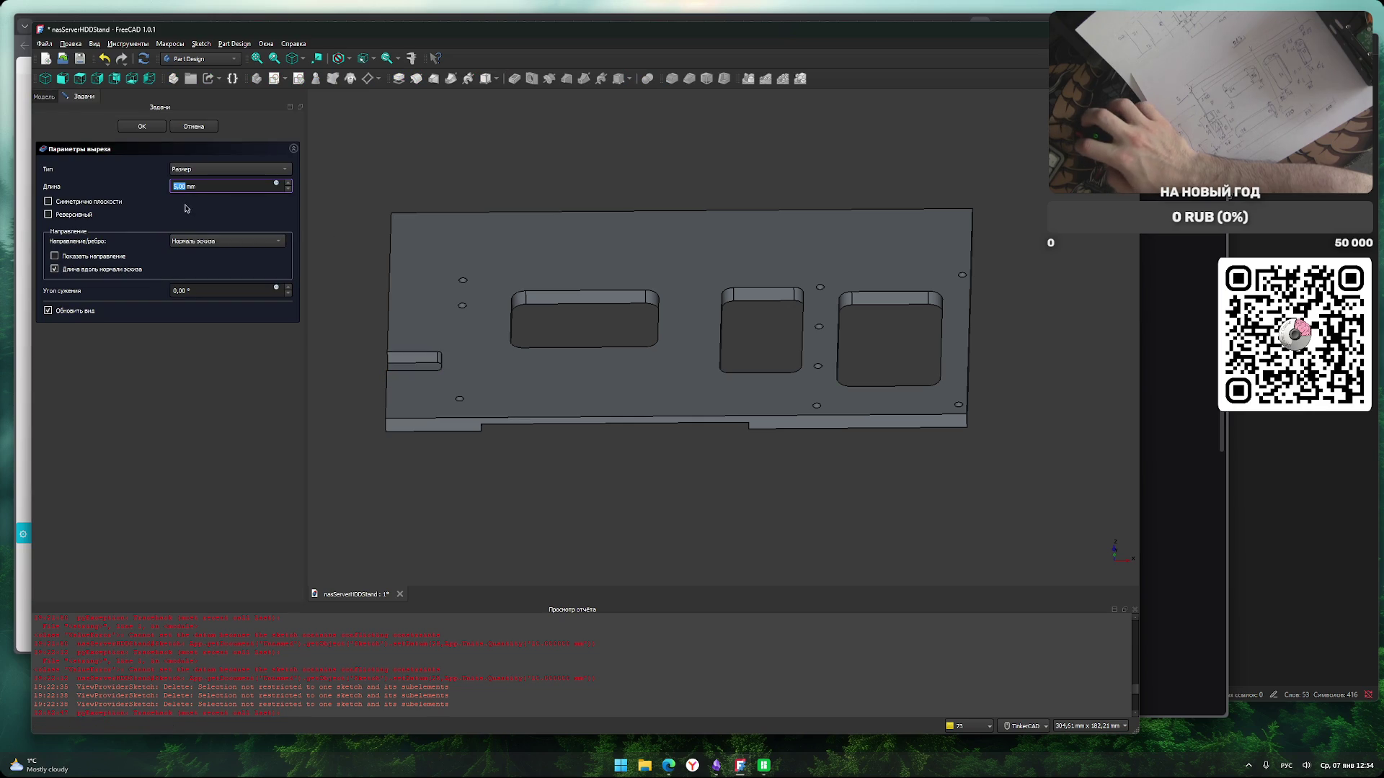
{"action": "left_click", "coordinate": [142, 126]}
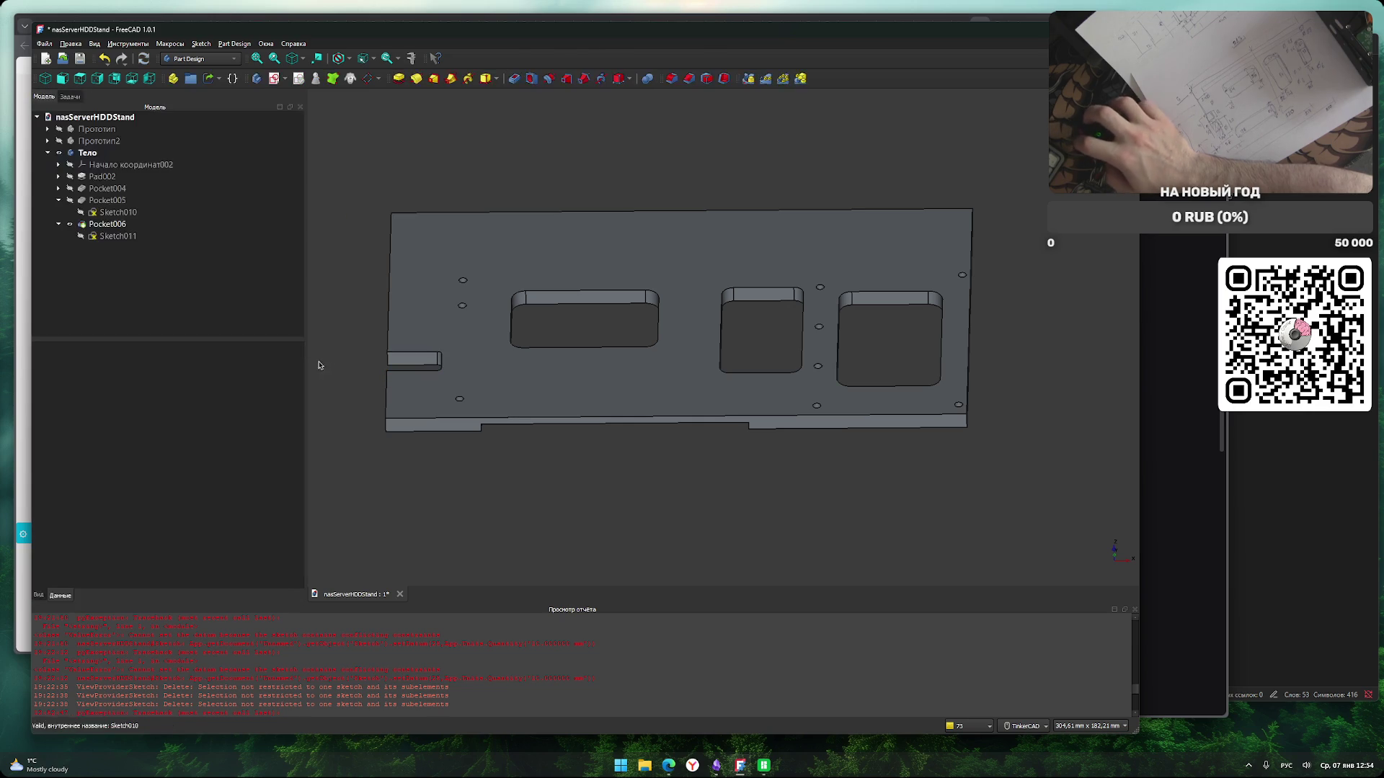
{"action": "mouse_move", "coordinate": [606, 507]}
{"action": "right_mouse_down"}
{"action": "mouse_move", "coordinate": [653, 492]}
{"action": "mouse_move", "coordinate": [723, 516]}
{"action": "mouse_move", "coordinate": [629, 550]}
{"action": "mouse_move", "coordinate": [531, 538]}
{"action": "mouse_move", "coordinate": [775, 556]}
{"action": "mouse_move", "coordinate": [760, 562]}
{"action": "mouse_move", "coordinate": [750, 541]}
{"action": "mouse_move", "coordinate": [726, 550]}
{"action": "right_mouse_up"}
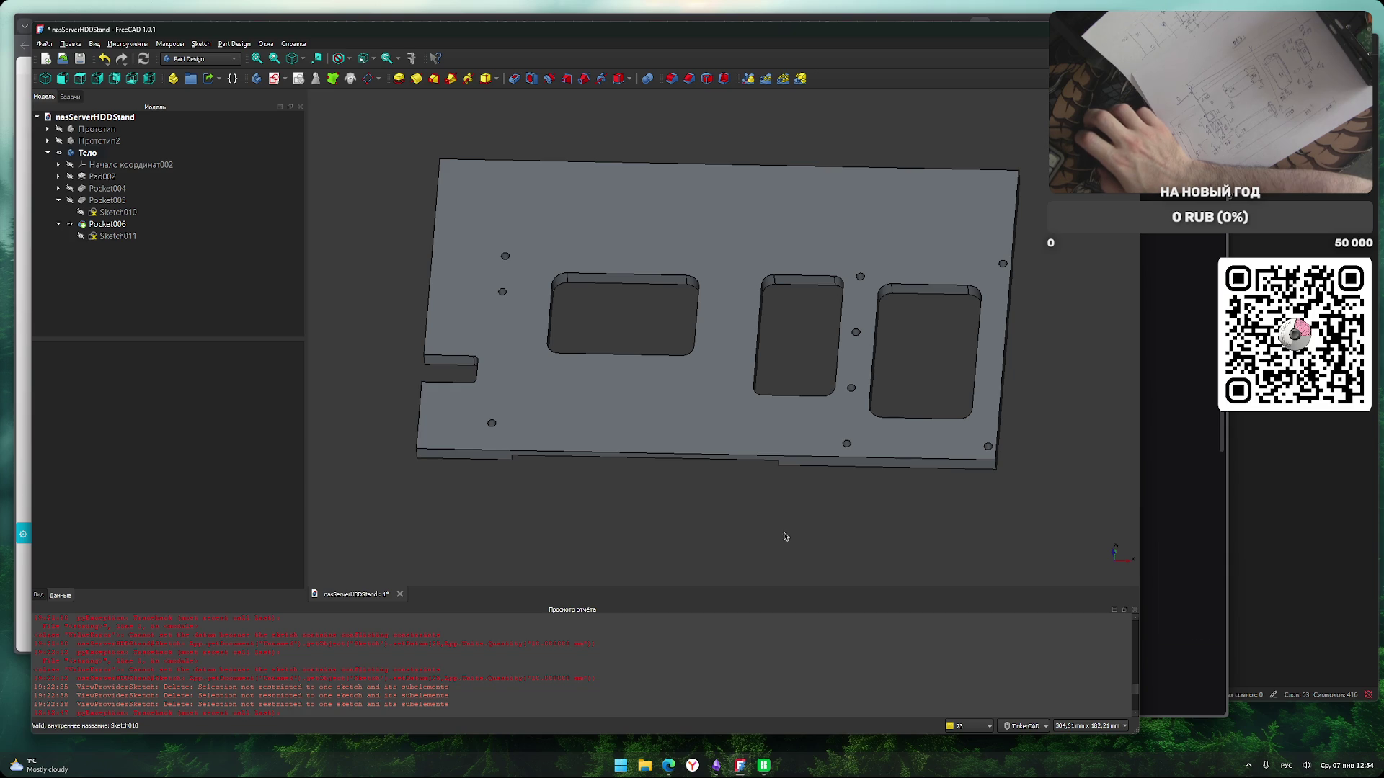
{"action": "middle_click_drag", "start_coordinate": [889, 512], "coordinate": [715, 477]}
{"action": "left_click", "coordinate": [671, 79]}
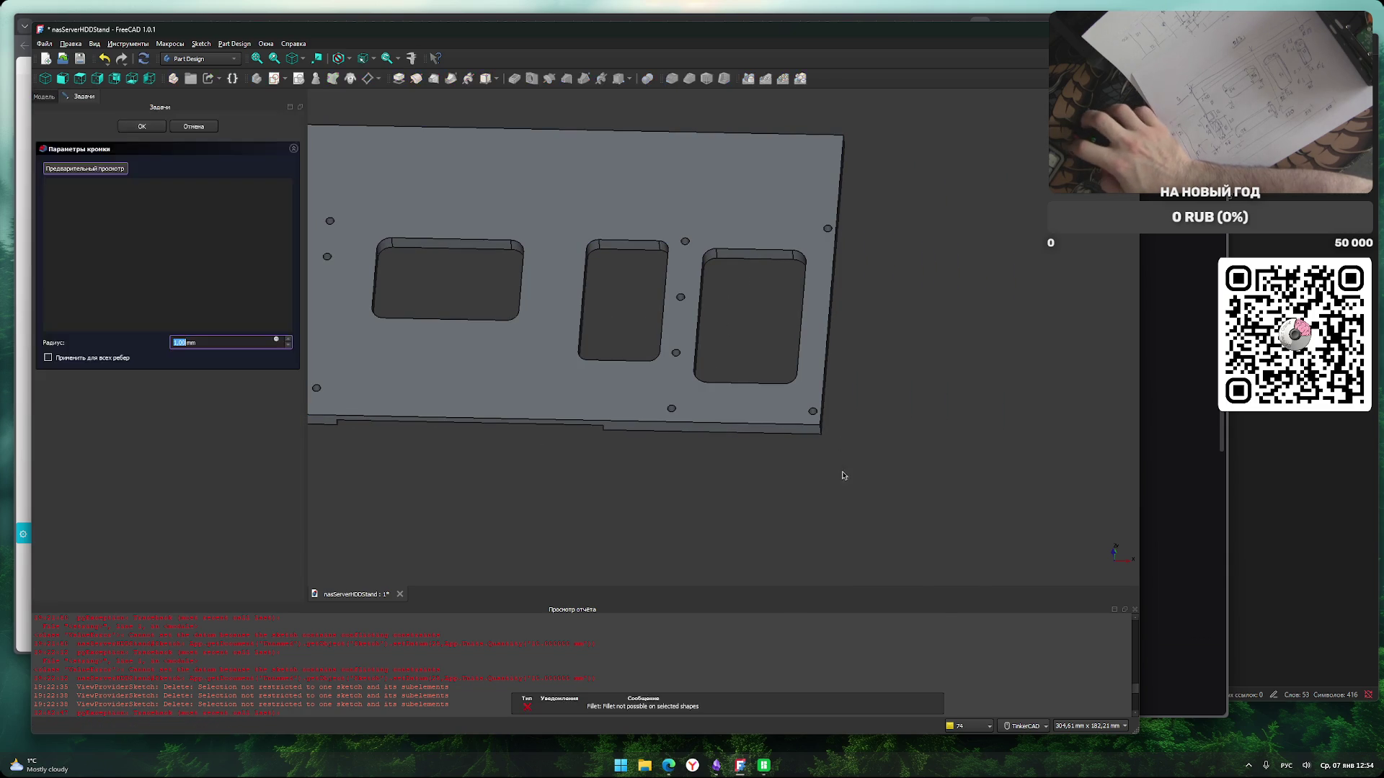
{"action": "left_click", "coordinate": [820, 433]}
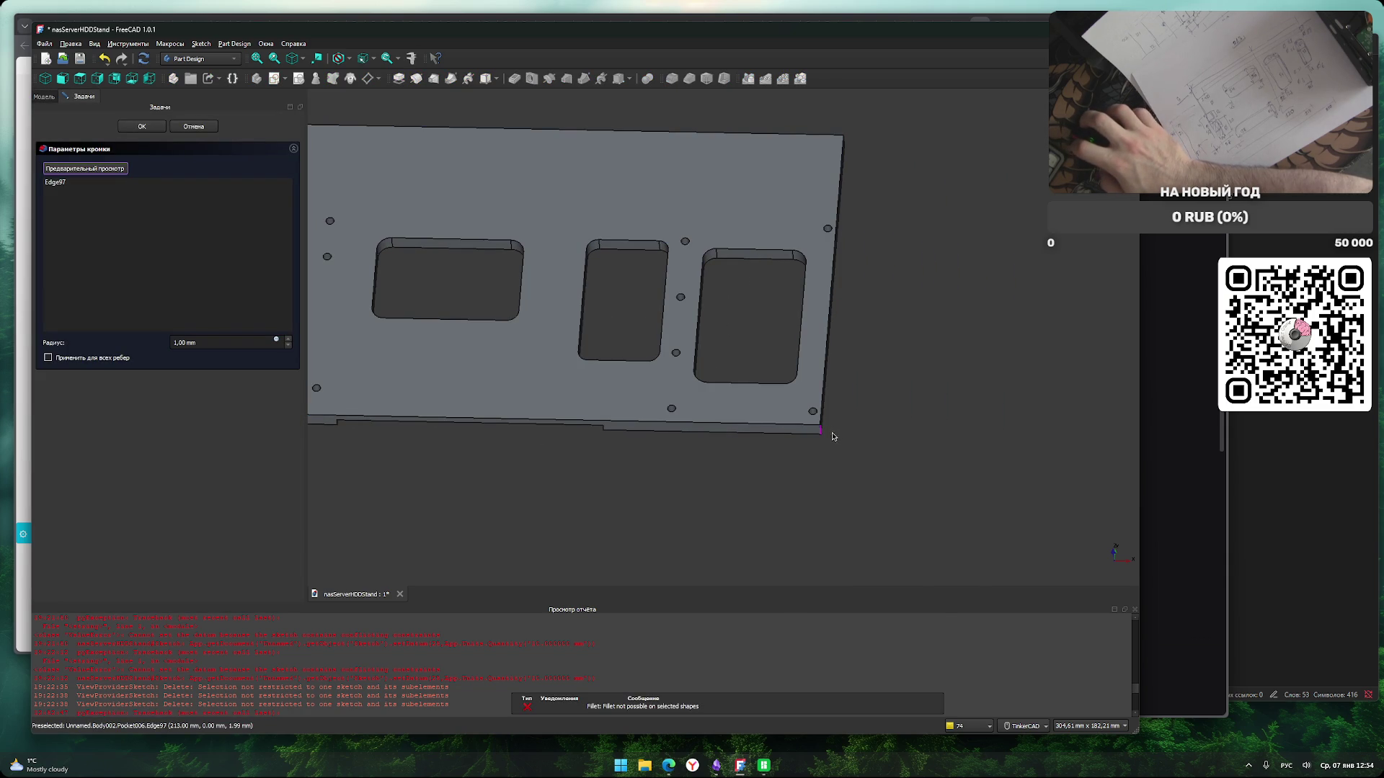
{"action": "left_click", "coordinate": [152, 128]}
{"action": "key", "text": "ctrl+z"}
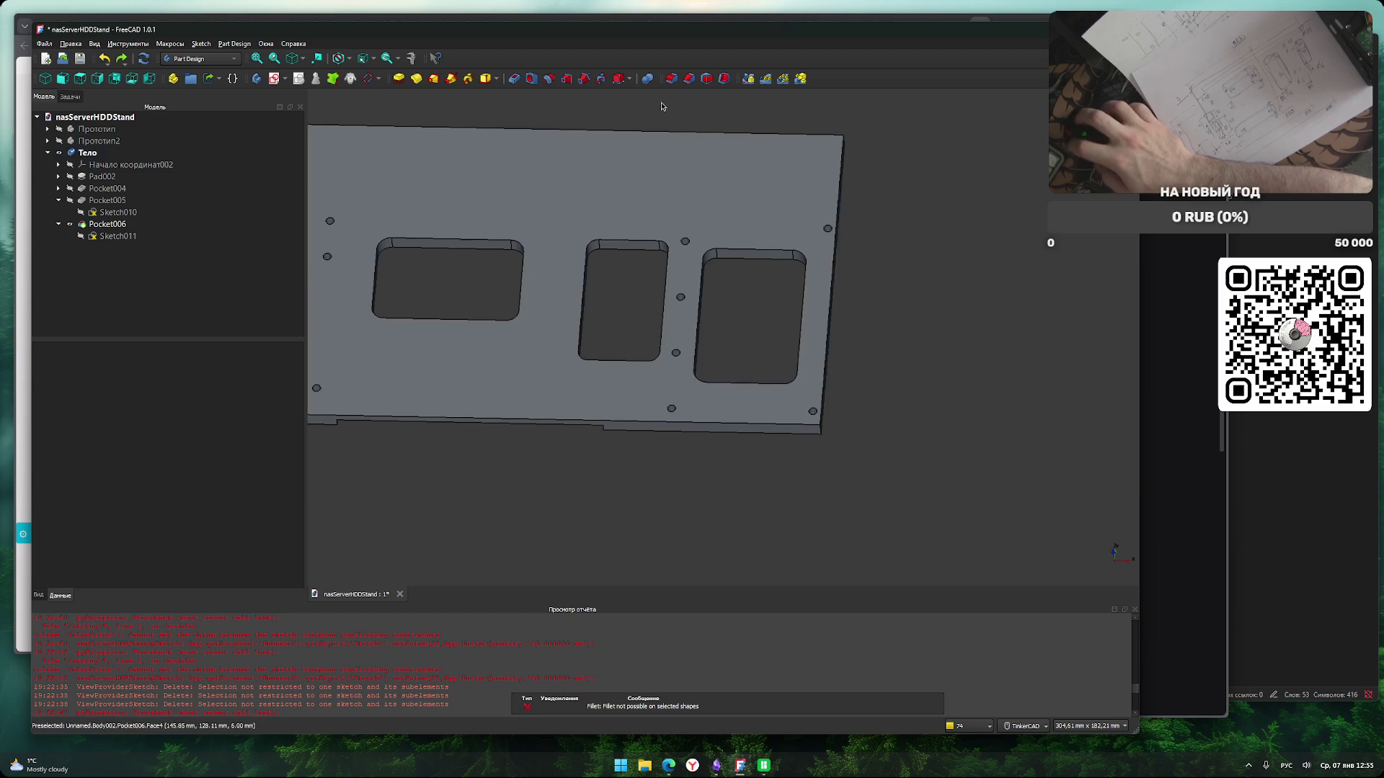
{"action": "left_click", "coordinate": [689, 78]}
{"action": "left_click", "coordinate": [822, 431]}
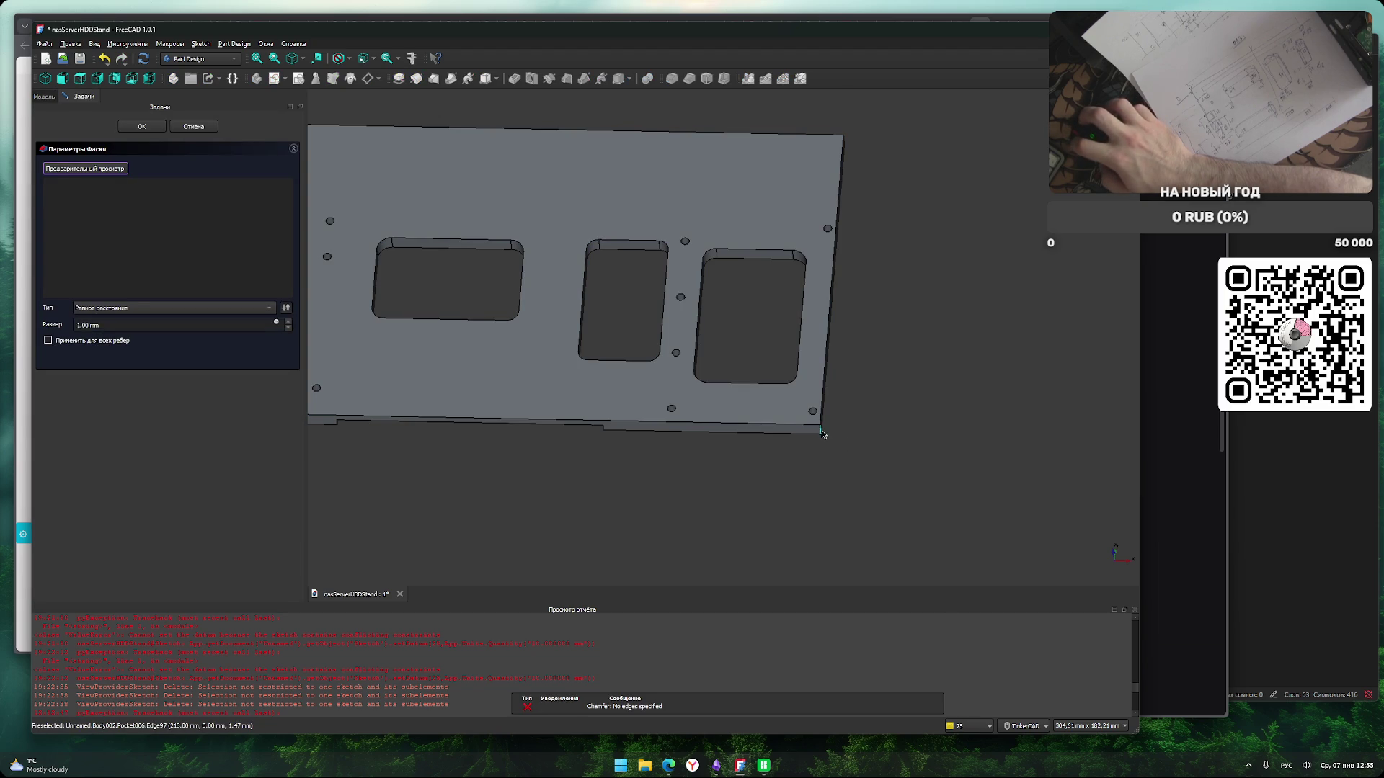
{"action": "left_click", "coordinate": [153, 127]}
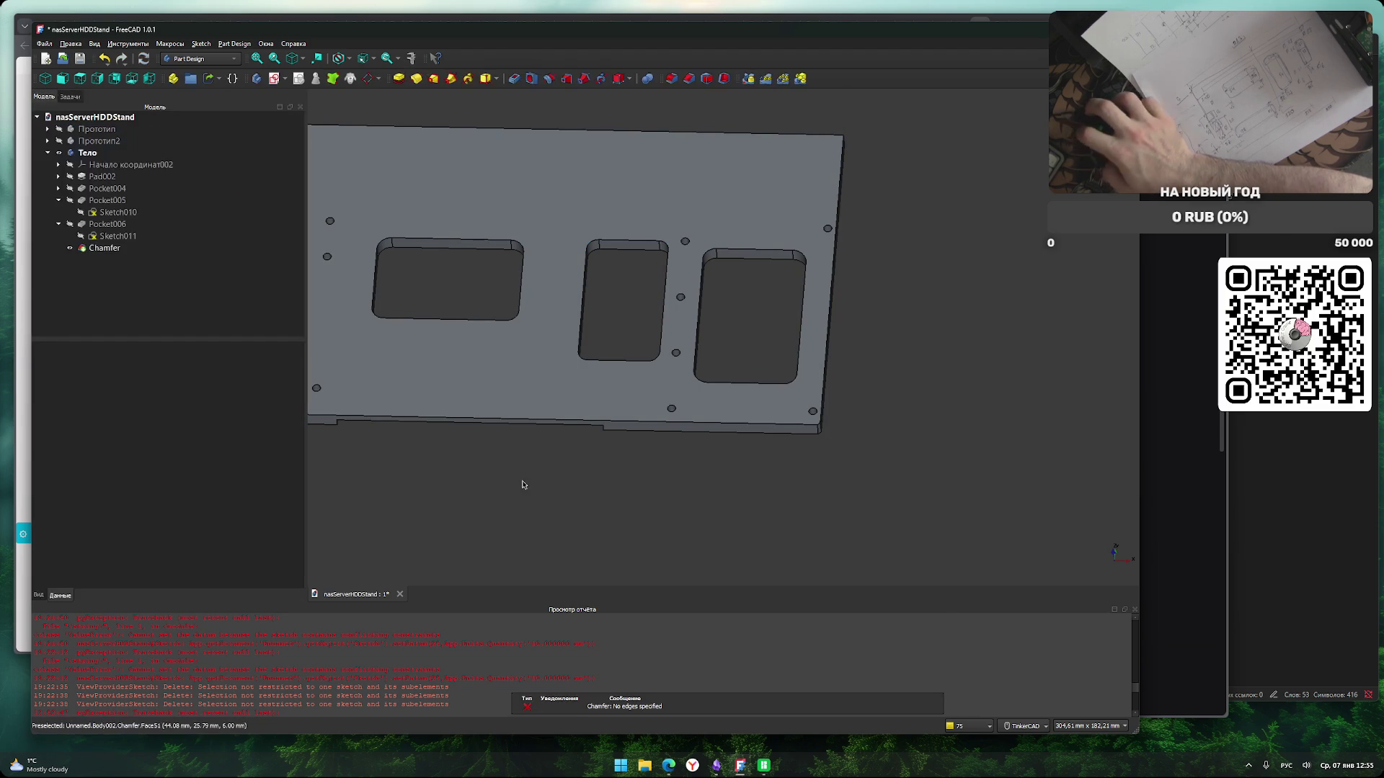
{"action": "key", "text": "ctrl+z"}
{"action": "scroll", "coordinate": [544, 498], "scroll_direction": "down", "scroll_amount": 2}
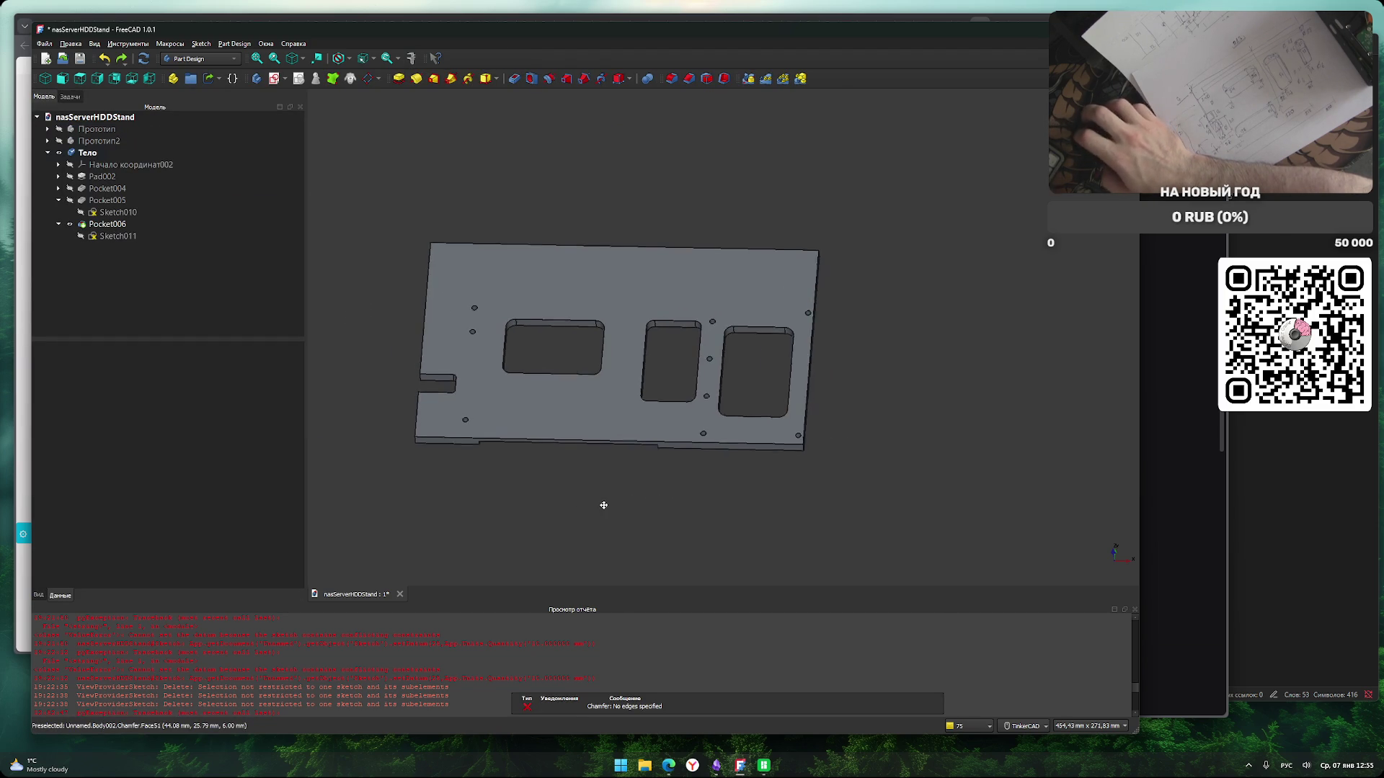
{"action": "scroll", "coordinate": [548, 490], "scroll_direction": "up", "scroll_amount": 3}
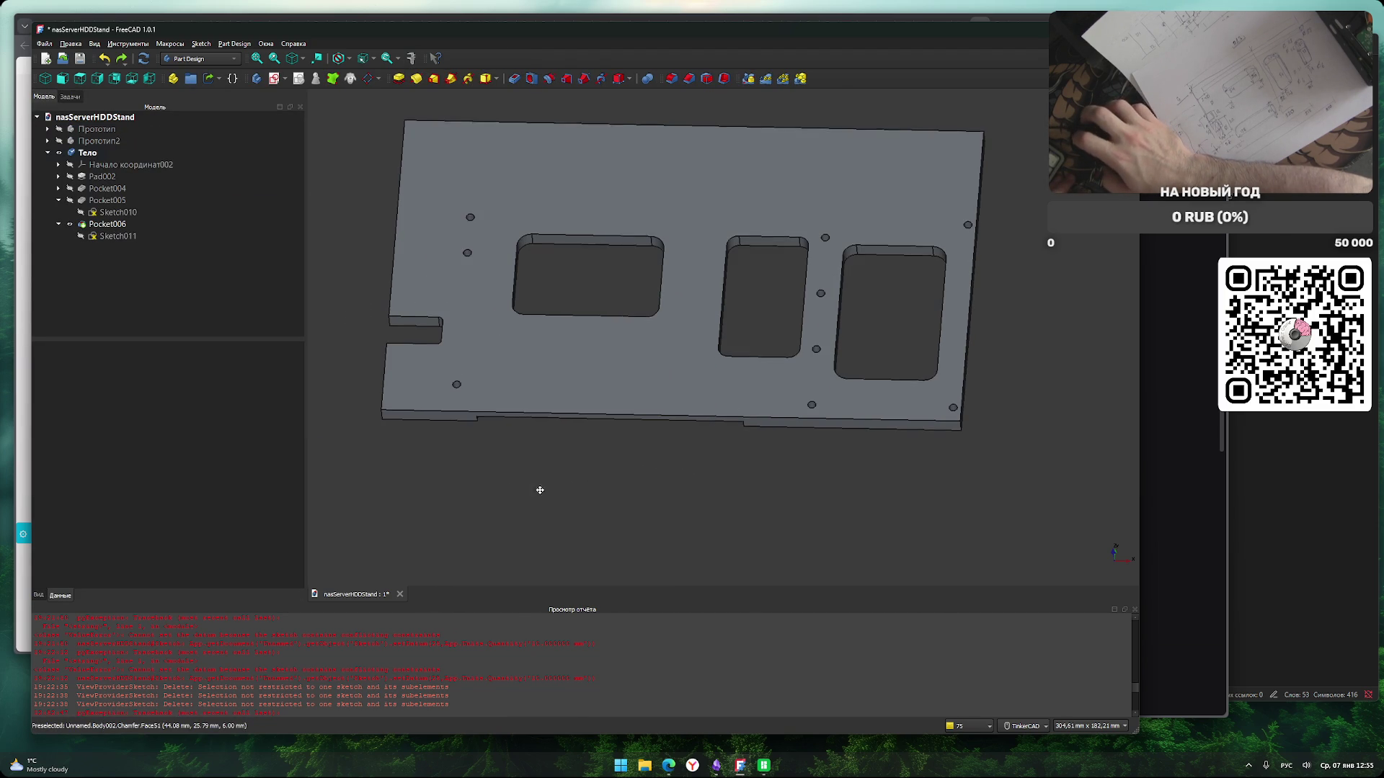
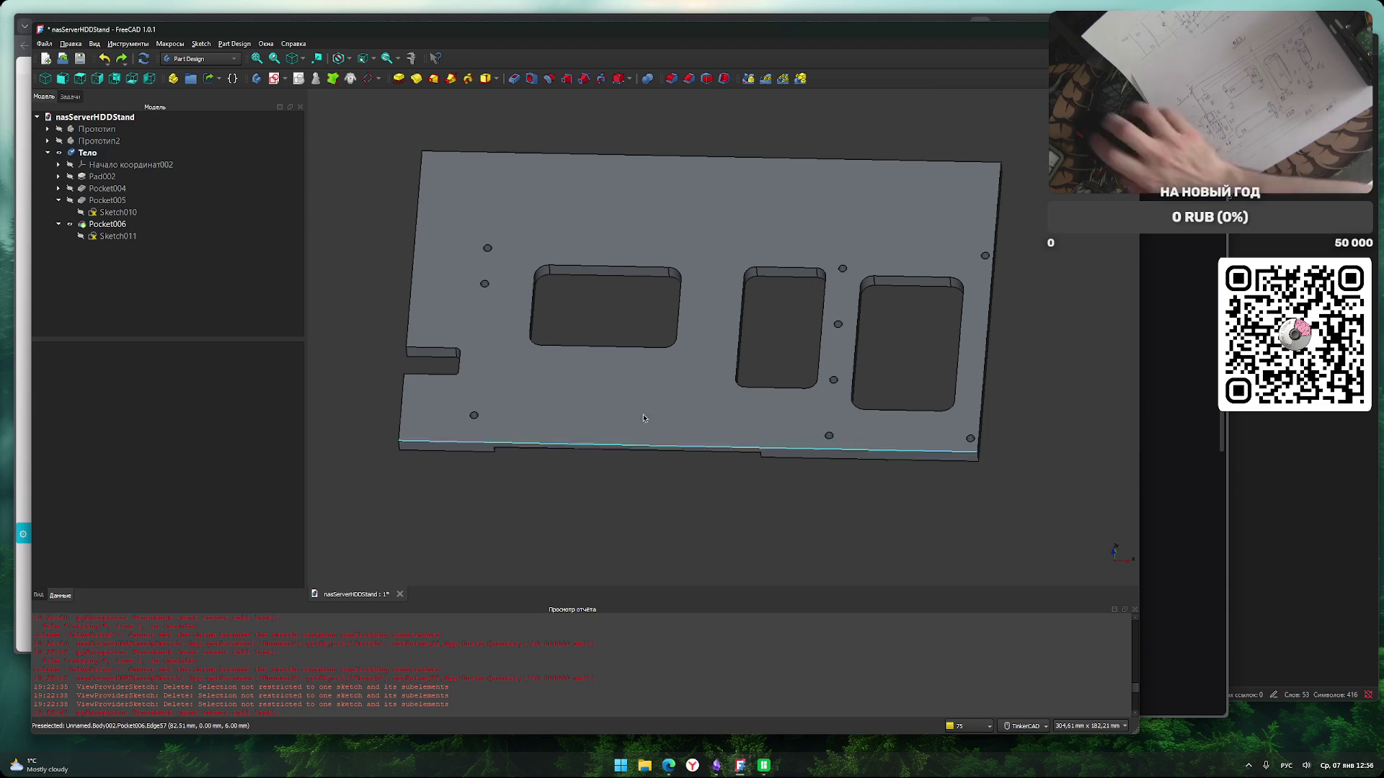
Start a sketch on the plate's top face and draw a rectangle across its left end.
{"action": "mouse_move", "coordinate": [712, 525]}
{"action": "right_mouse_down"}
{"action": "mouse_move", "coordinate": [739, 424]}
{"action": "mouse_move", "coordinate": [692, 349]}
{"action": "mouse_move", "coordinate": [548, 331]}
{"action": "right_mouse_up"}
{"action": "left_click", "coordinate": [519, 469]}
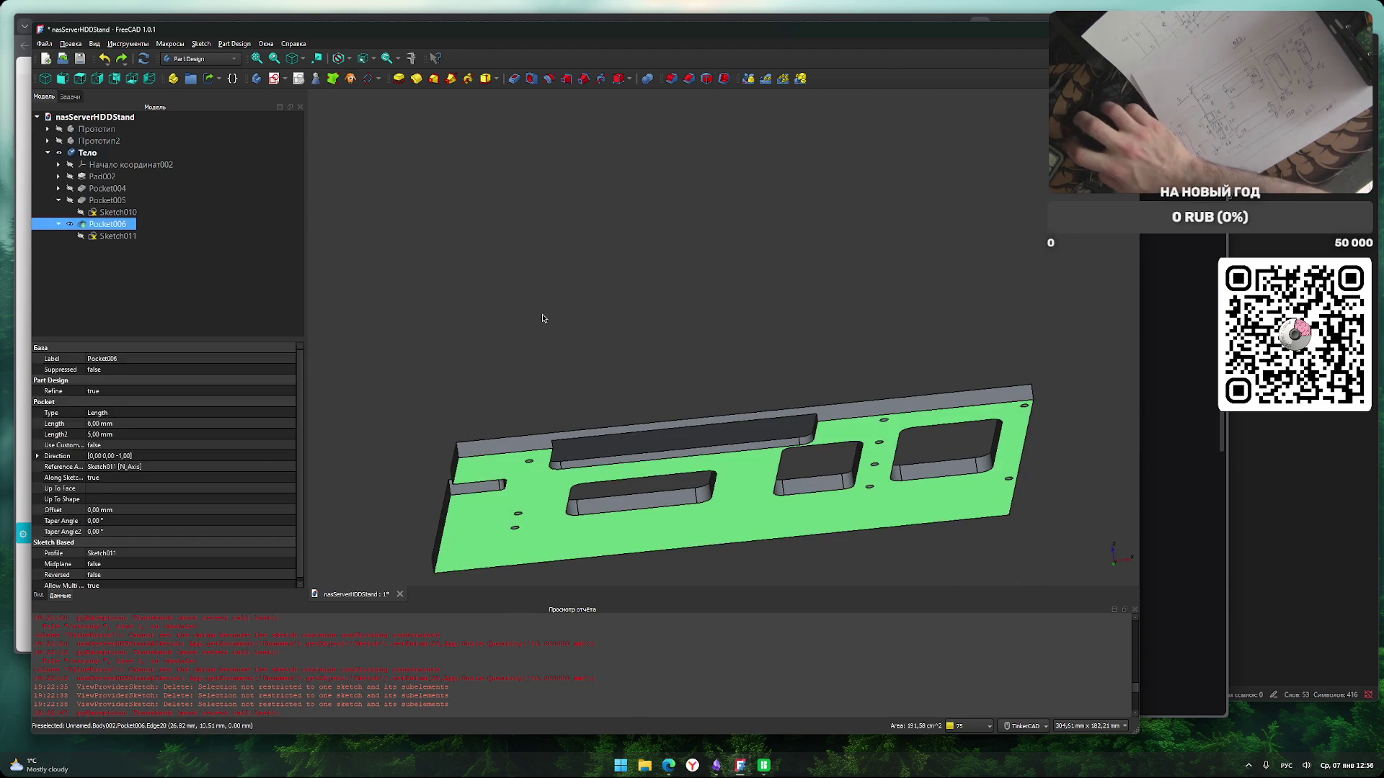
{"action": "left_click", "coordinate": [274, 77]}
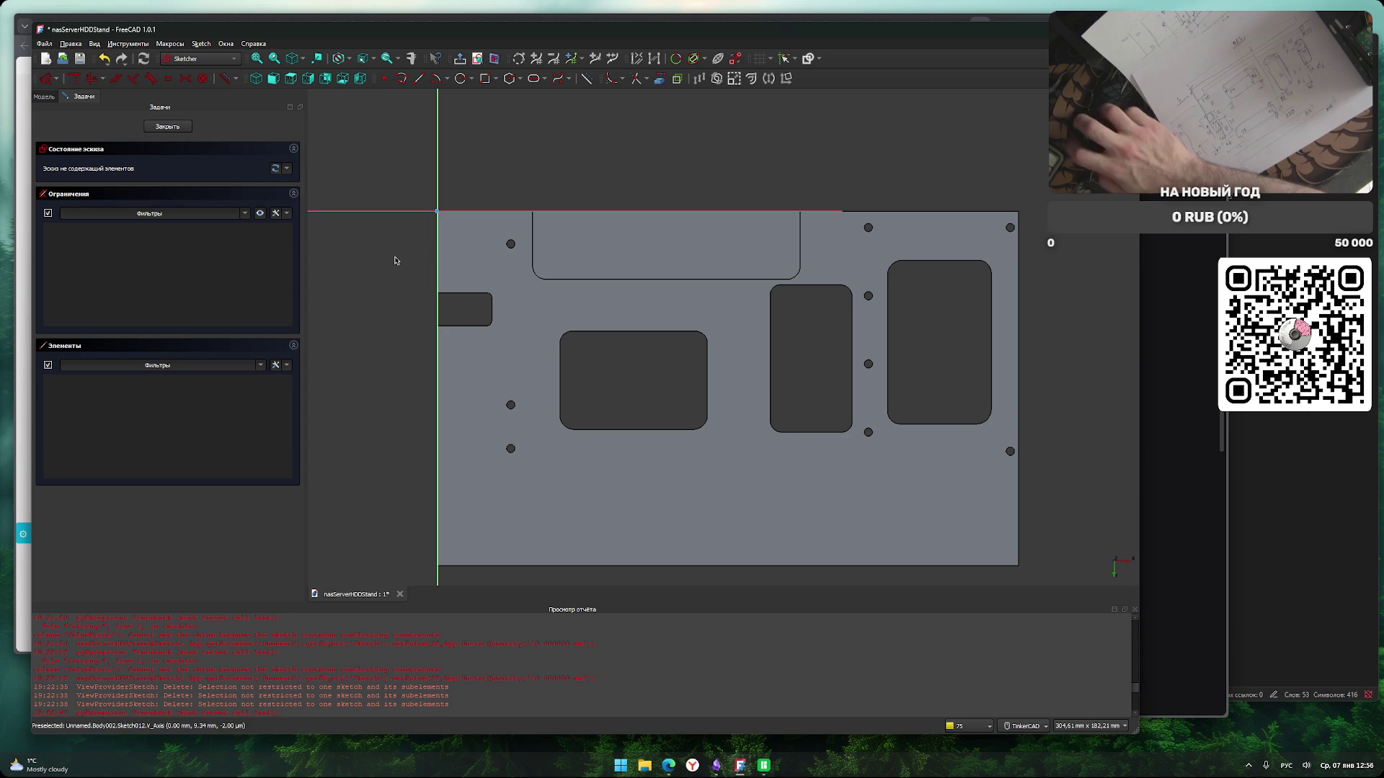
{"action": "left_click", "coordinate": [485, 78]}
{"action": "left_click", "coordinate": [433, 135]}
{"action": "left_click", "coordinate": [493, 515]}
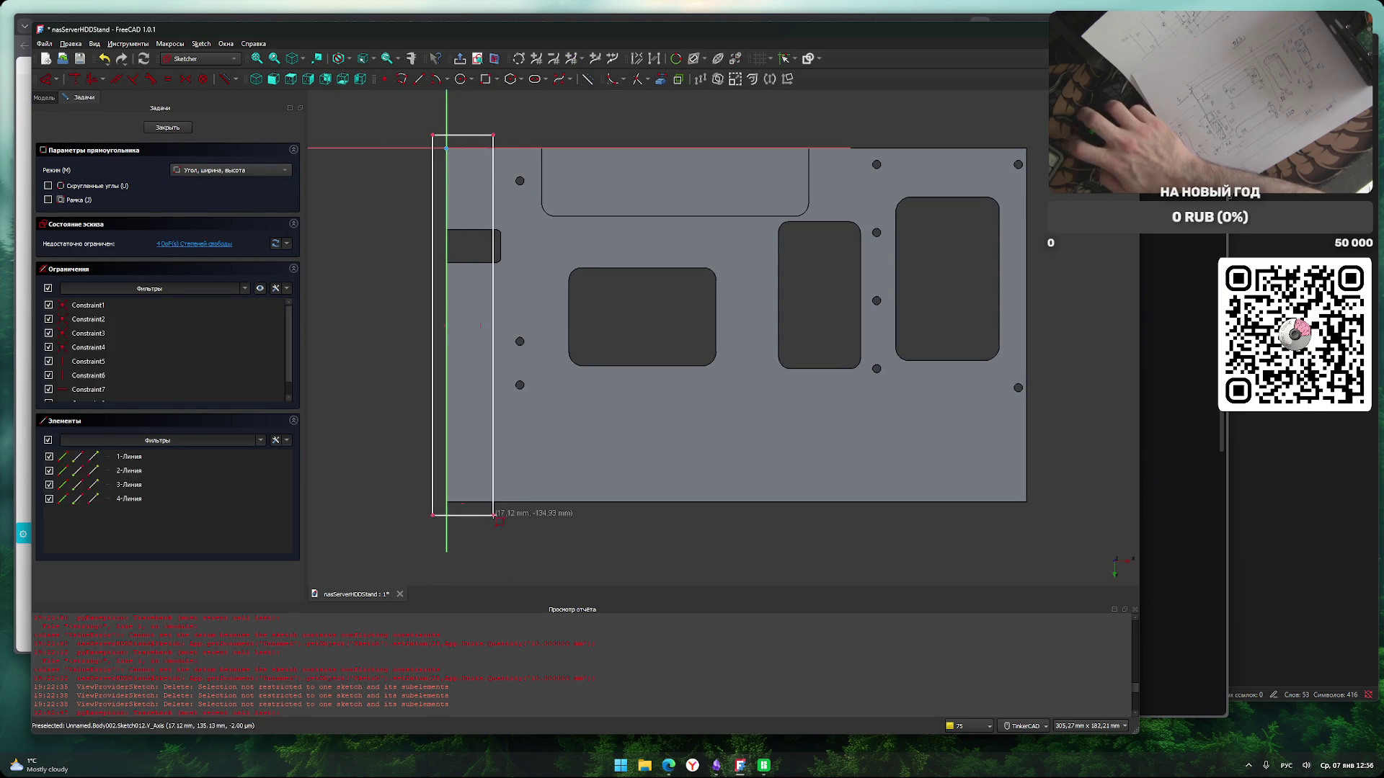
{"action": "right_click", "coordinate": [510, 522]}
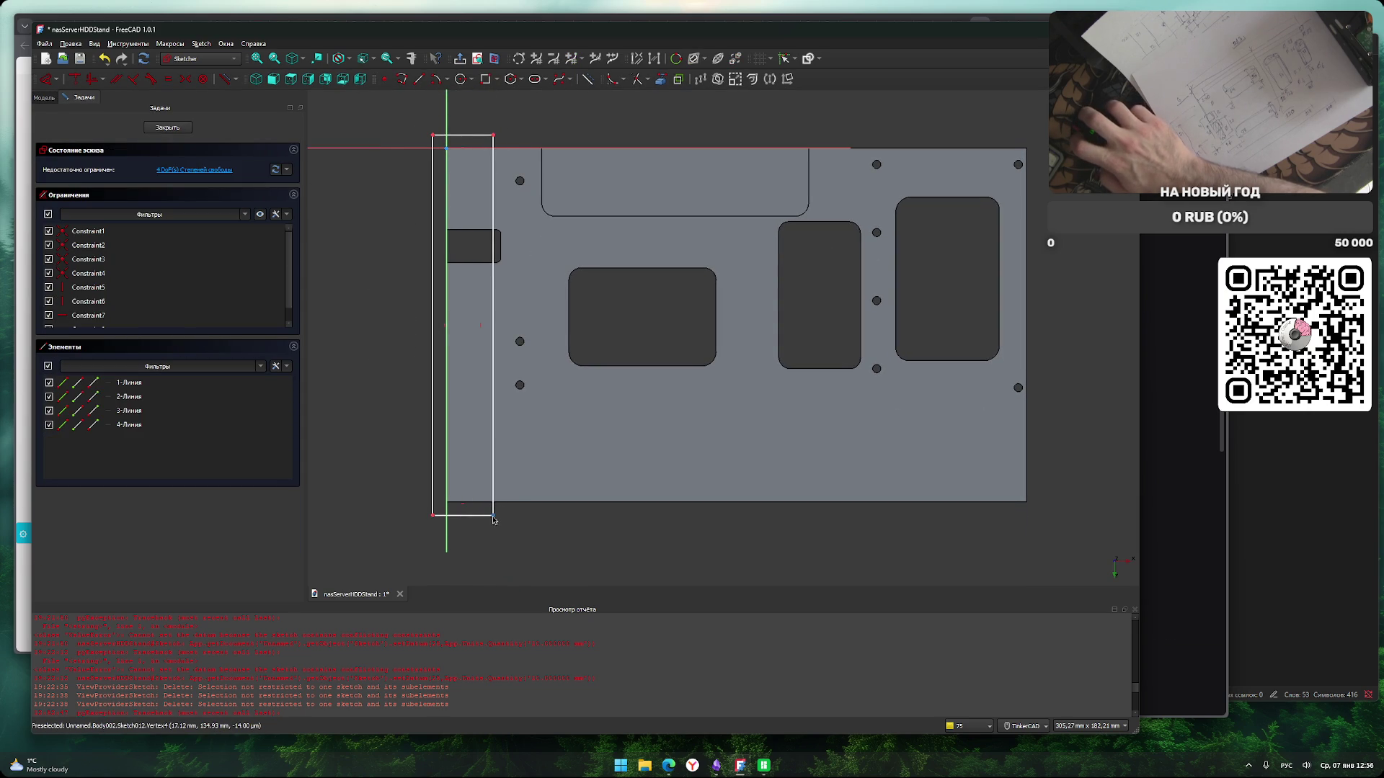
Constrain the rectangle's horizontal width to 24 mm.
{"action": "left_click", "coordinate": [493, 515]}
{"action": "left_click", "coordinate": [452, 142]}
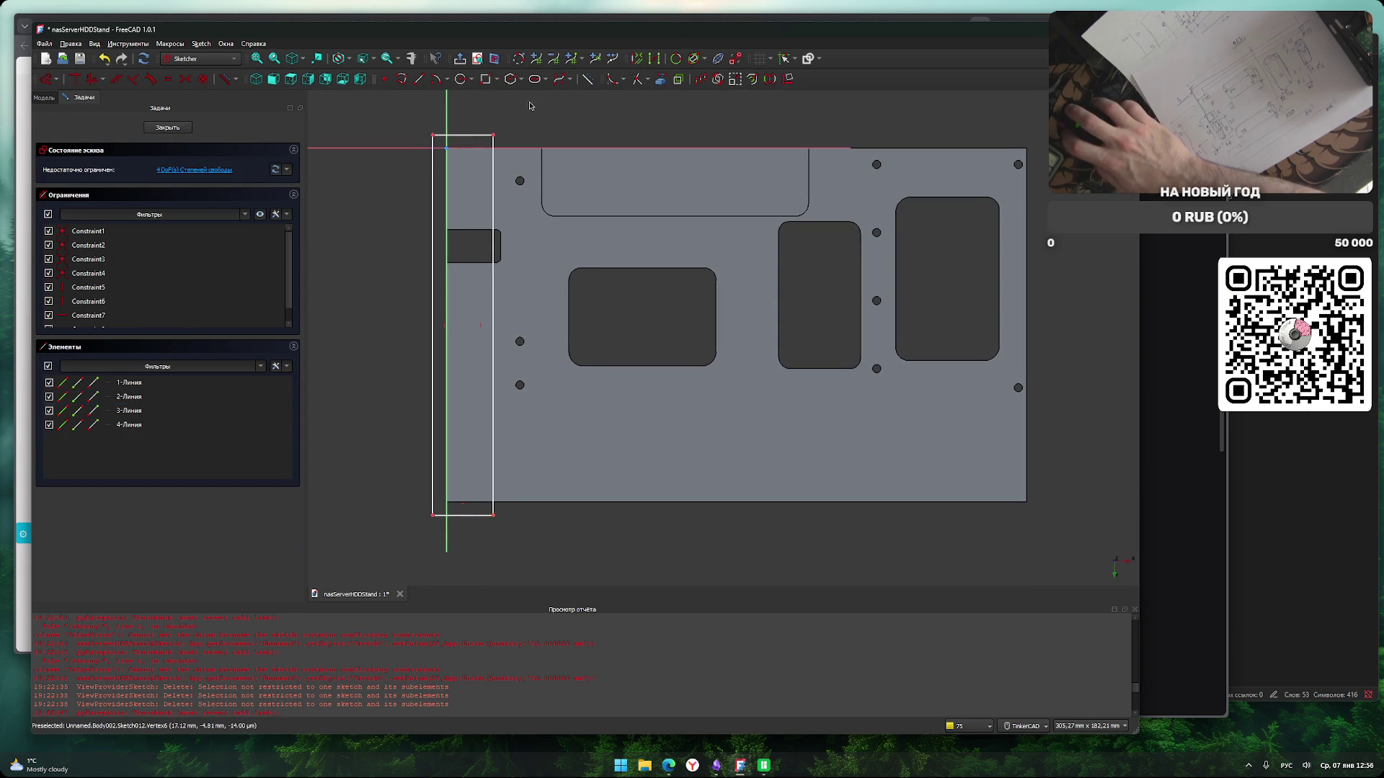
{"action": "left_click", "coordinate": [493, 135]}
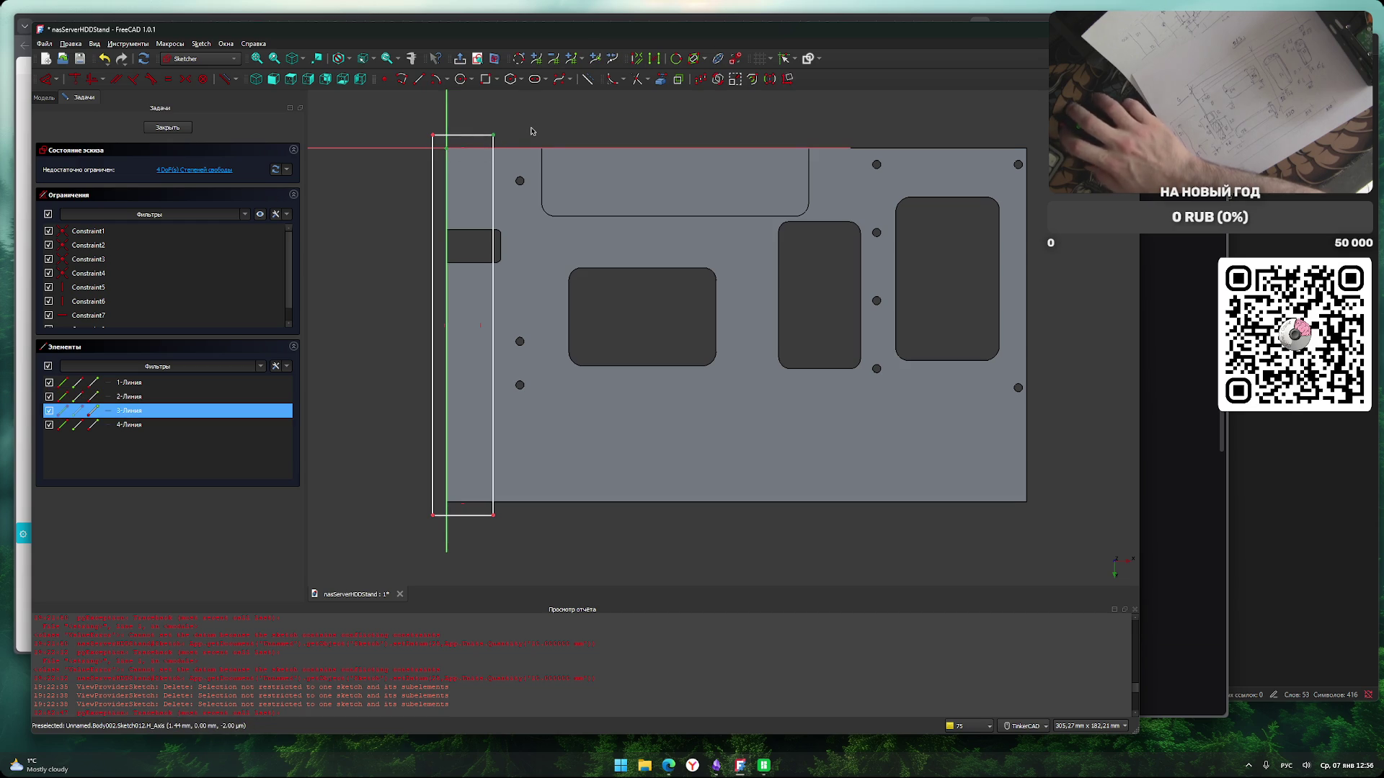
{"action": "key", "text": "l"}
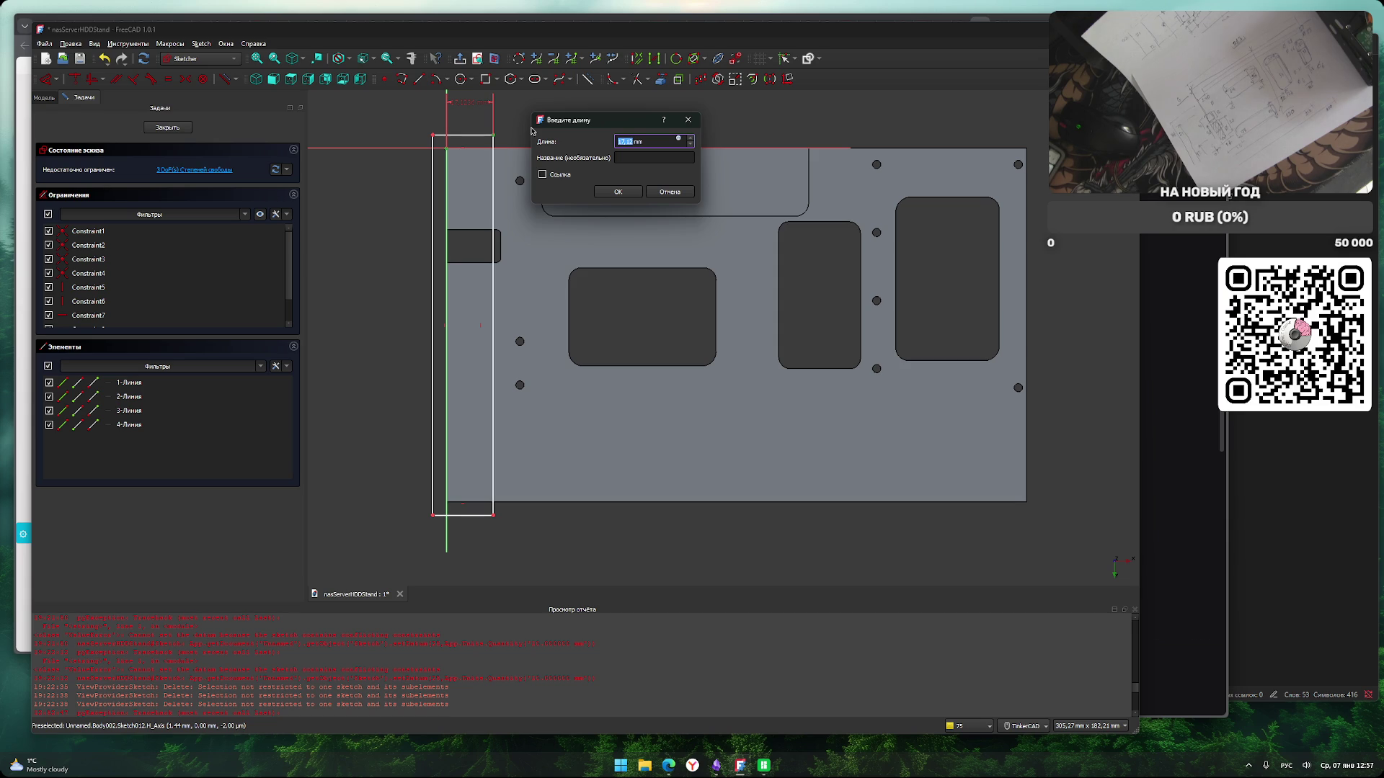
{"action": "type", "text": "2"}
{"action": "left_click", "coordinate": [625, 193]}
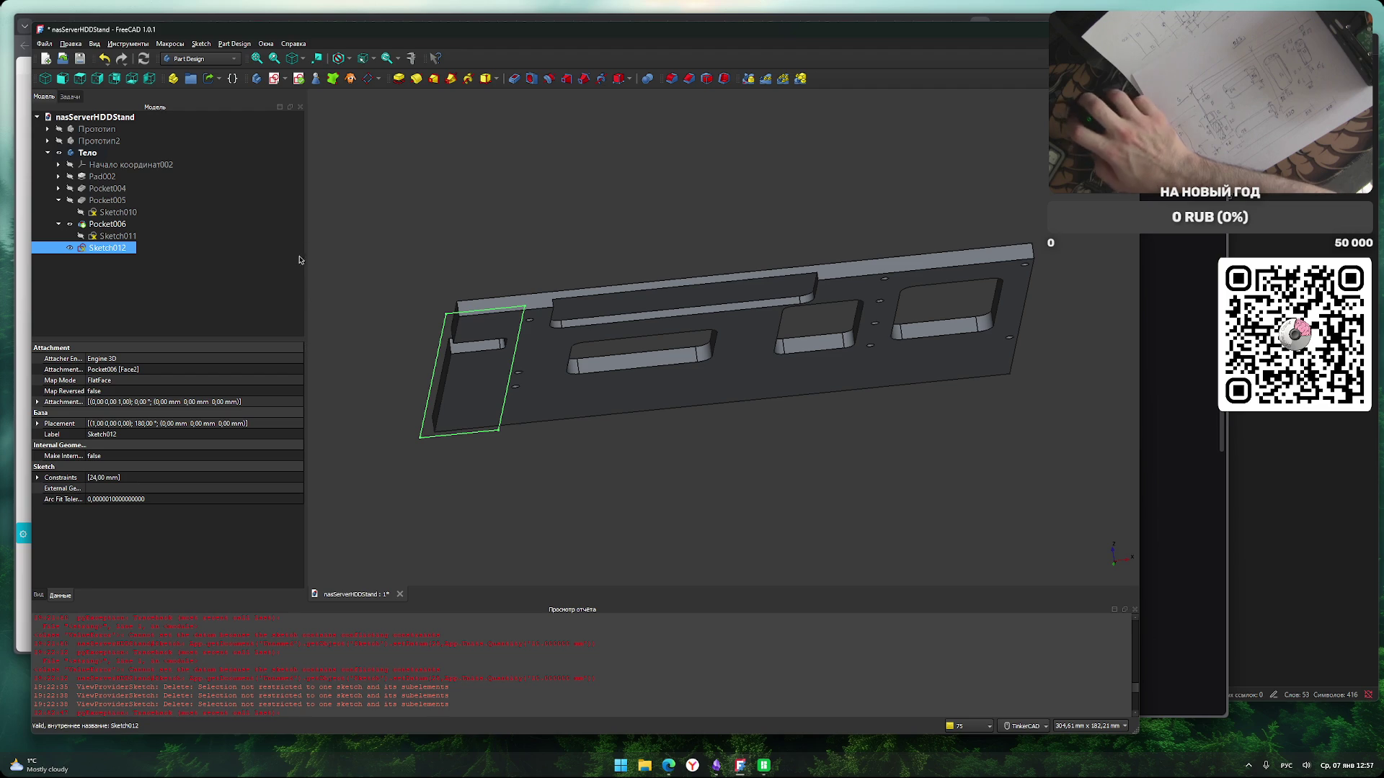
Pocket Sketch012 1.5 mm deep into the plate's left end.
{"action": "left_click", "coordinate": [515, 79]}
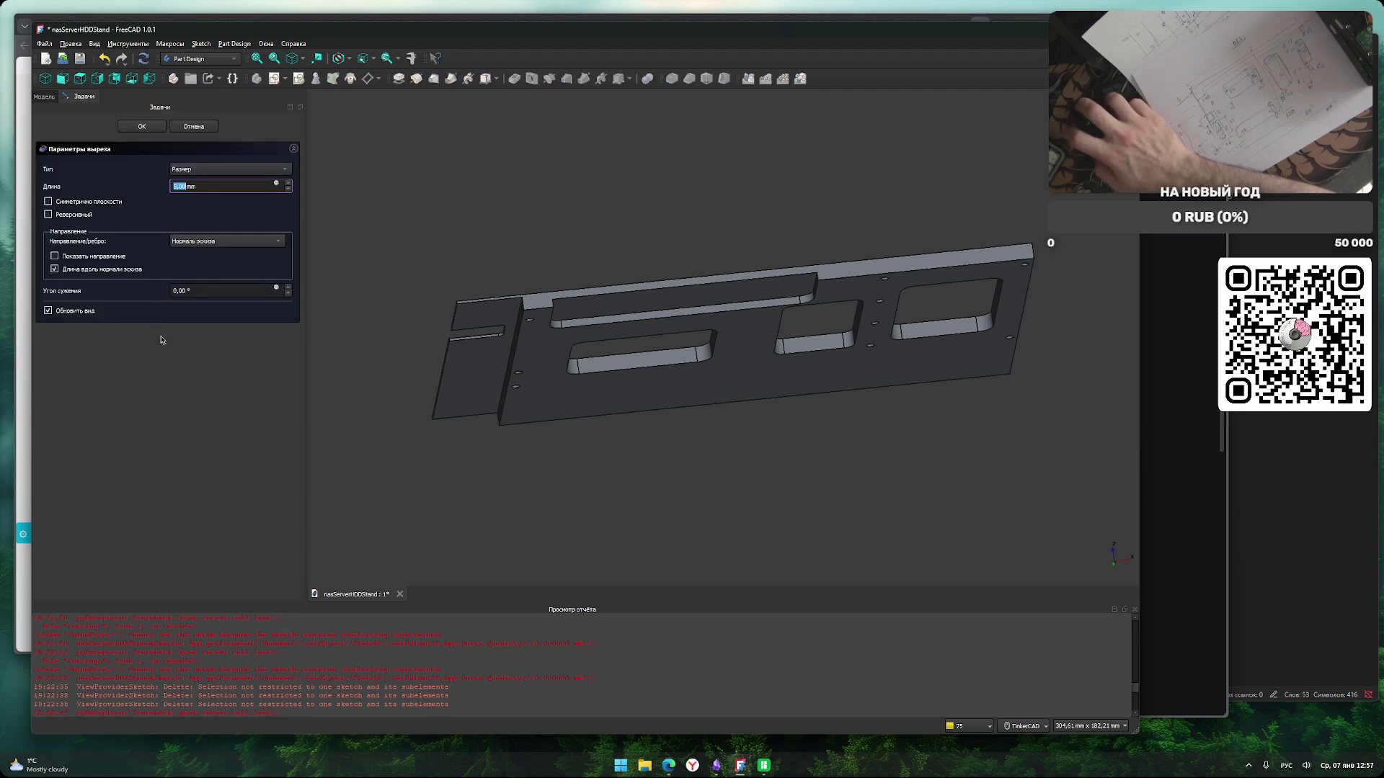
{"action": "type", "text": "1,"}
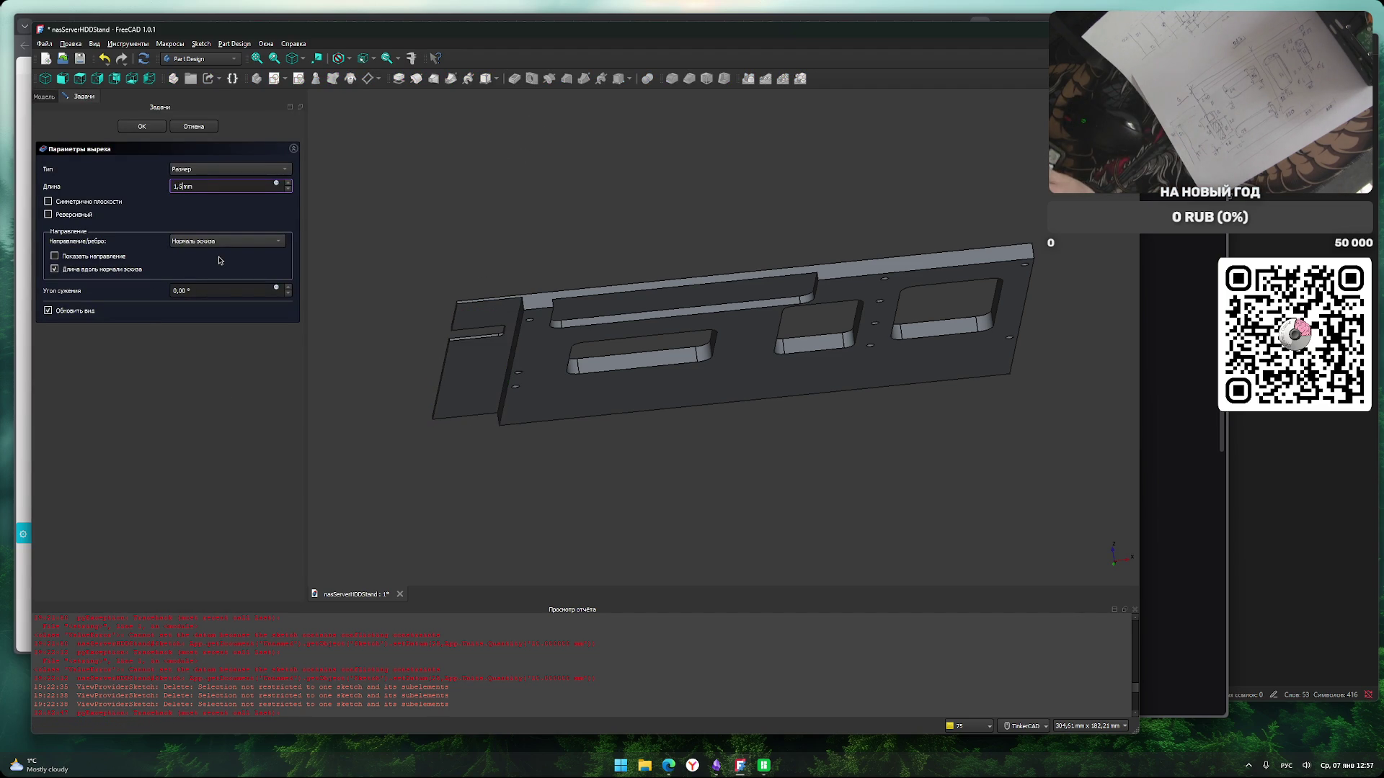
{"action": "left_click", "coordinate": [188, 466]}
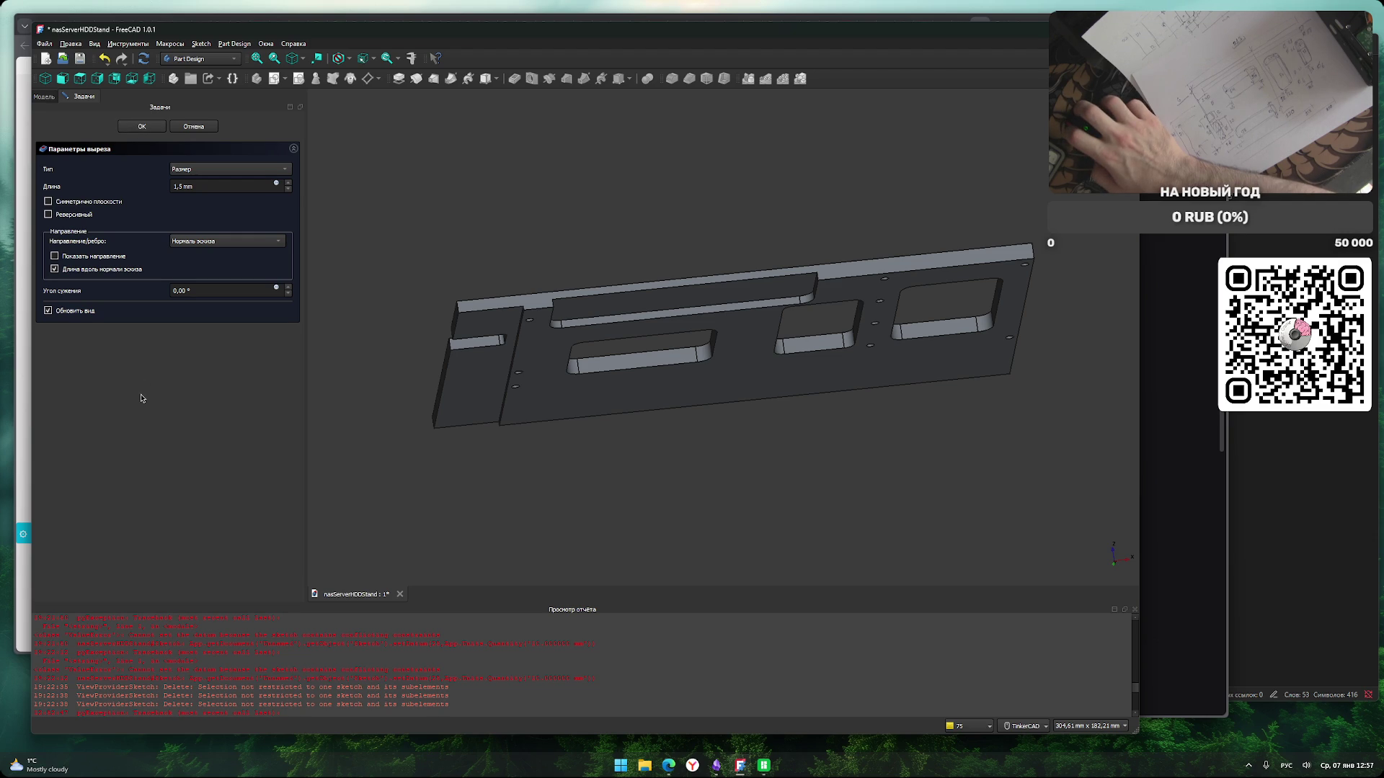
{"action": "left_click", "coordinate": [147, 125]}
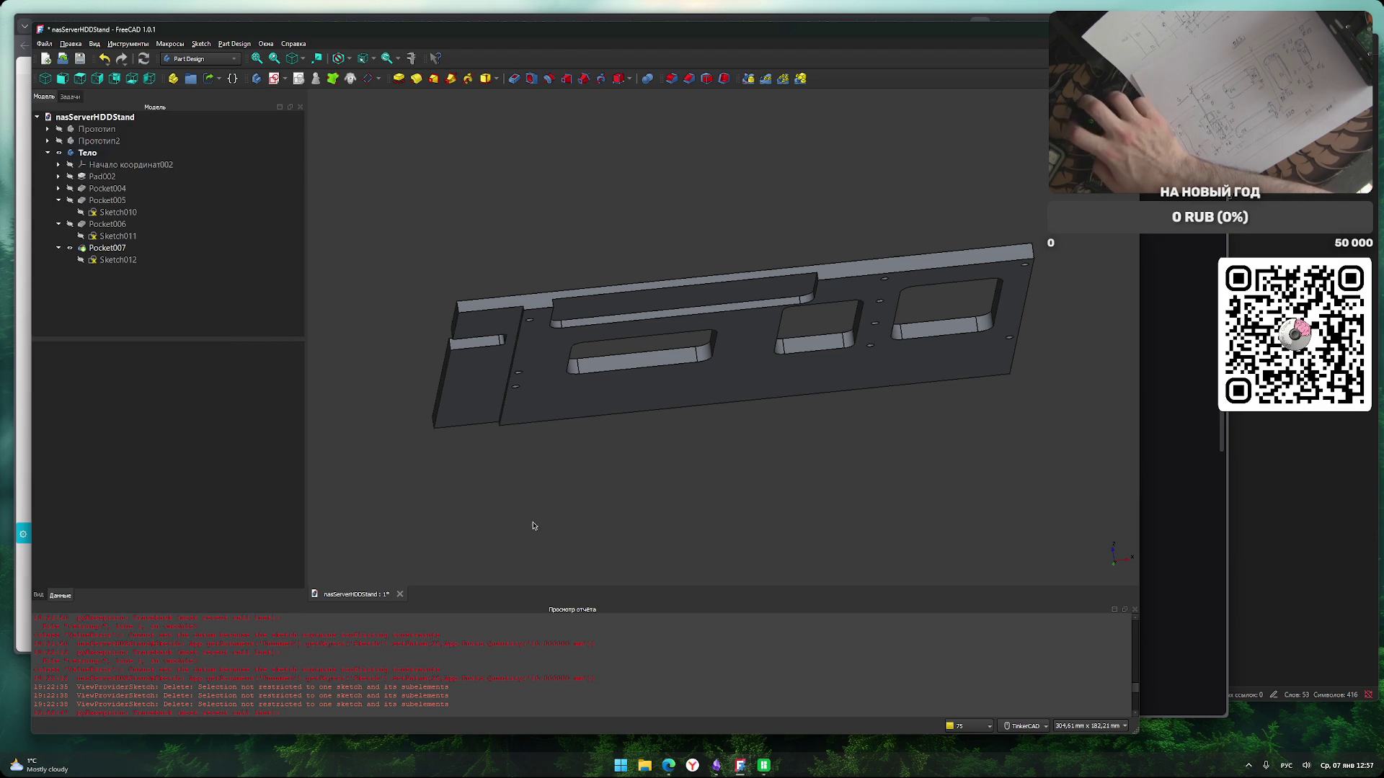
{"action": "mouse_move", "coordinate": [634, 495]}
{"action": "right_mouse_down"}
{"action": "mouse_move", "coordinate": [641, 514]}
{"action": "mouse_move", "coordinate": [624, 465]}
{"action": "mouse_move", "coordinate": [640, 461]}
{"action": "mouse_move", "coordinate": [632, 503]}
{"action": "mouse_move", "coordinate": [685, 469]}
{"action": "mouse_move", "coordinate": [667, 423]}
{"action": "mouse_move", "coordinate": [711, 430]}
{"action": "mouse_move", "coordinate": [737, 519]}
{"action": "right_mouse_up"}
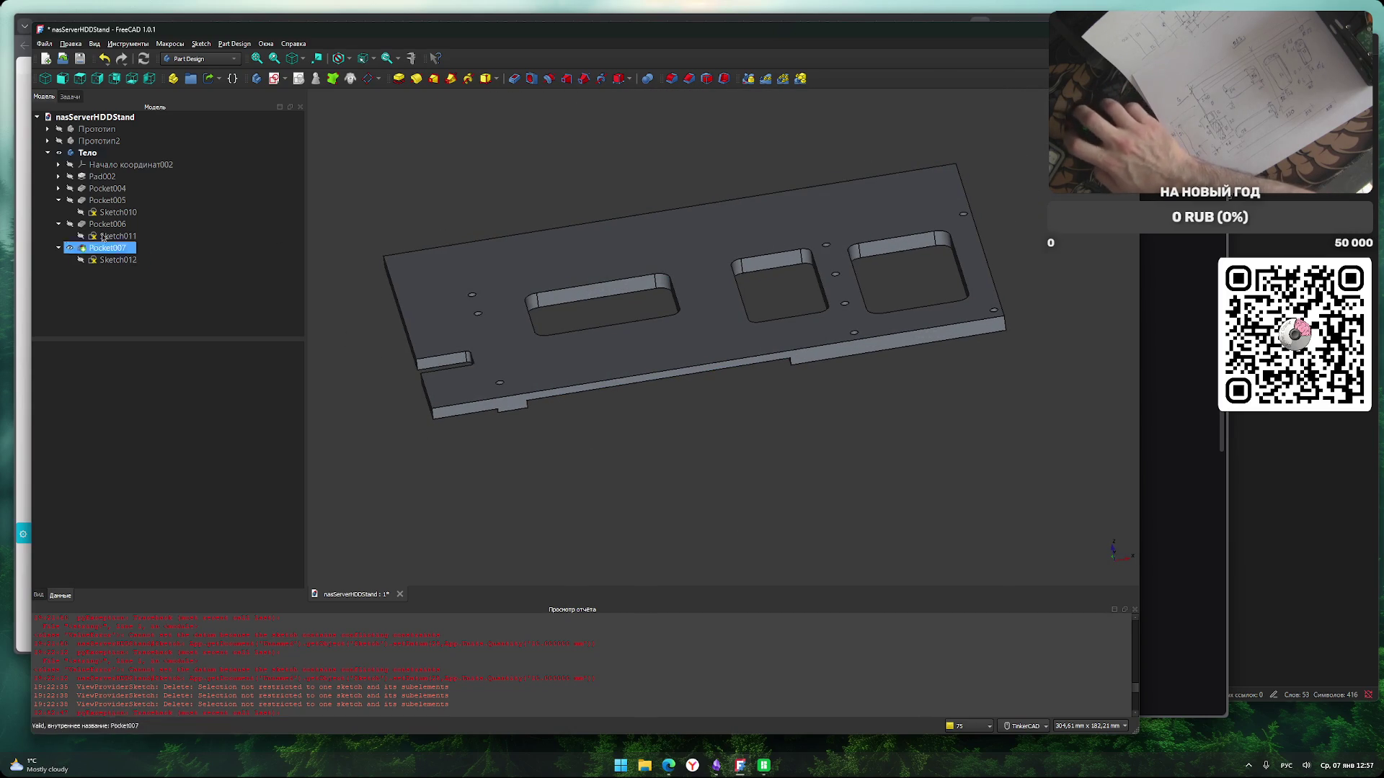
Collapse Pocket005 and Pocket006 in the tree and view the plate from the top.
{"action": "left_click", "coordinate": [58, 200]}
{"action": "left_click", "coordinate": [59, 212]}
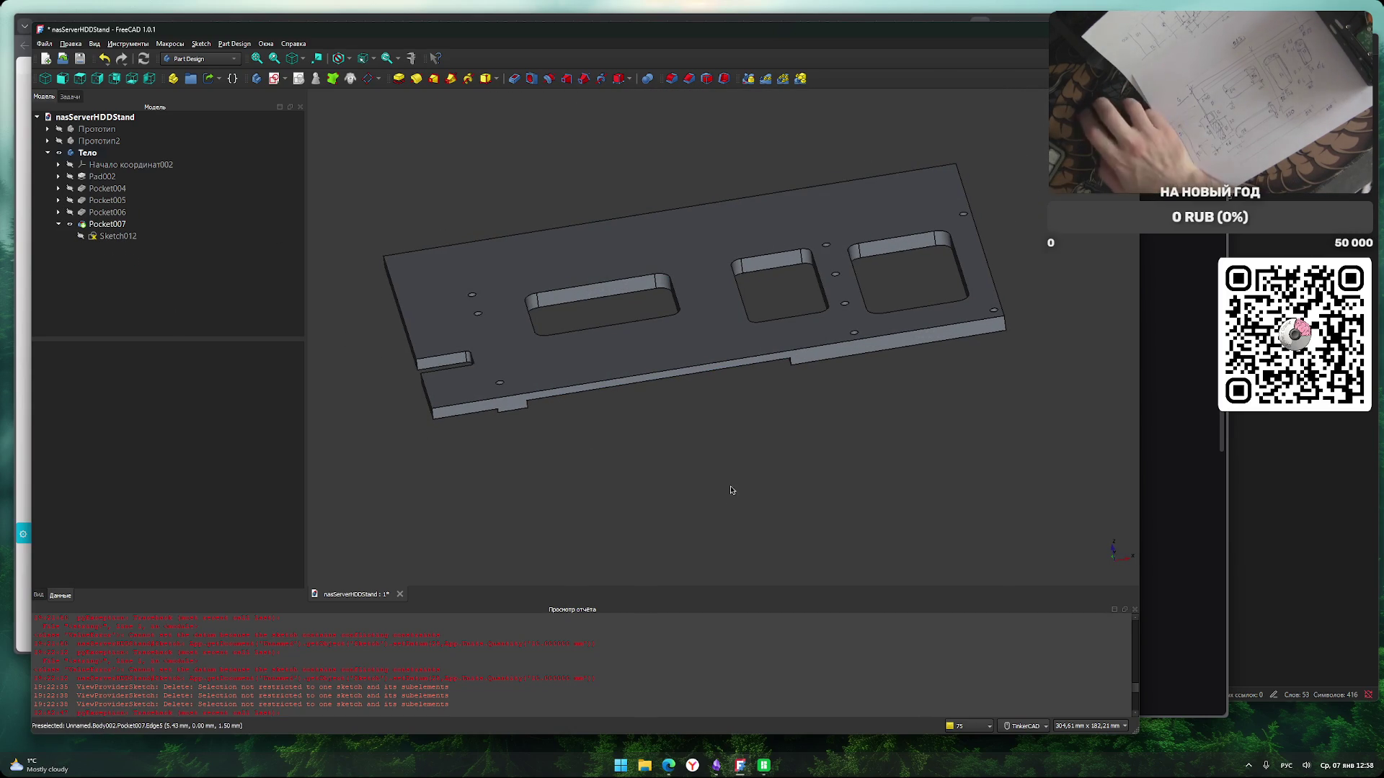
{"action": "middle_click_drag", "start_coordinate": [731, 494], "coordinate": [731, 523]}
{"action": "key", "text": "2"}
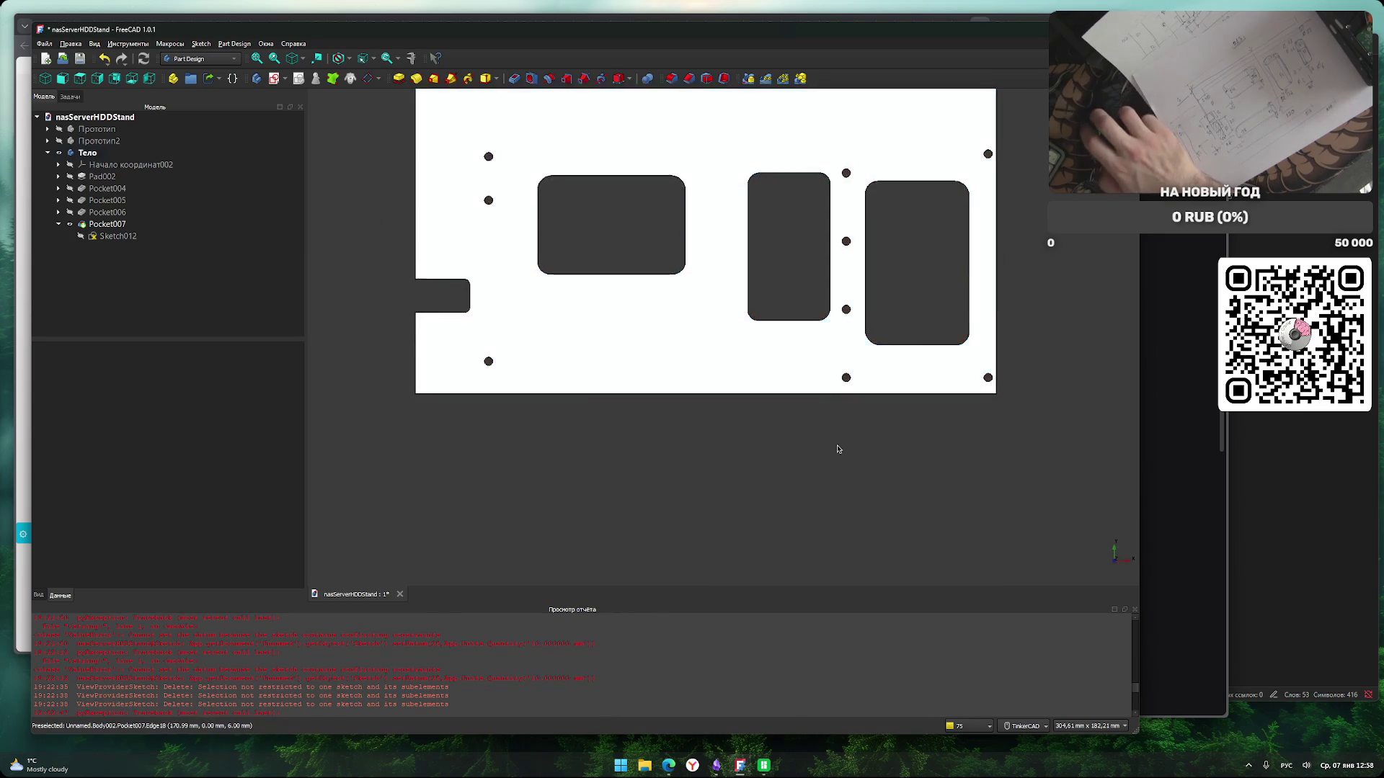
{"action": "mouse_move", "coordinate": [829, 526]}
{"action": "right_mouse_down"}
{"action": "mouse_move", "coordinate": [837, 478]}
{"action": "mouse_move", "coordinate": [568, 372]}
{"action": "mouse_move", "coordinate": [649, 310]}
{"action": "mouse_move", "coordinate": [797, 480]}
{"action": "mouse_move", "coordinate": [1027, 483]}
{"action": "mouse_move", "coordinate": [784, 491]}
{"action": "mouse_move", "coordinate": [828, 451]}
{"action": "right_mouse_up"}
{"action": "middle_click_drag", "start_coordinate": [828, 451], "coordinate": [718, 511]}
{"action": "right_click_drag", "start_coordinate": [717, 512], "coordinate": [723, 488]}
{"action": "middle_click_drag", "start_coordinate": [723, 488], "coordinate": [703, 458]}
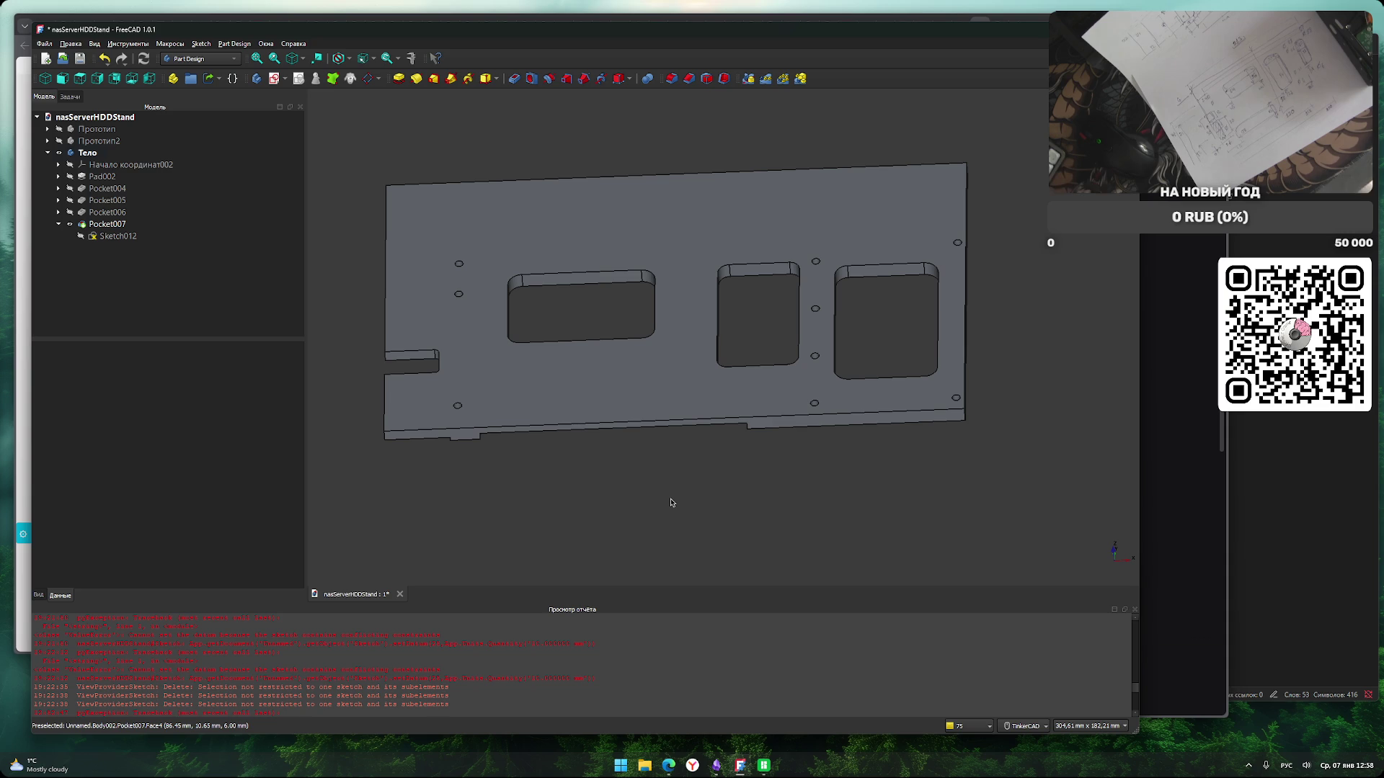
Orbit to the plate's right end and select its right side face.
{"action": "mouse_move", "coordinate": [653, 467]}
{"action": "right_mouse_down"}
{"action": "mouse_move", "coordinate": [655, 523]}
{"action": "mouse_move", "coordinate": [640, 529]}
{"action": "mouse_move", "coordinate": [634, 454]}
{"action": "mouse_move", "coordinate": [655, 452]}
{"action": "mouse_move", "coordinate": [636, 516]}
{"action": "mouse_move", "coordinate": [621, 475]}
{"action": "mouse_move", "coordinate": [633, 441]}
{"action": "mouse_move", "coordinate": [618, 457]}
{"action": "mouse_move", "coordinate": [638, 467]}
{"action": "mouse_move", "coordinate": [617, 543]}
{"action": "right_mouse_up"}
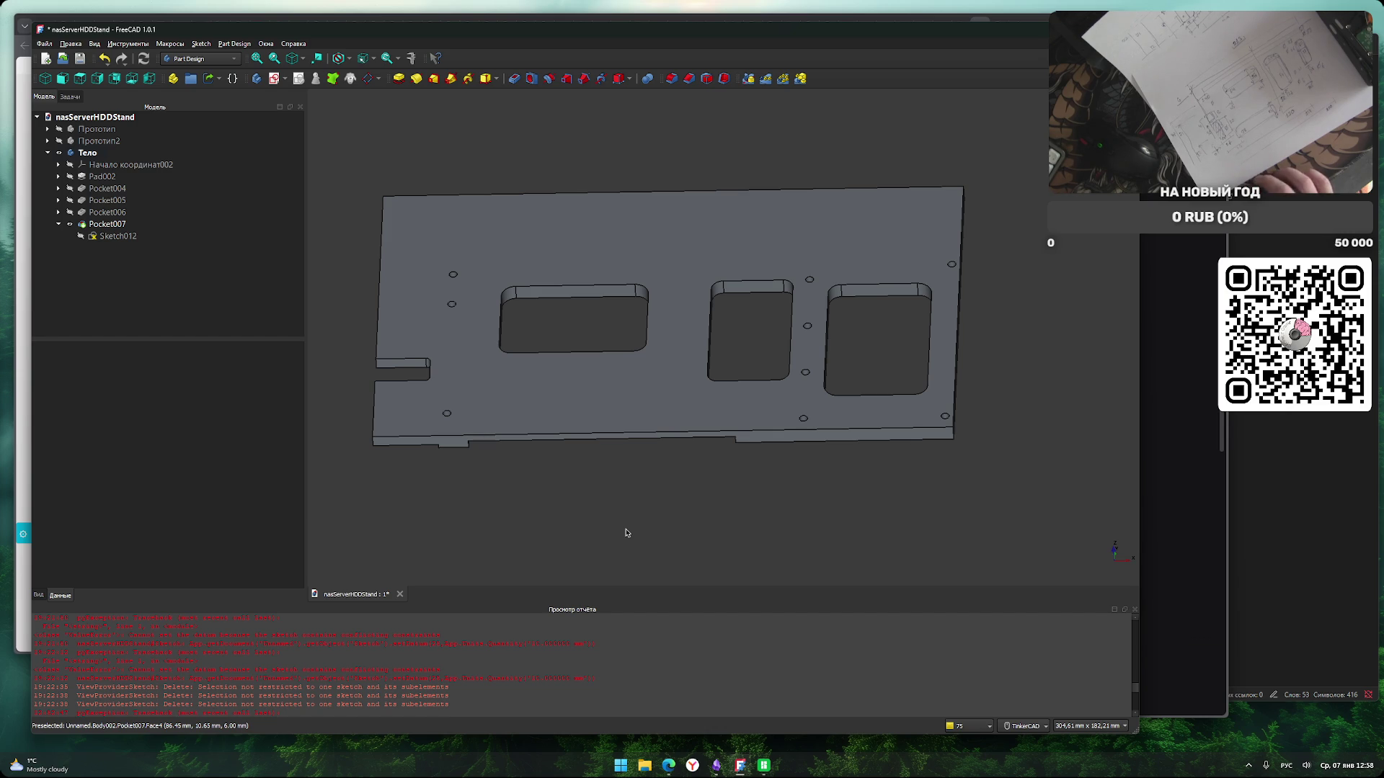
{"action": "middle_click_drag", "start_coordinate": [596, 537], "coordinate": [657, 520]}
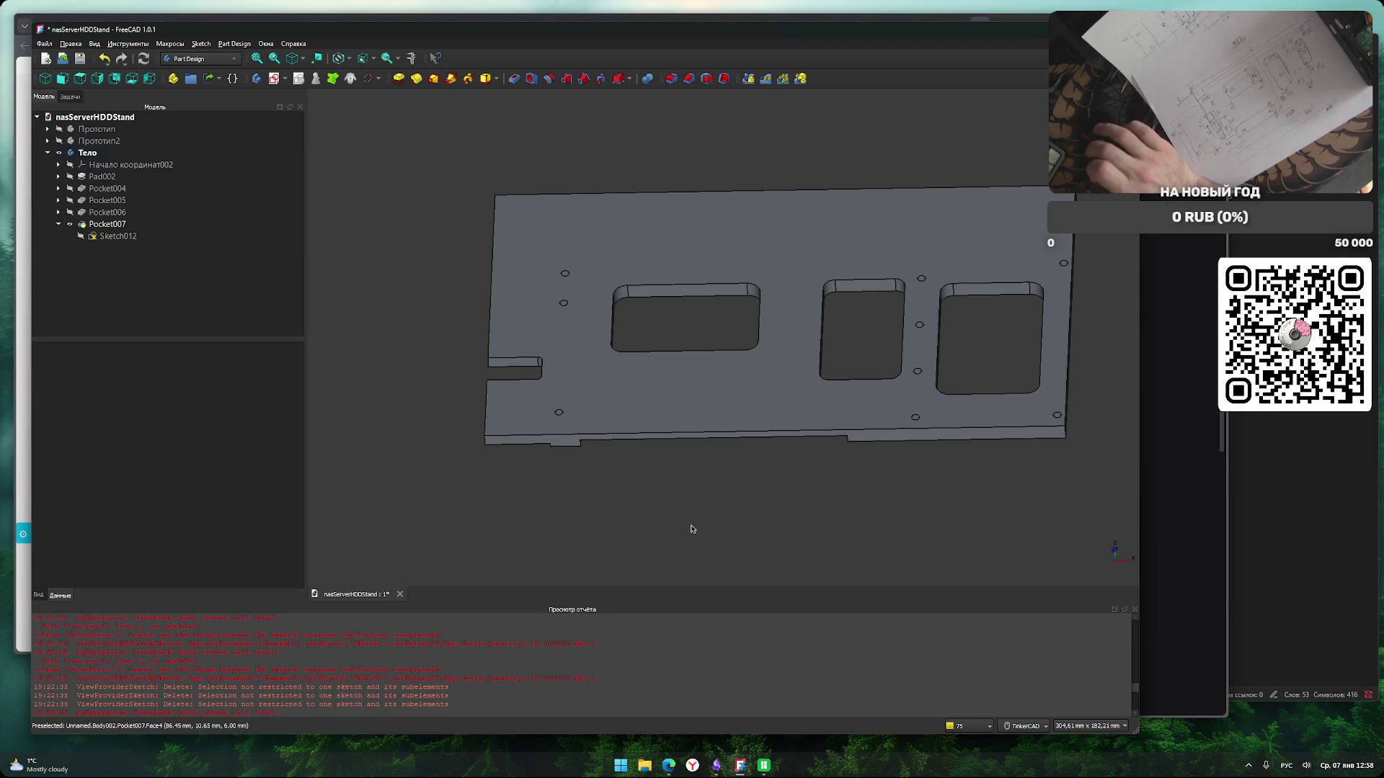
{"action": "middle_click_drag", "start_coordinate": [754, 543], "coordinate": [715, 553]}
{"action": "mouse_move", "coordinate": [836, 558]}
{"action": "right_mouse_down"}
{"action": "mouse_move", "coordinate": [805, 563]}
{"action": "mouse_move", "coordinate": [793, 525]}
{"action": "mouse_move", "coordinate": [867, 537]}
{"action": "right_mouse_up"}
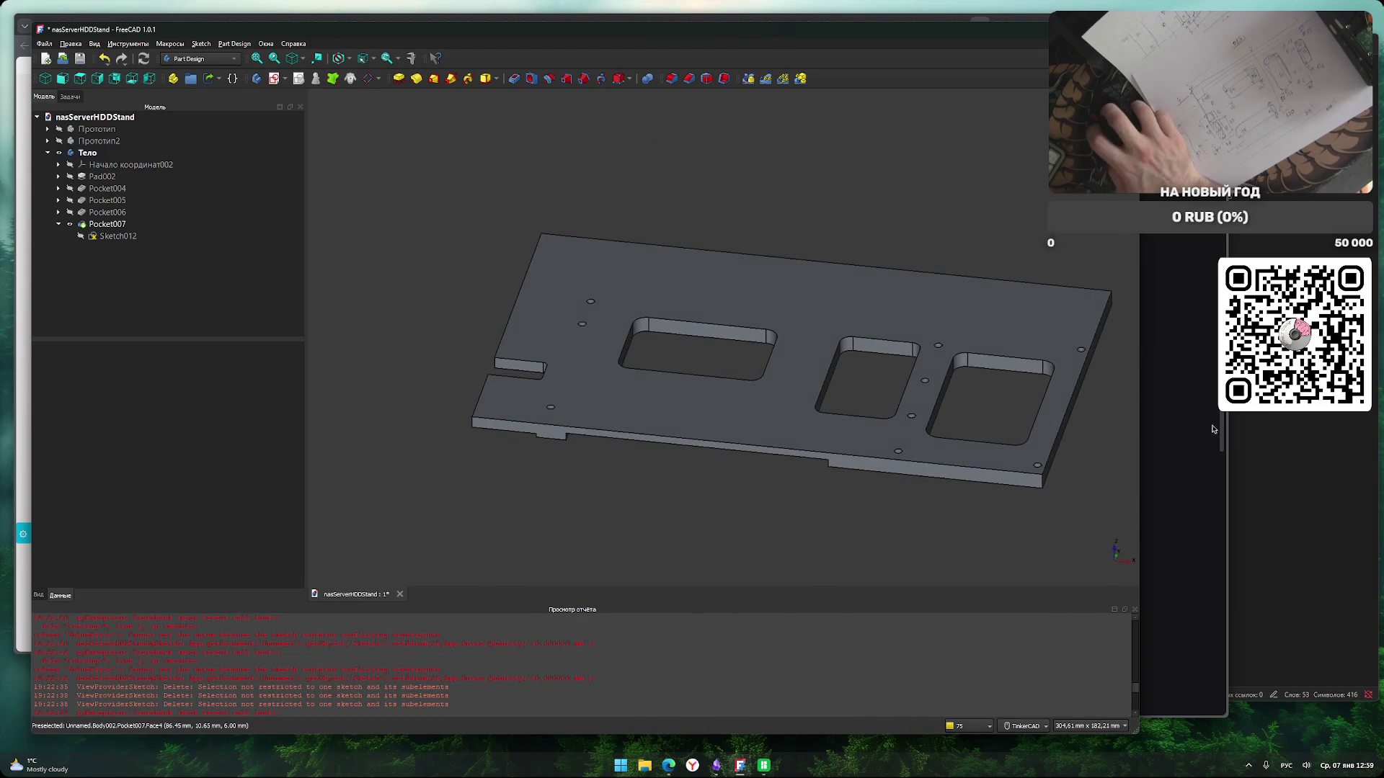
{"action": "left_click", "coordinate": [1083, 379]}
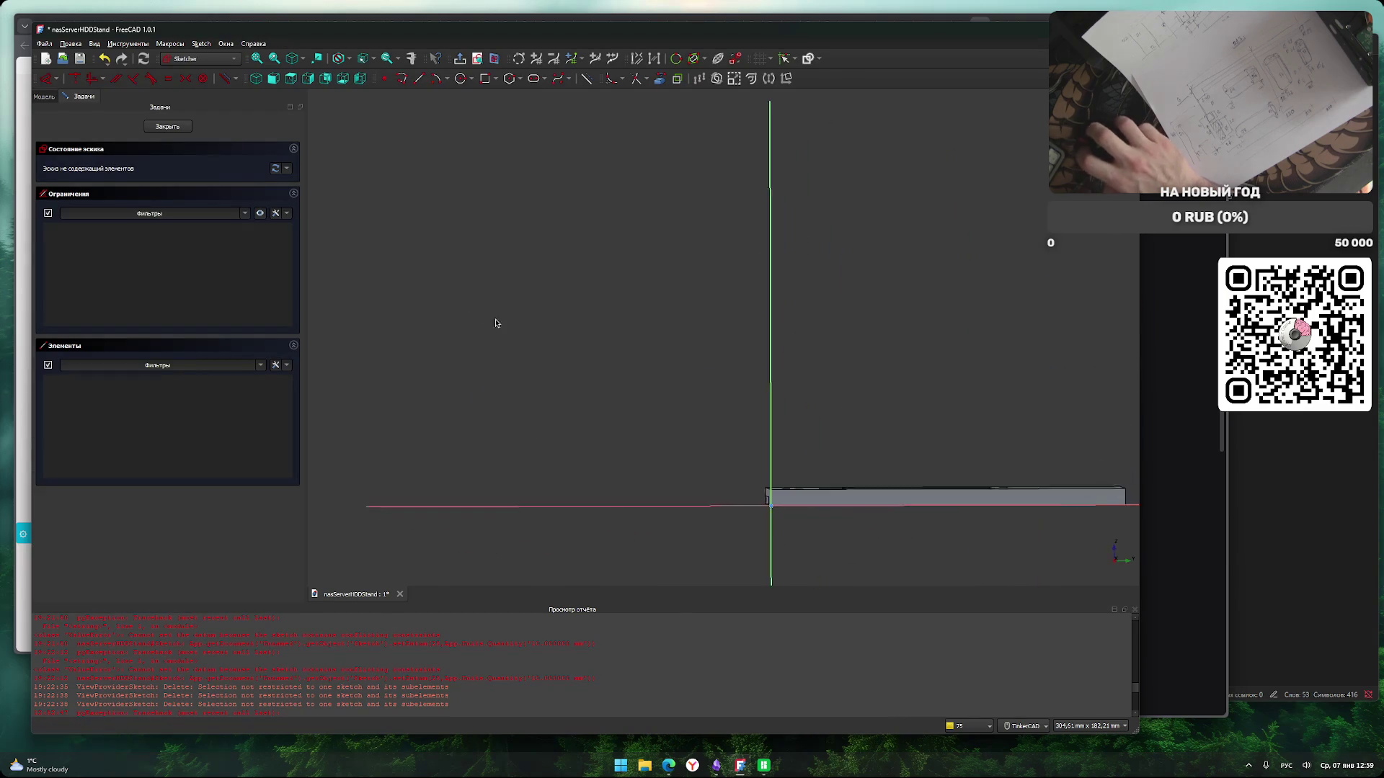
Rotate the view of the plate's end face inside the new sketch.
{"action": "right_click_drag", "start_coordinate": [543, 423], "coordinate": [709, 513]}
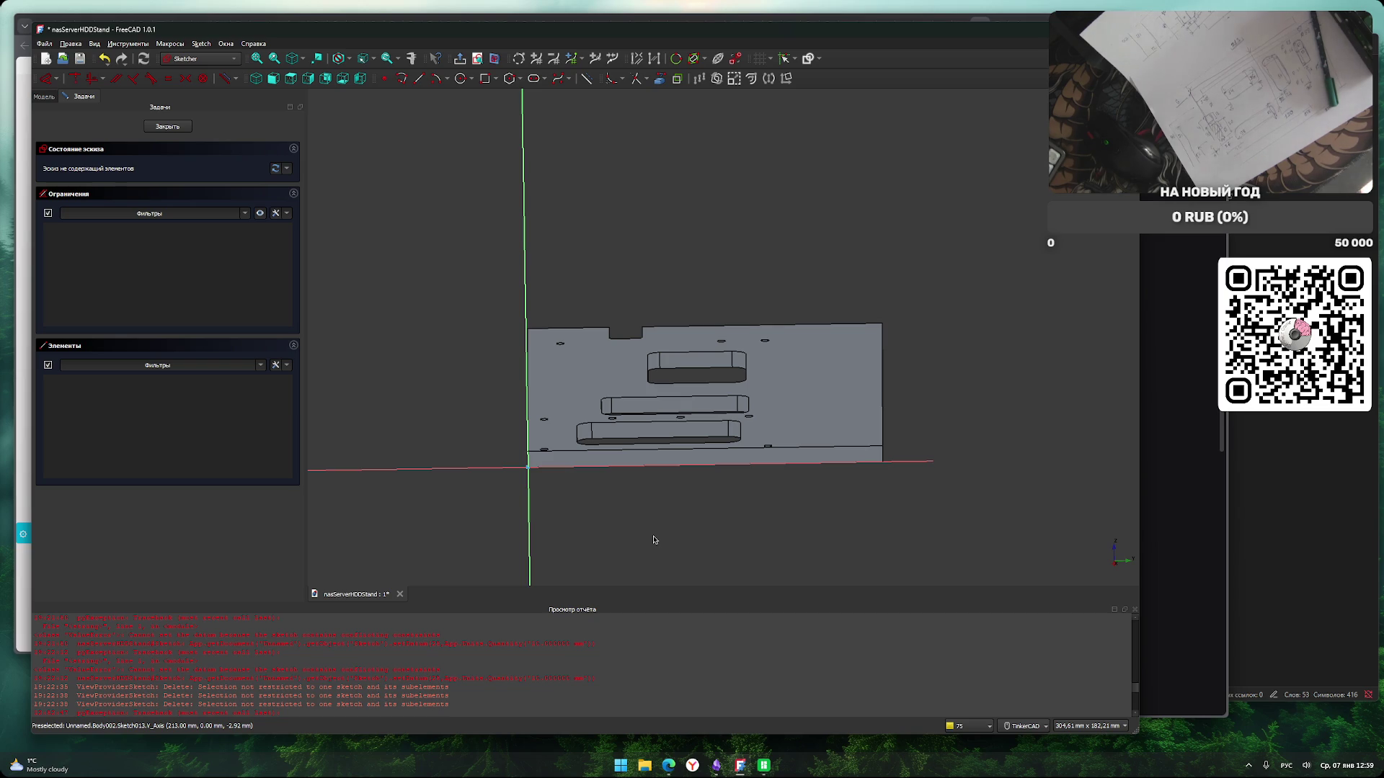
Draw a 4 mm circle near the plate's bottom edge.
{"action": "left_click", "coordinate": [459, 78]}
{"action": "scroll", "coordinate": [820, 468], "scroll_direction": "up", "scroll_amount": 2}
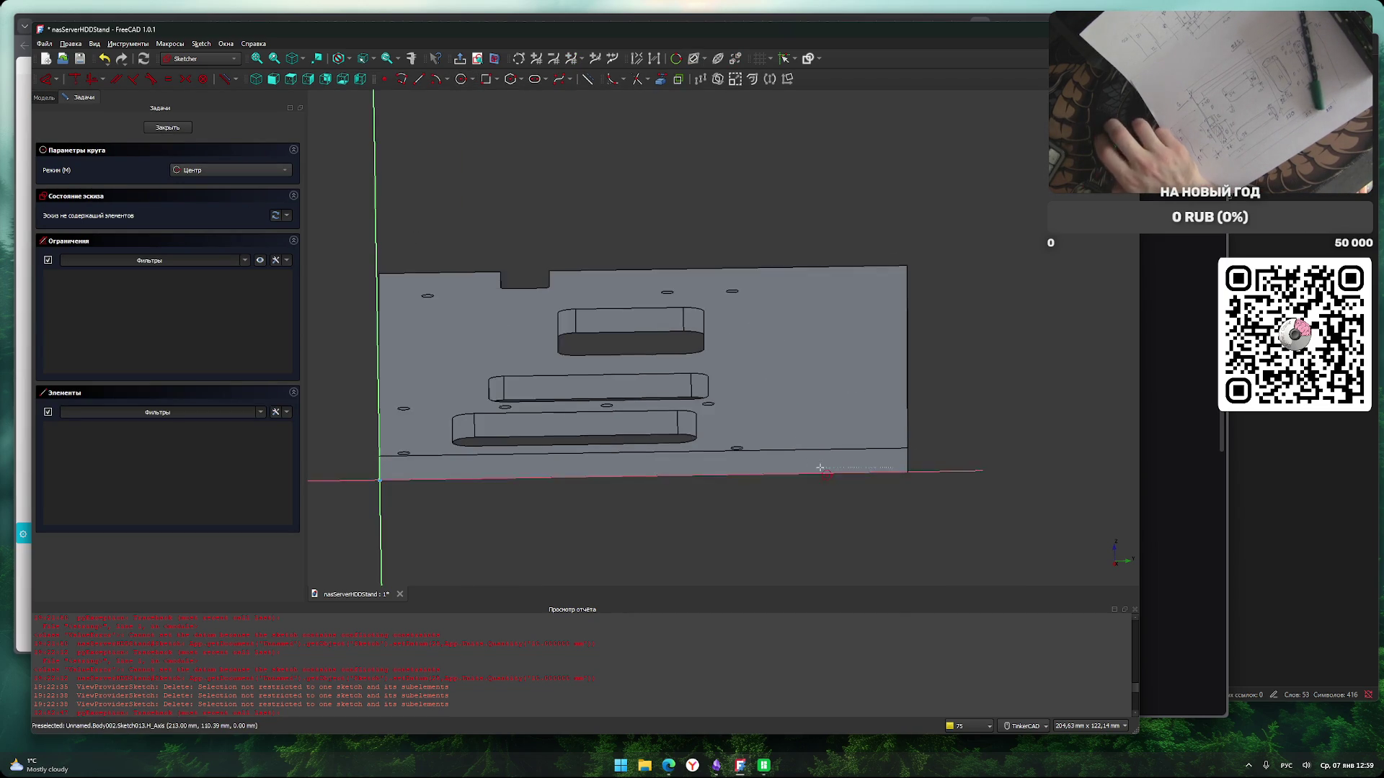
{"action": "middle_click_drag", "start_coordinate": [820, 469], "coordinate": [870, 372]}
{"action": "left_click", "coordinate": [913, 366]}
{"action": "type", "text": "4"}
{"action": "key", "text": "Return"}
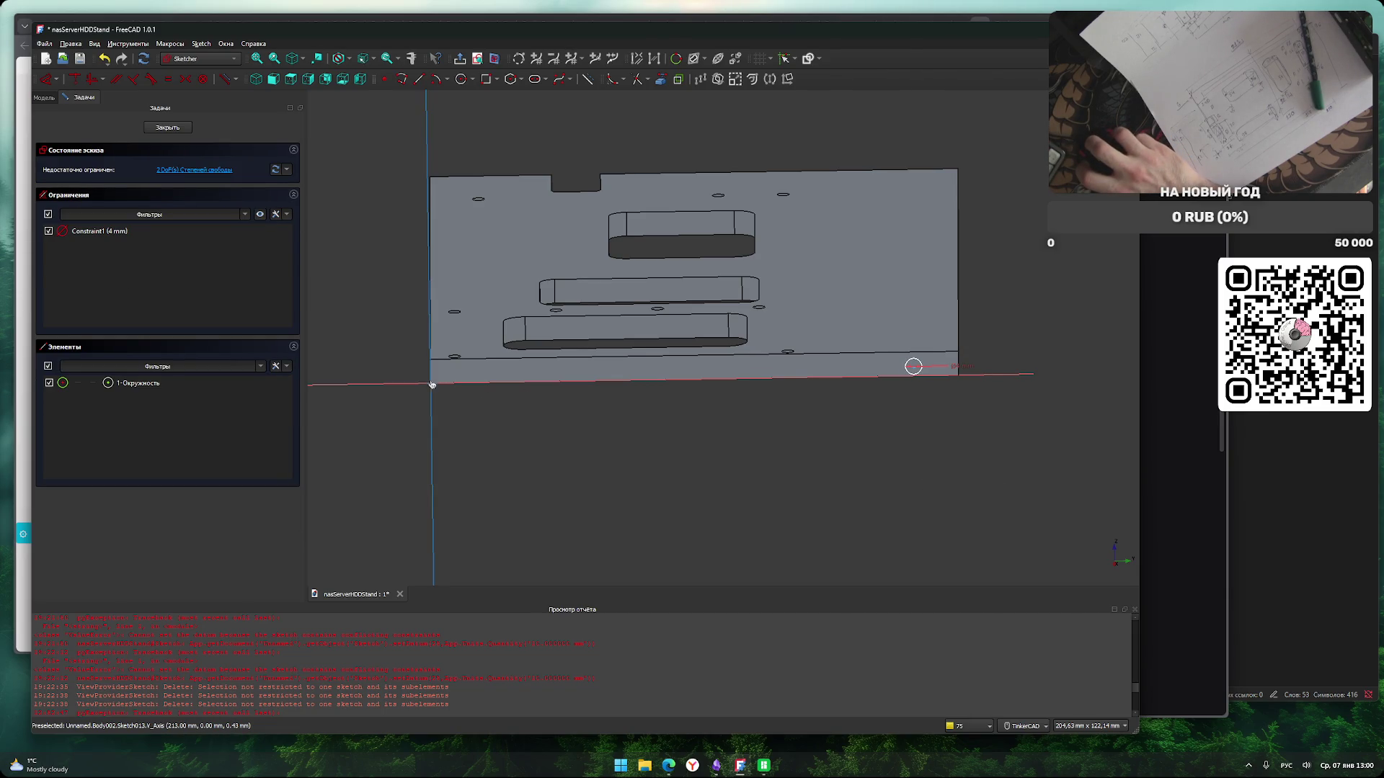
Fix the circle's horizontal position at 96 mm.
{"action": "middle_click_drag", "start_coordinate": [640, 428], "coordinate": [608, 407]}
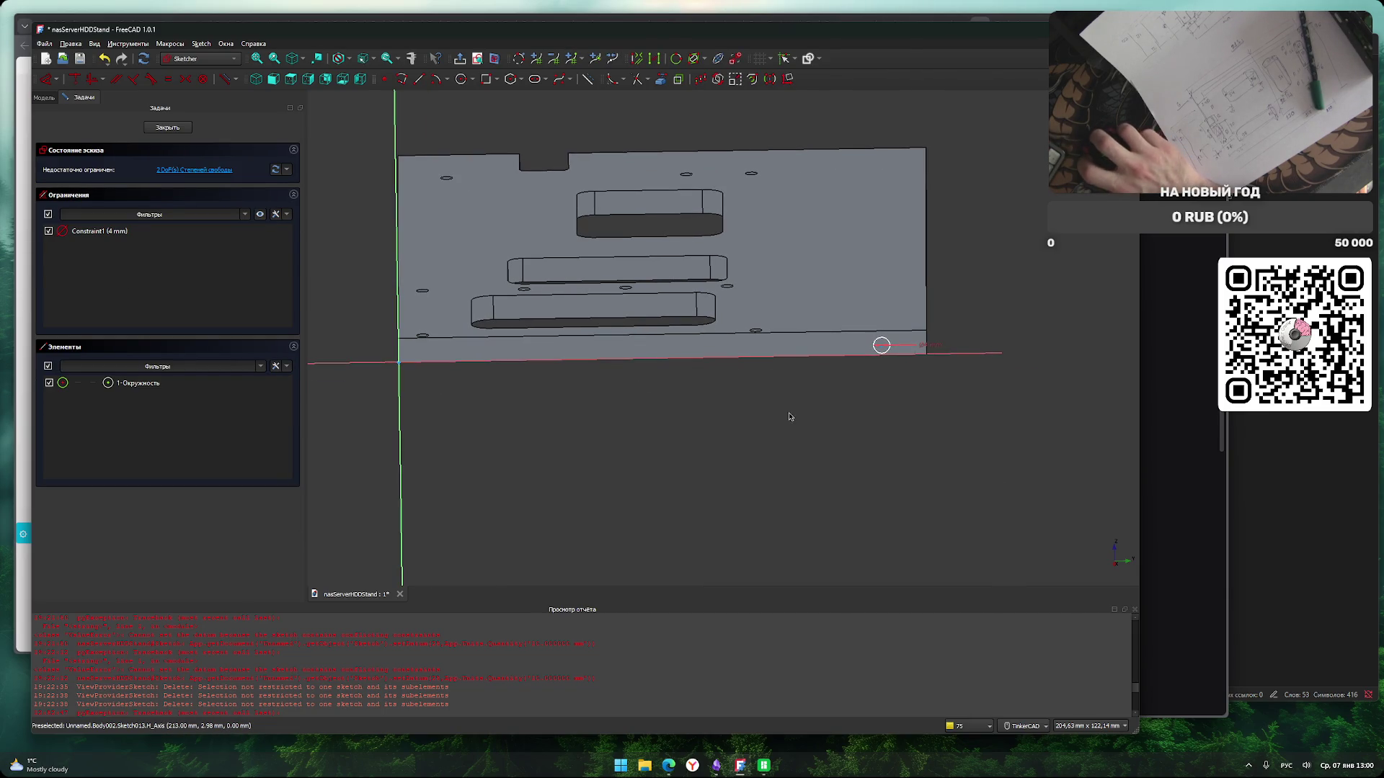
{"action": "left_click", "coordinate": [880, 339]}
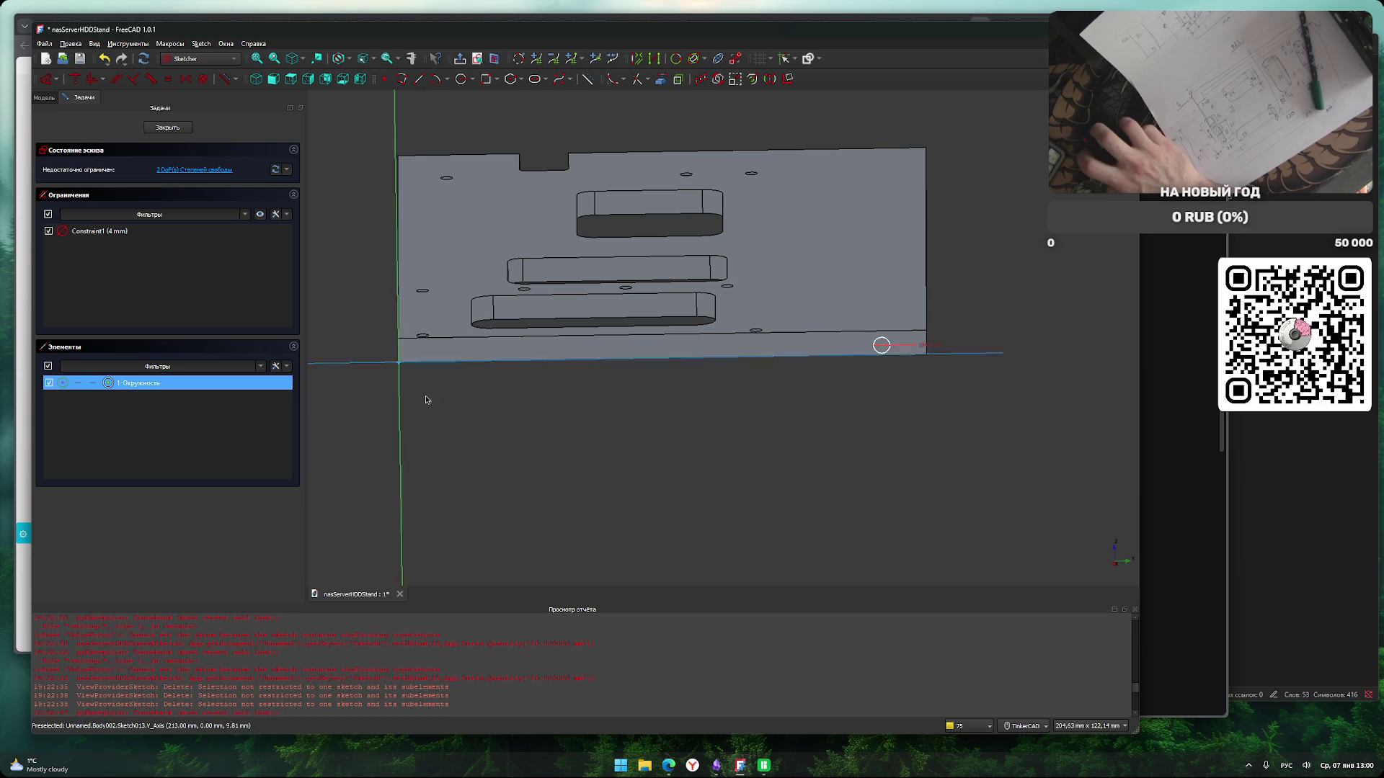
{"action": "key", "text": "l"}
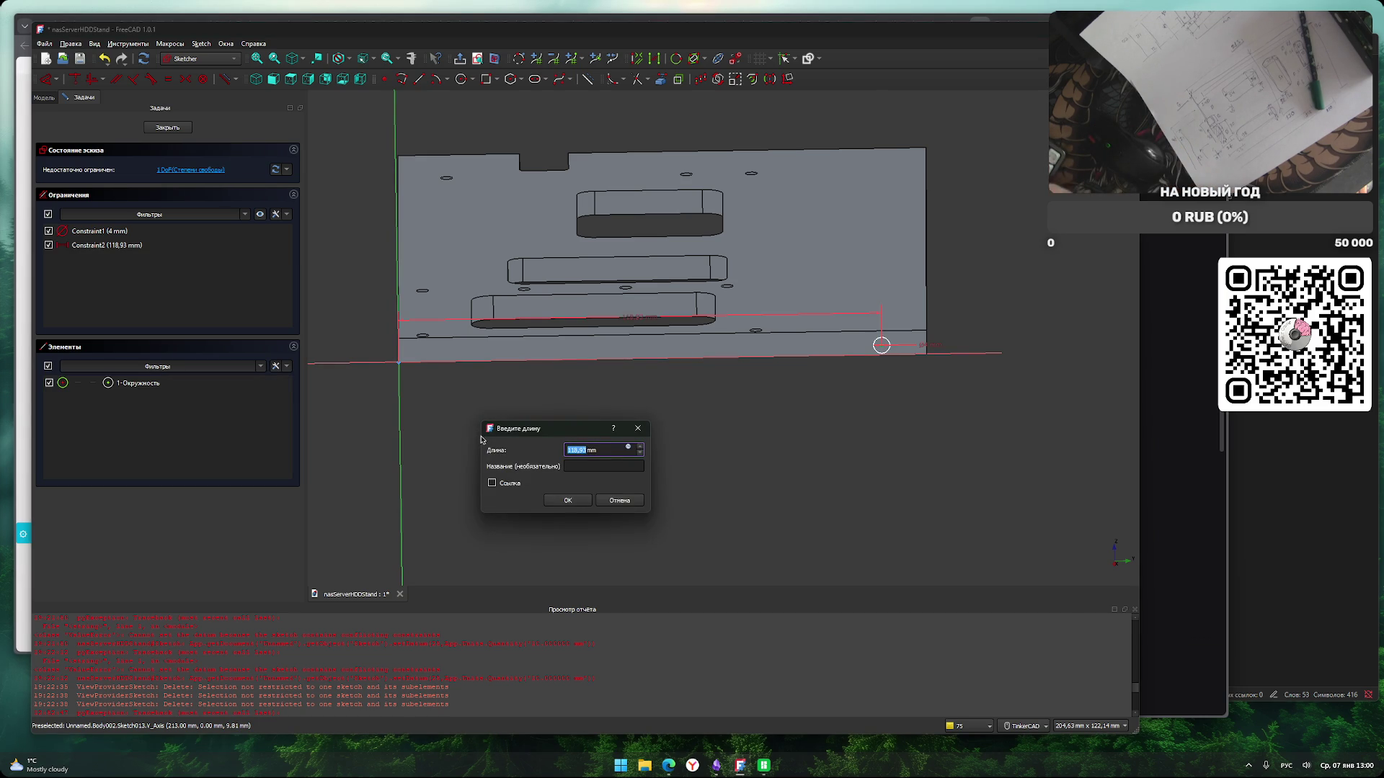
{"action": "key", "text": "Return"}
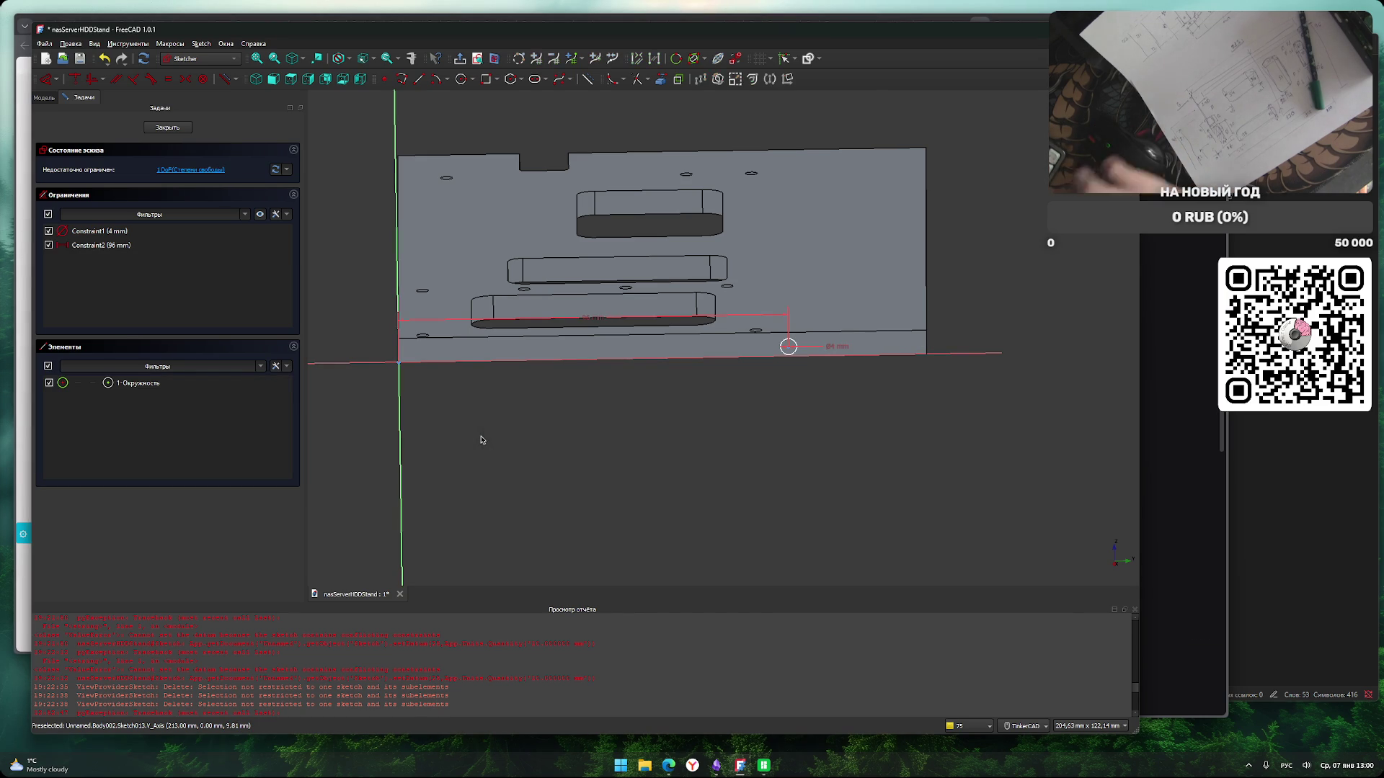
{"action": "scroll", "coordinate": [534, 422], "scroll_direction": "up", "scroll_amount": 3}
{"action": "scroll", "coordinate": [613, 404], "scroll_direction": "down", "scroll_amount": 1}
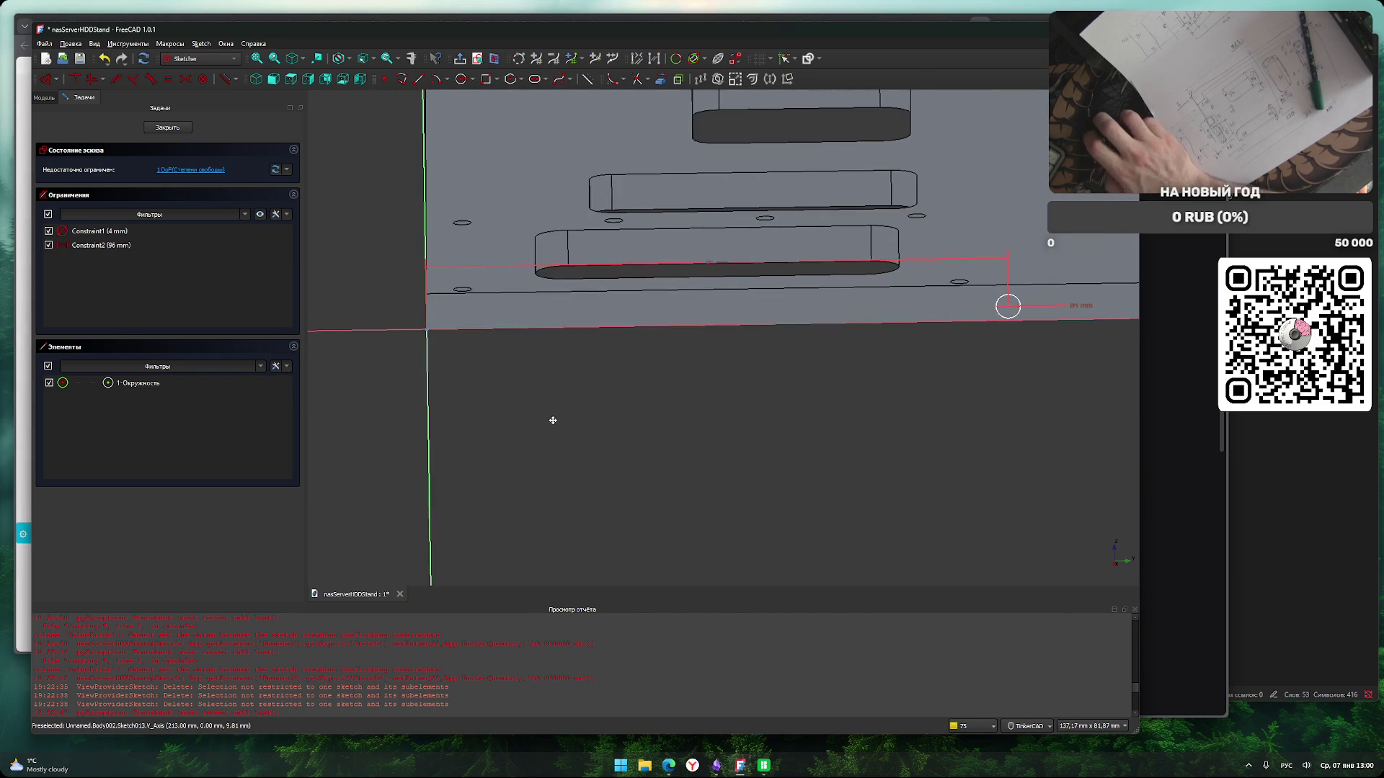
Add a vertical distance constraint between the circle and the horizontal axis.
{"action": "left_click", "coordinate": [1018, 315]}
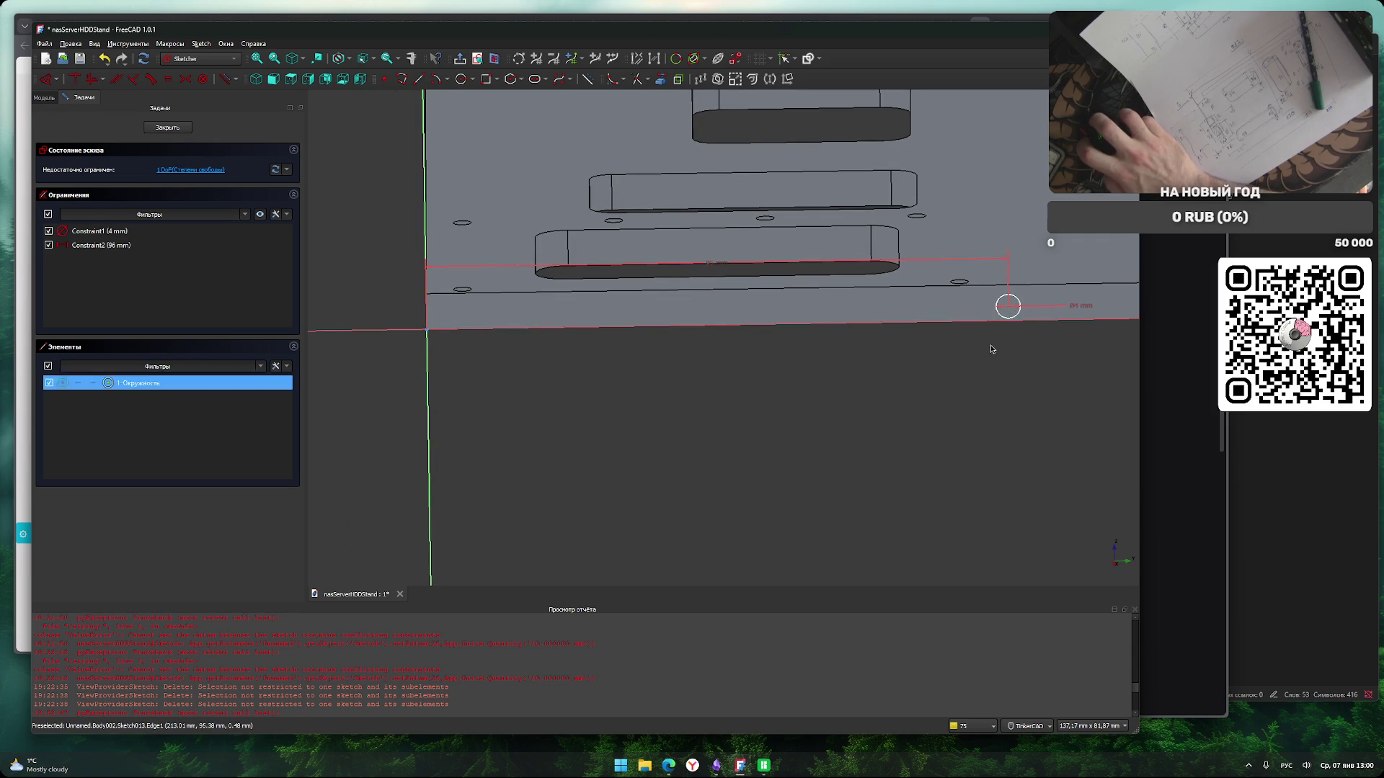
{"action": "left_click", "coordinate": [485, 333]}
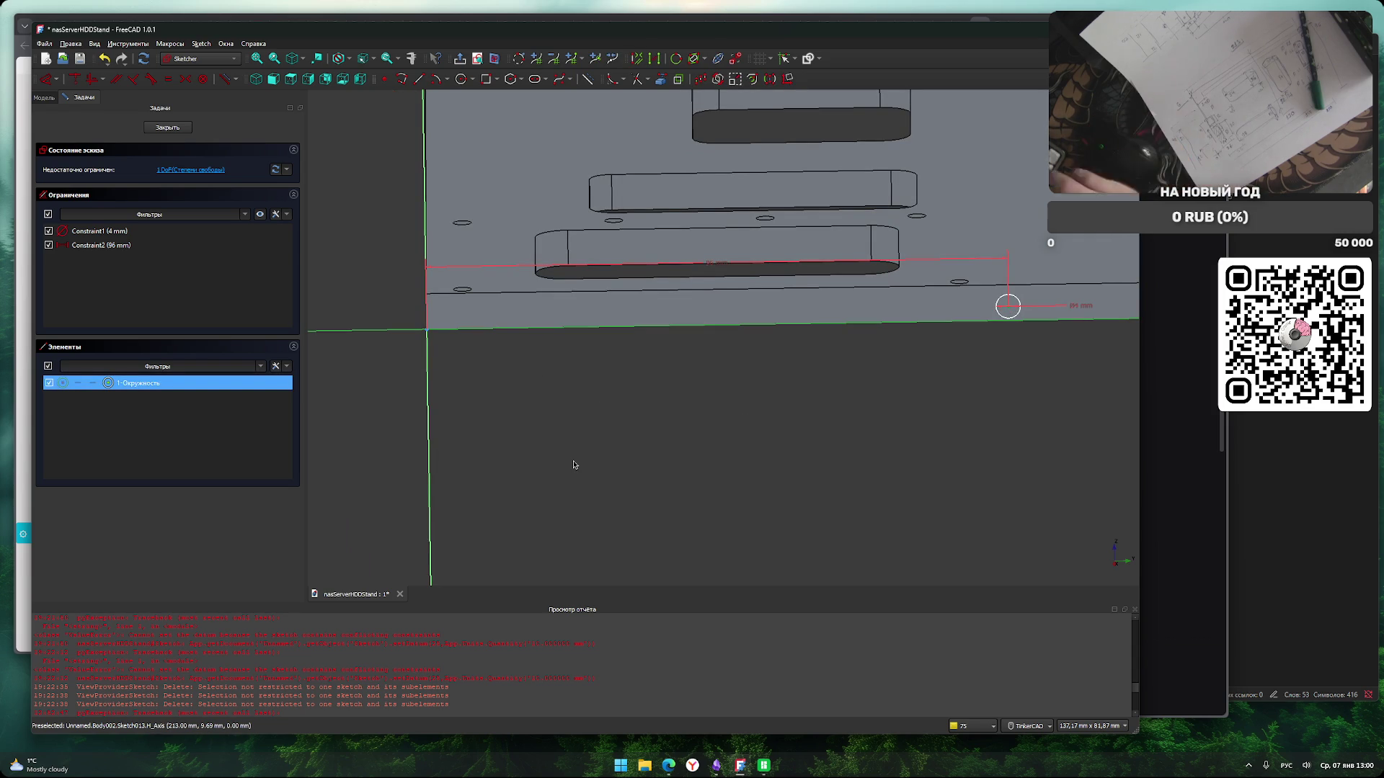
{"action": "key", "text": "i"}
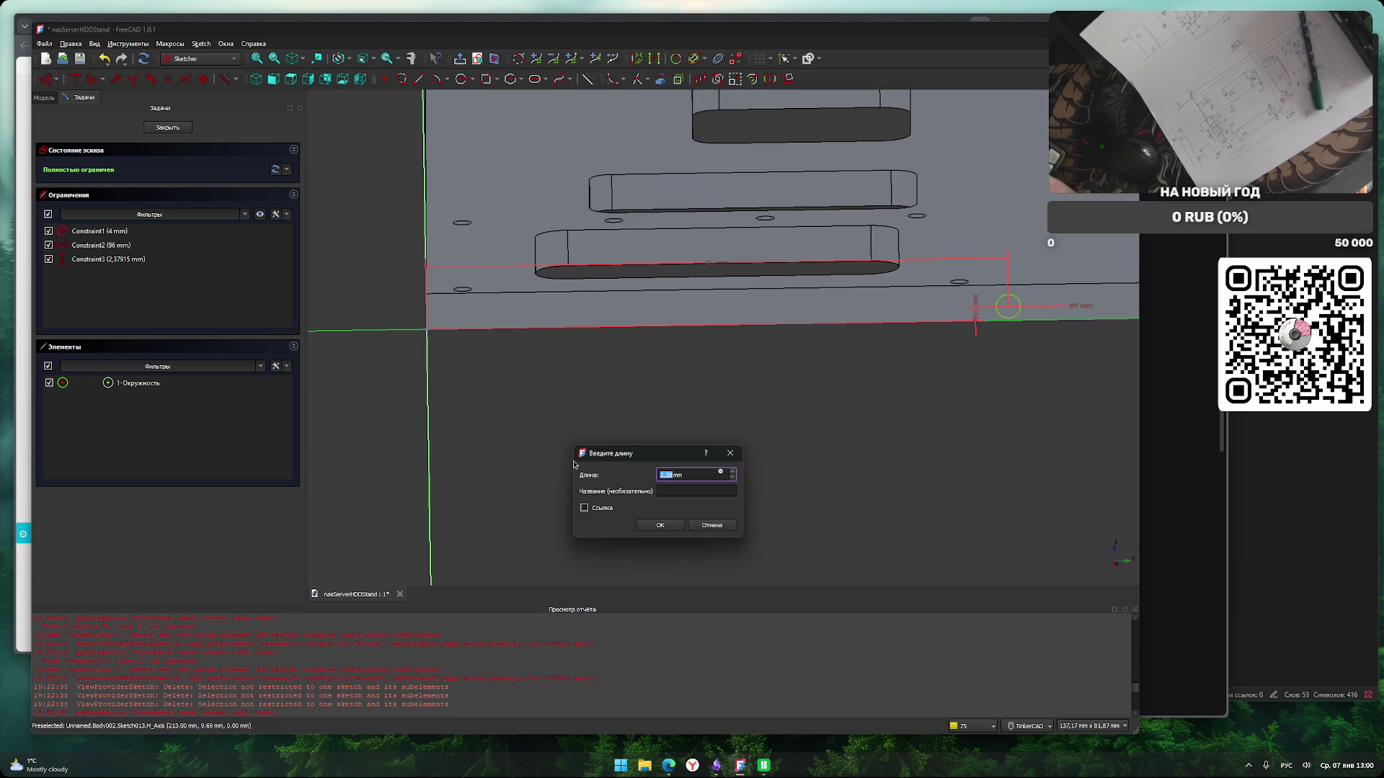
{"action": "type", "text": "4"}
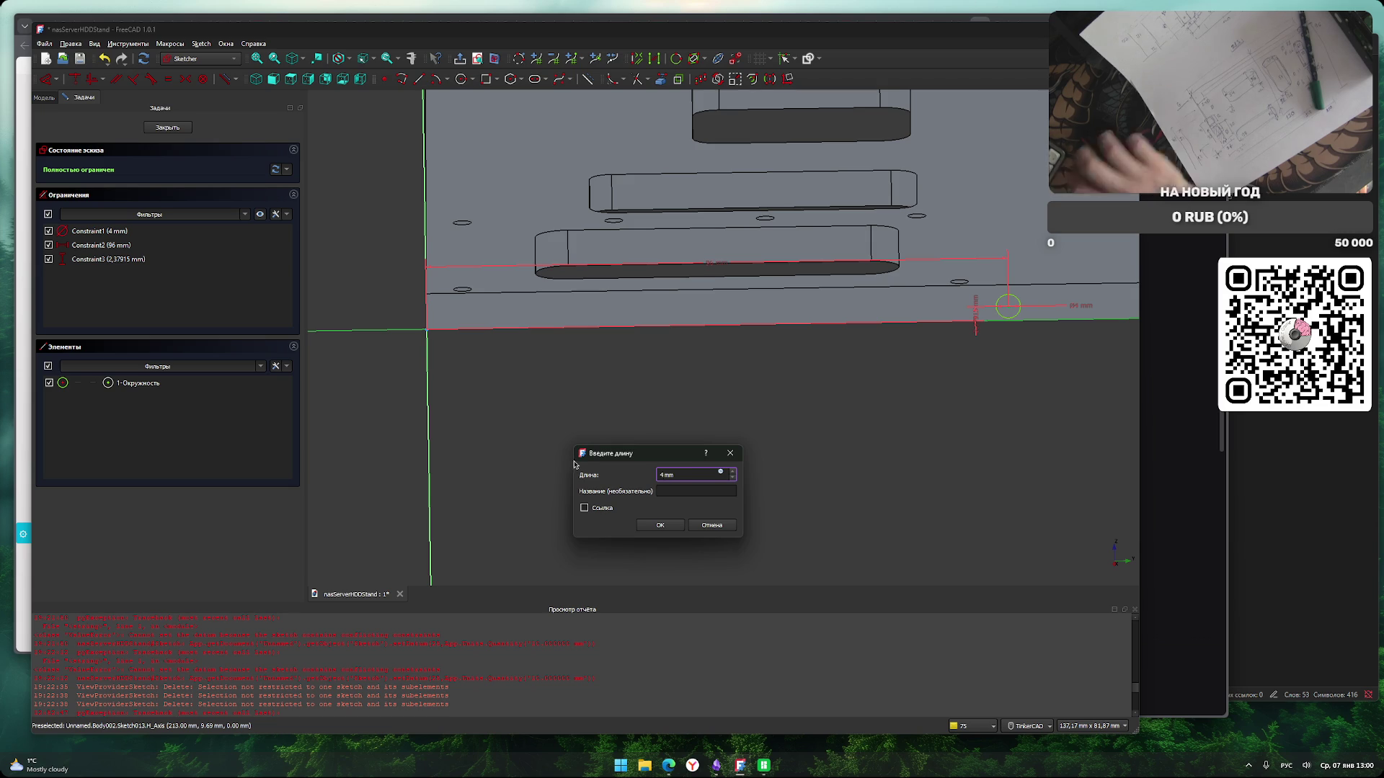
{"action": "left_click", "coordinate": [674, 527]}
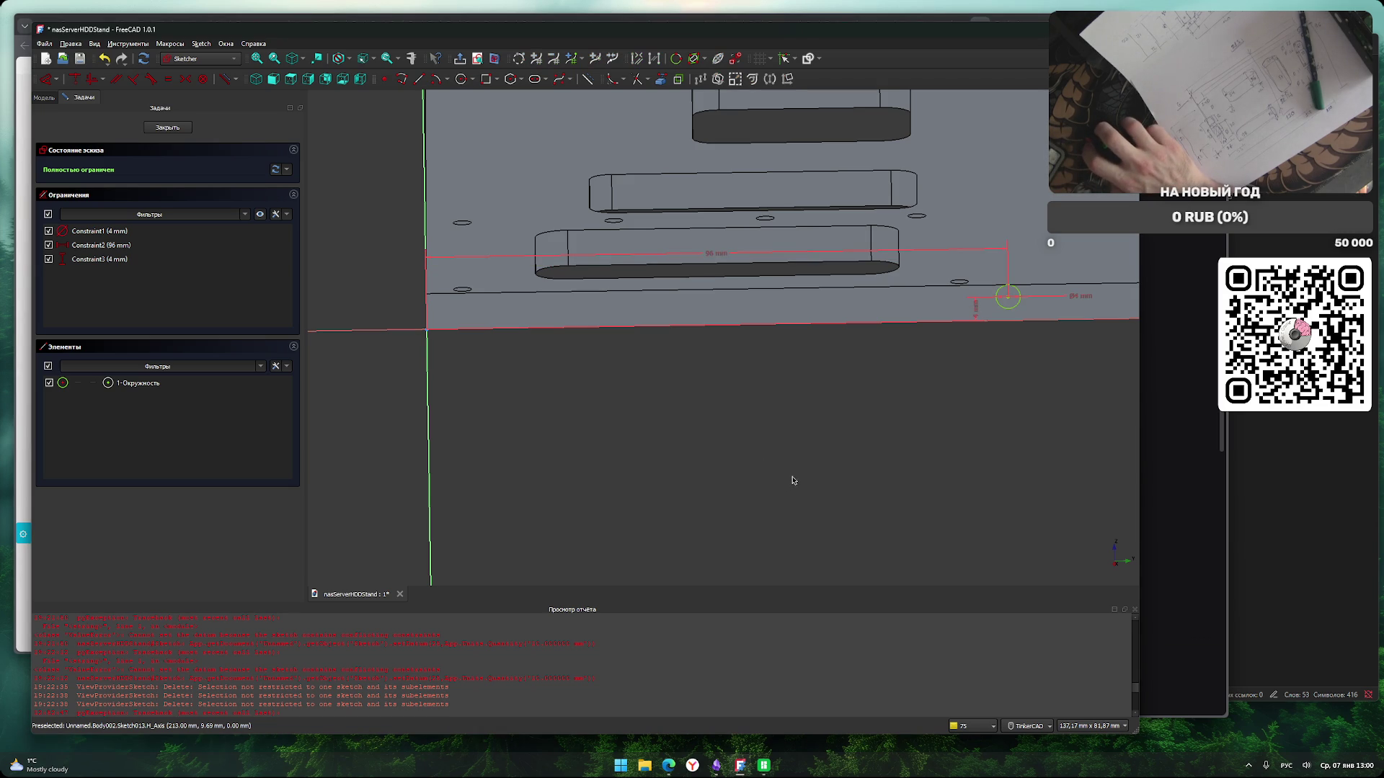
{"action": "scroll", "coordinate": [824, 414], "scroll_direction": "up", "scroll_amount": 5}
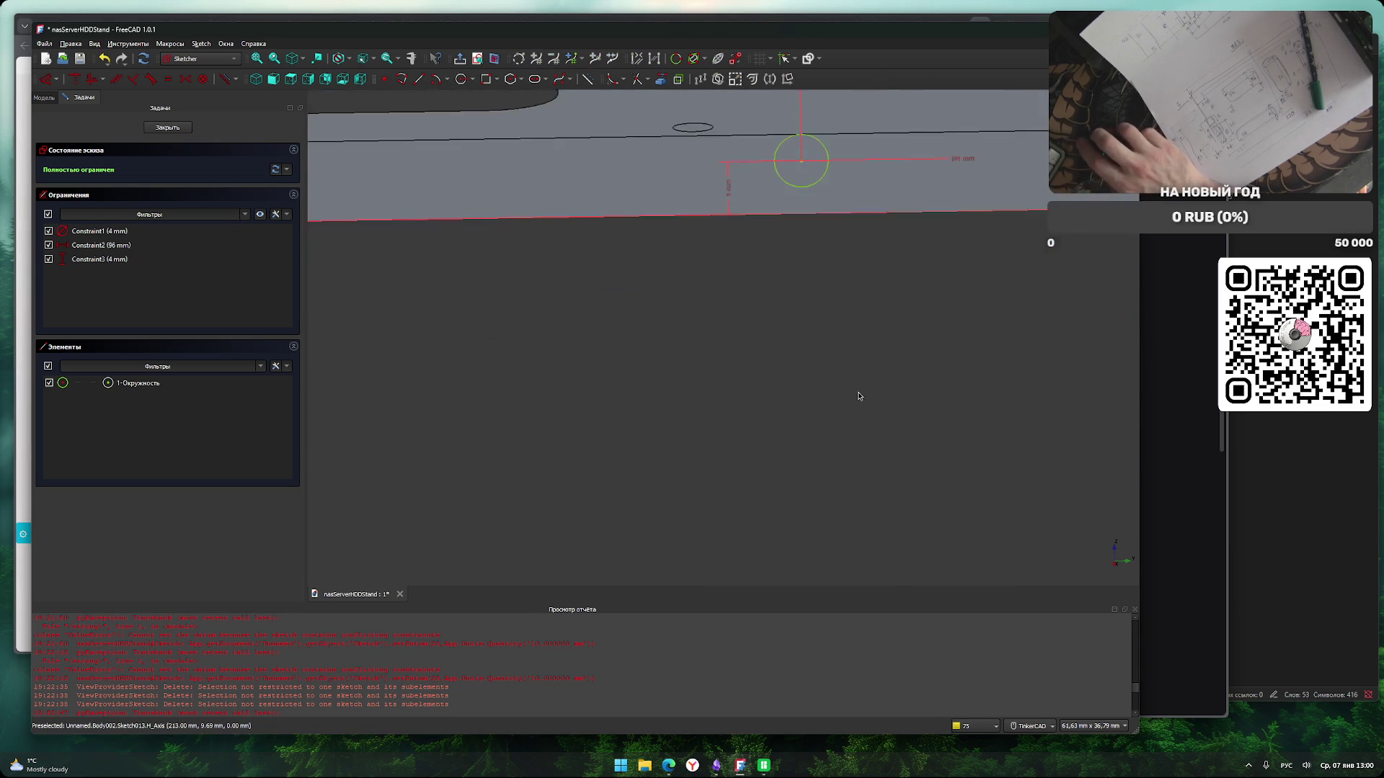
{"action": "double_click", "coordinate": [727, 377]}
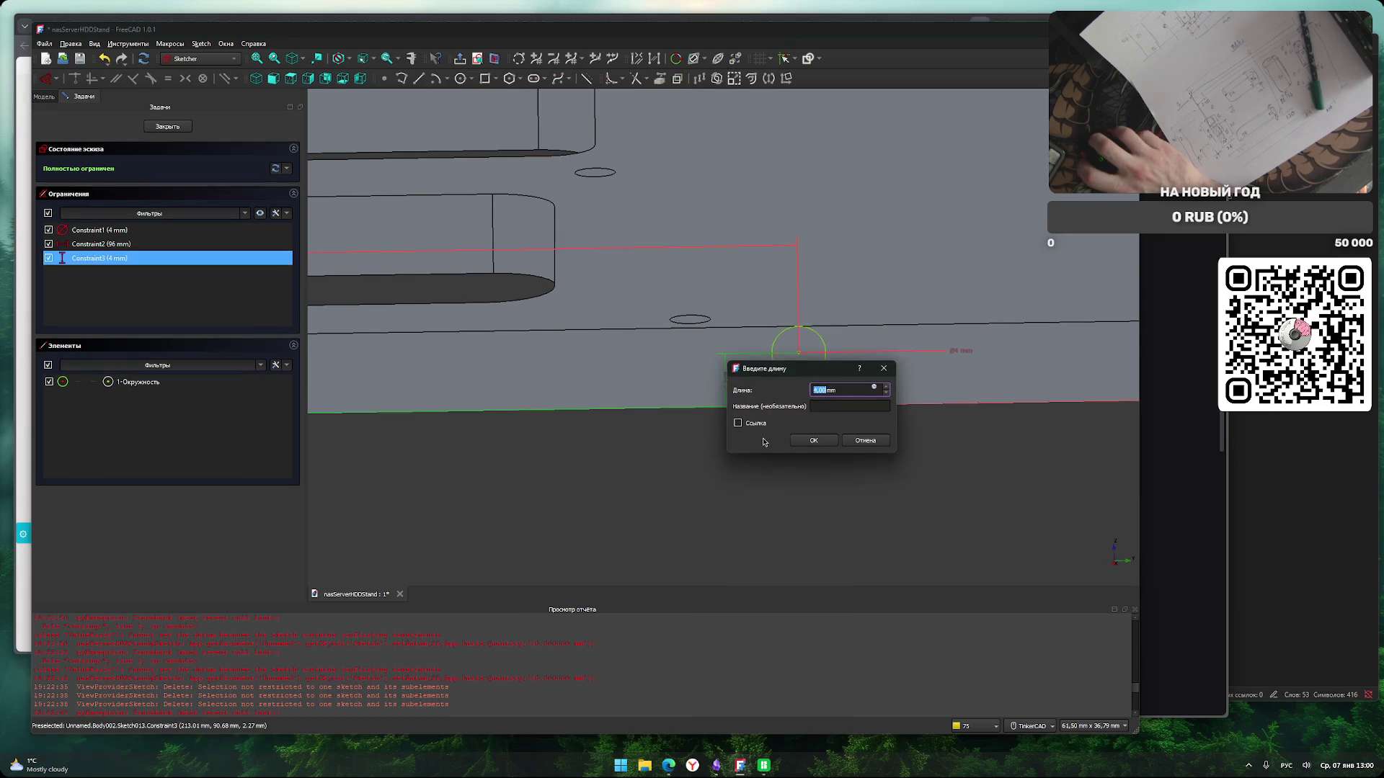
{"action": "left_click", "coordinate": [864, 440]}
{"action": "scroll", "coordinate": [568, 463], "scroll_direction": "down", "scroll_amount": 8}
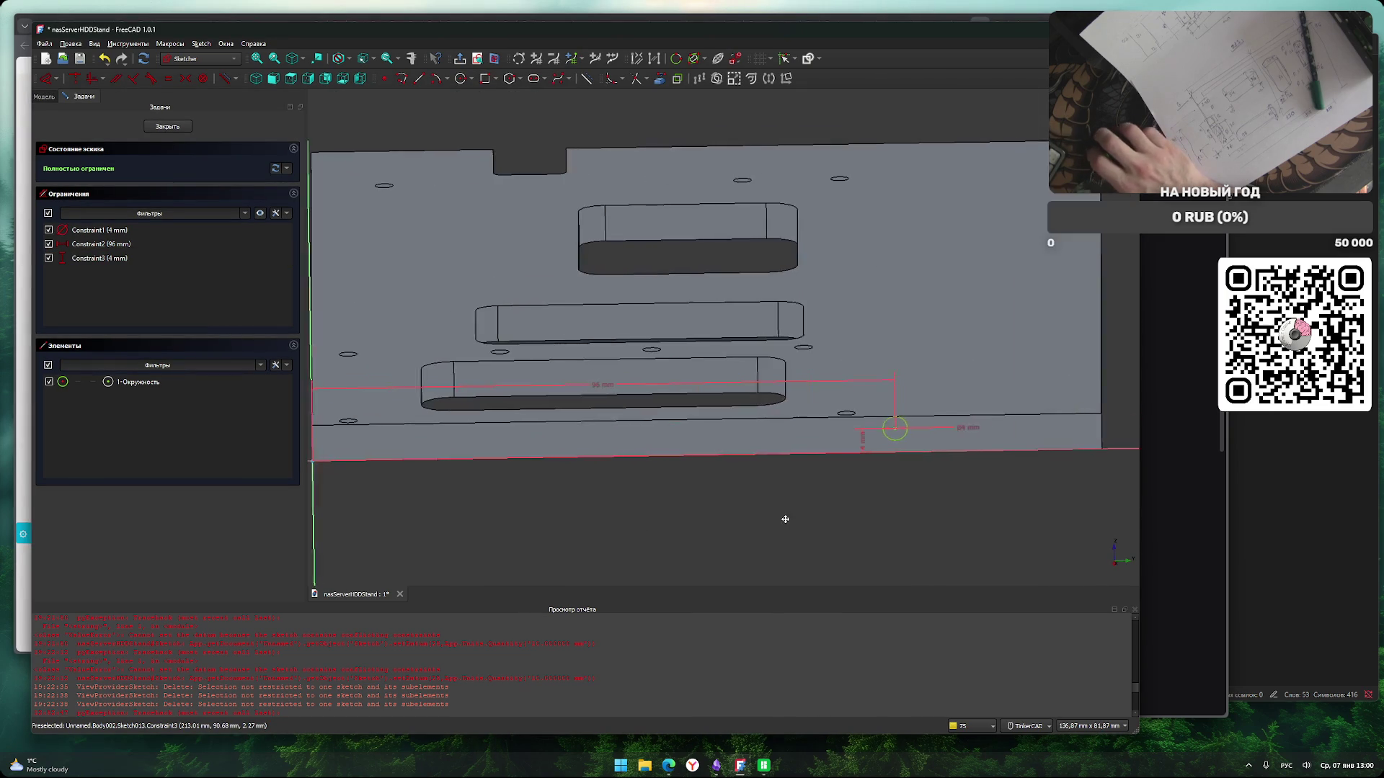
Face the sketch plane and try 0 mm for the vertical distance, then undo it.
{"action": "middle_click_drag", "start_coordinate": [762, 536], "coordinate": [765, 551]}
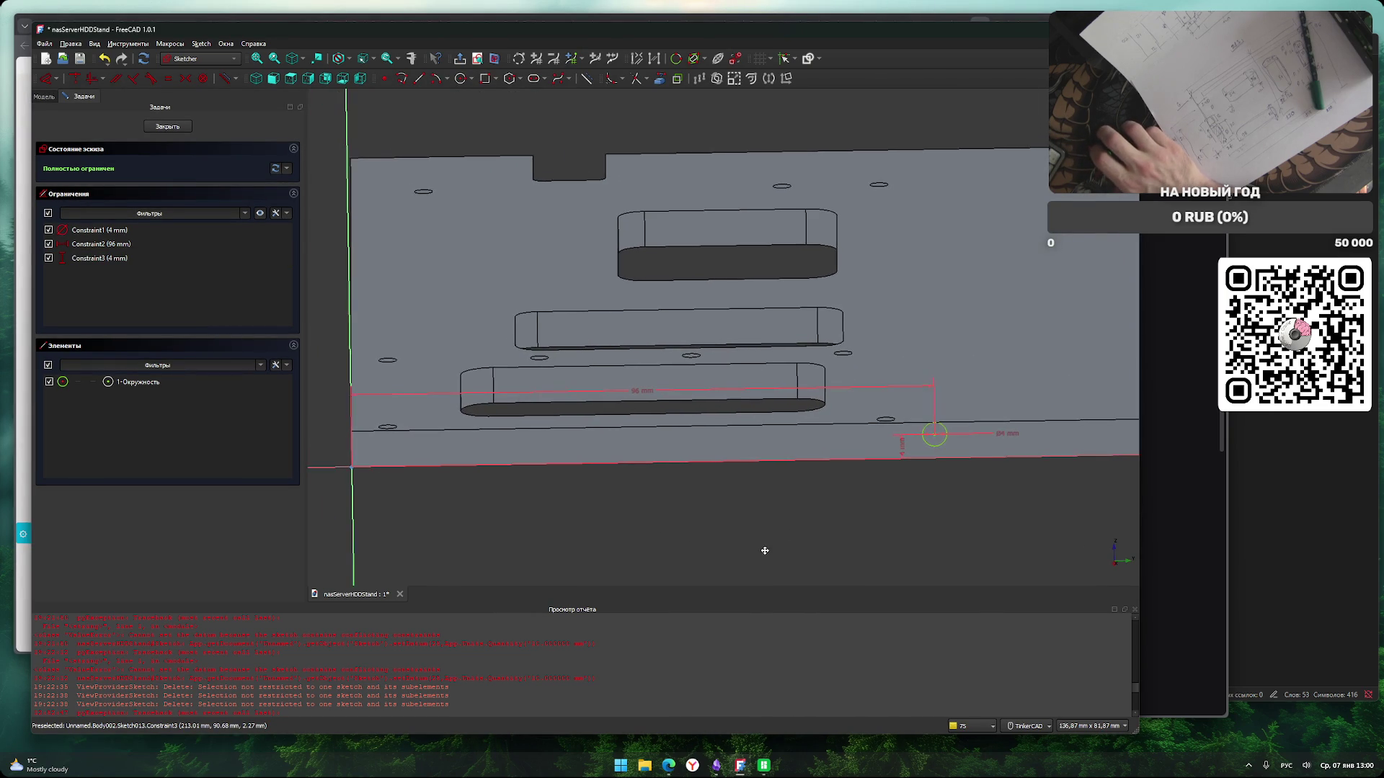
{"action": "right_click_drag", "start_coordinate": [677, 540], "coordinate": [750, 581]}
{"action": "mouse_move", "coordinate": [738, 574]}
{"action": "right_mouse_down"}
{"action": "mouse_move", "coordinate": [707, 469]}
{"action": "mouse_move", "coordinate": [691, 495]}
{"action": "right_mouse_up"}
{"action": "key", "text": "q"}
{"action": "key", "text": "p"}
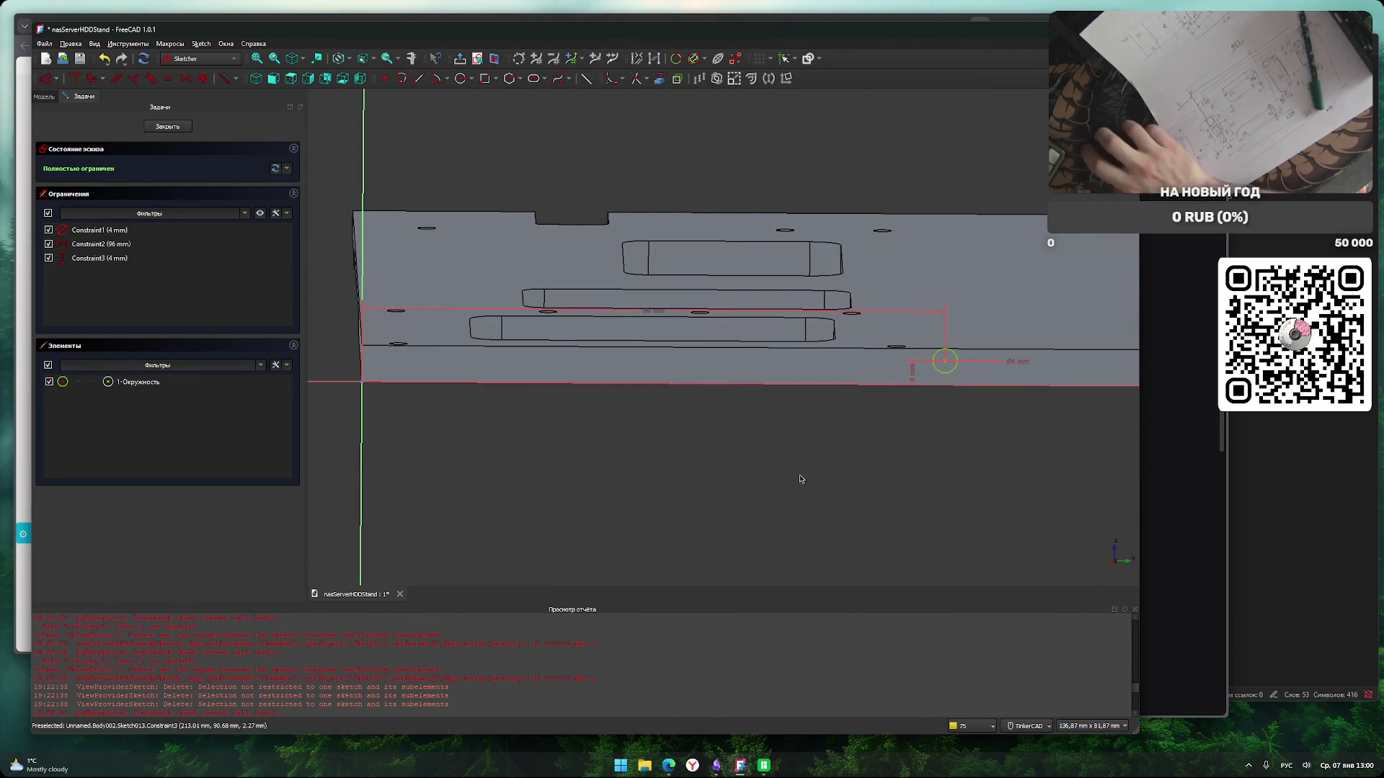
{"action": "scroll", "coordinate": [944, 422], "scroll_direction": "up", "scroll_amount": 3}
{"action": "middle_click_drag", "start_coordinate": [948, 426], "coordinate": [741, 456]}
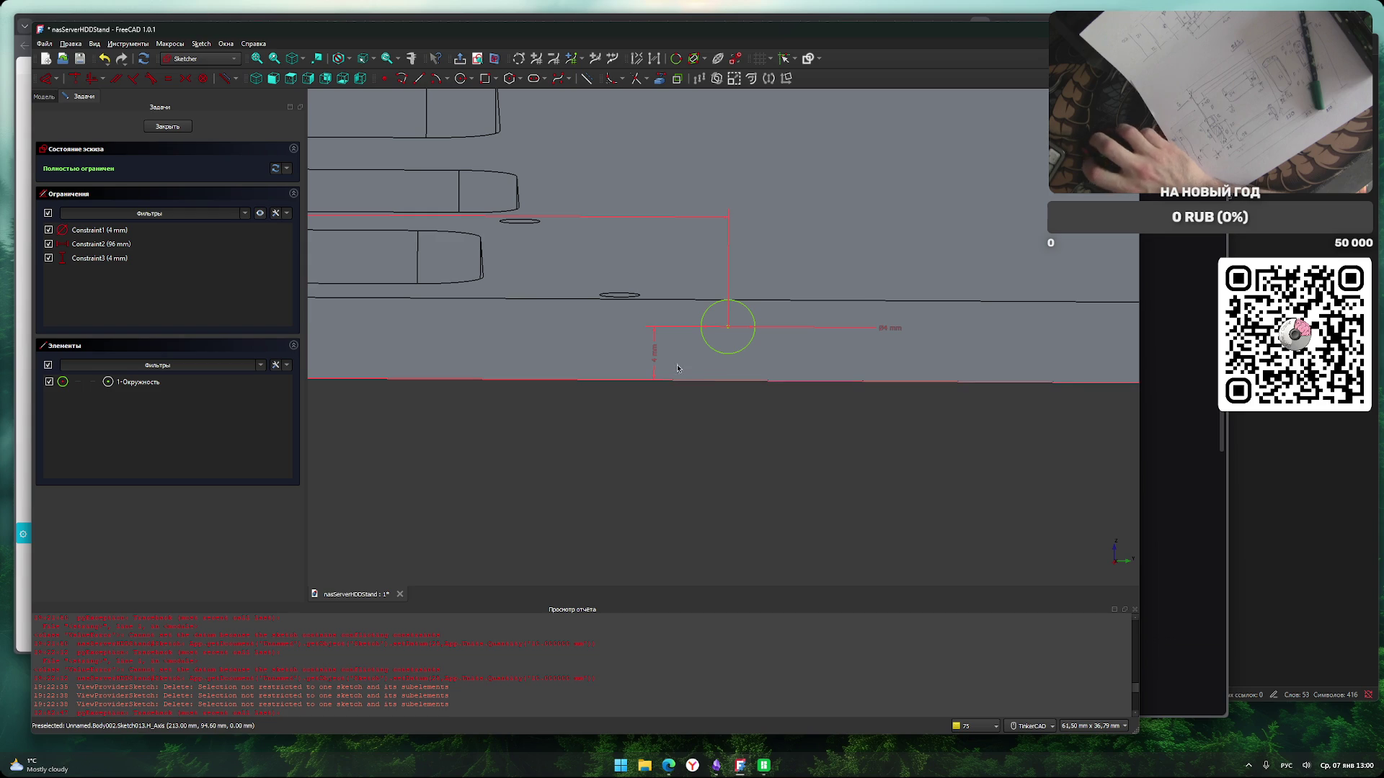
{"action": "double_click", "coordinate": [653, 349]}
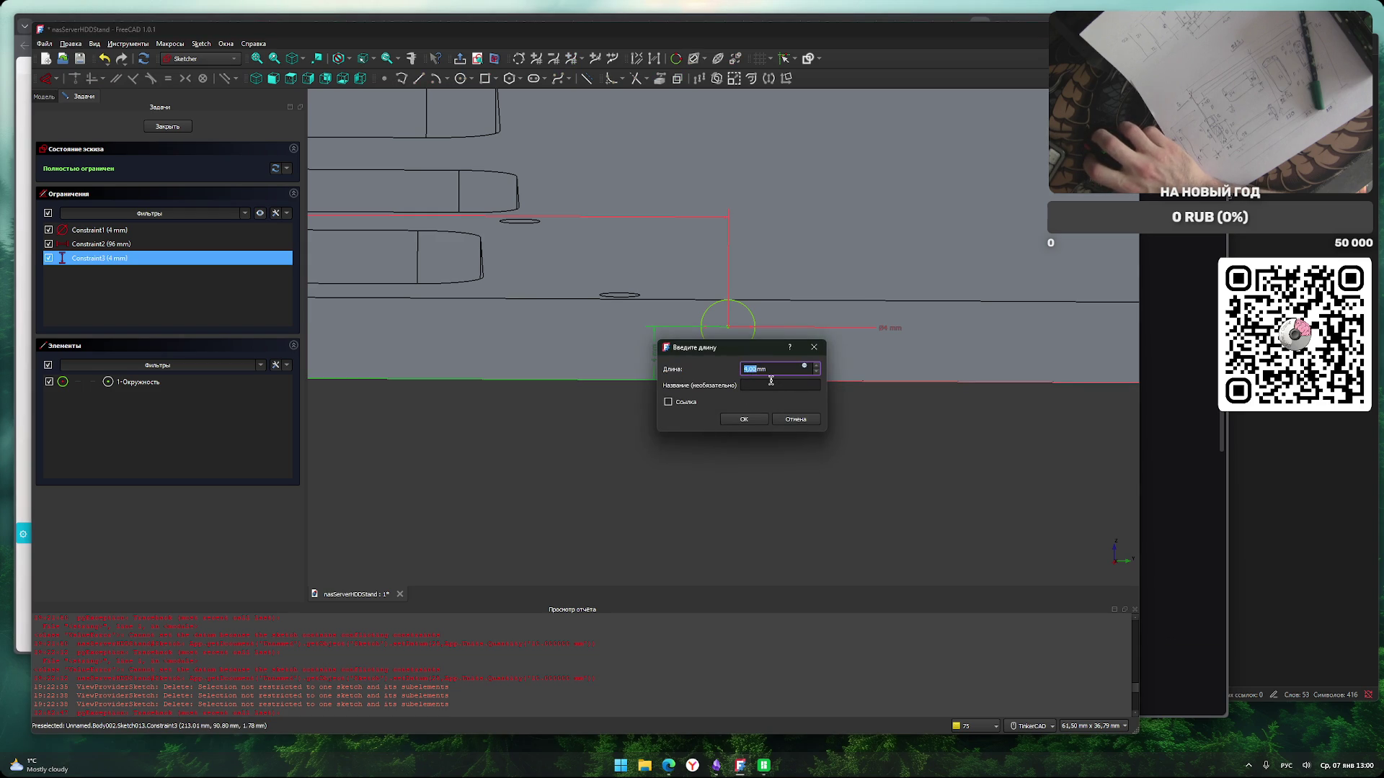
{"action": "left_click", "coordinate": [749, 422]}
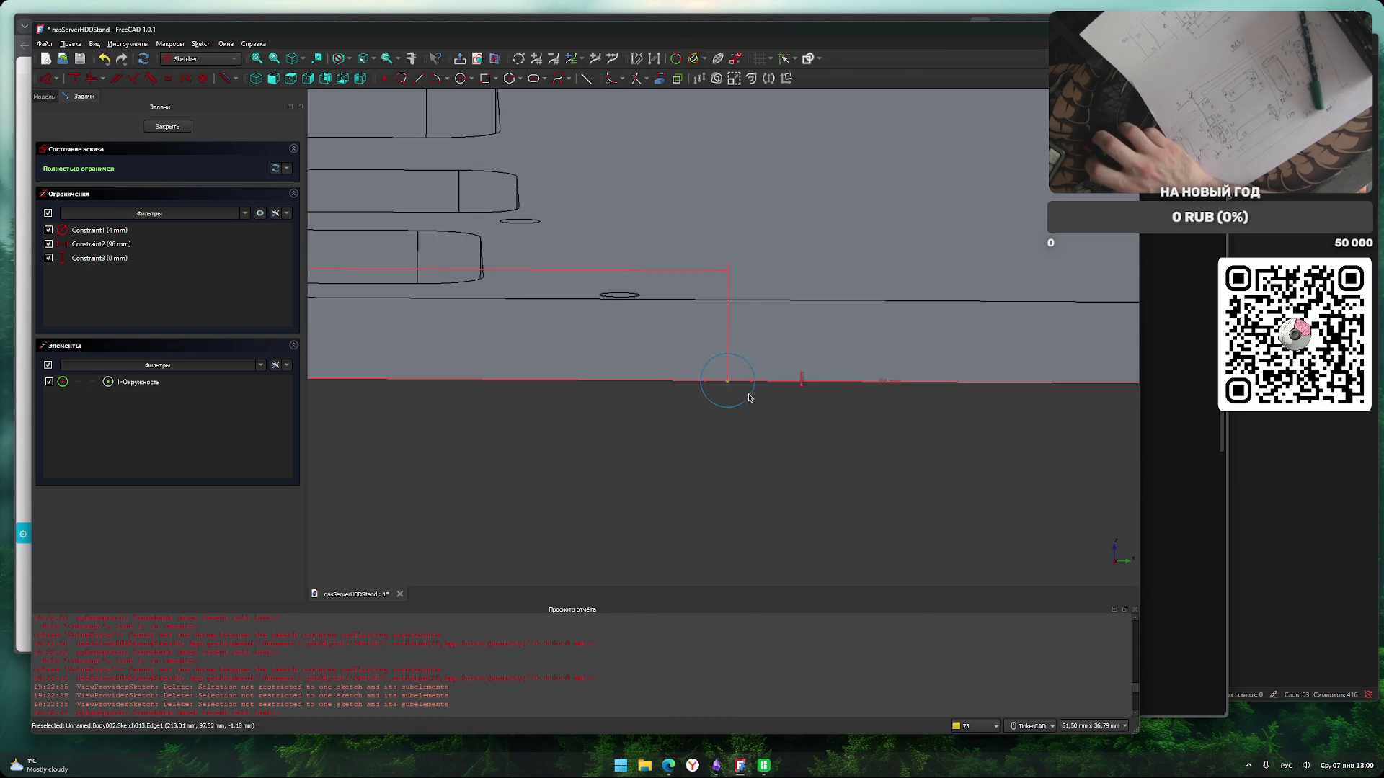
{"action": "key", "text": "ctrl+z"}
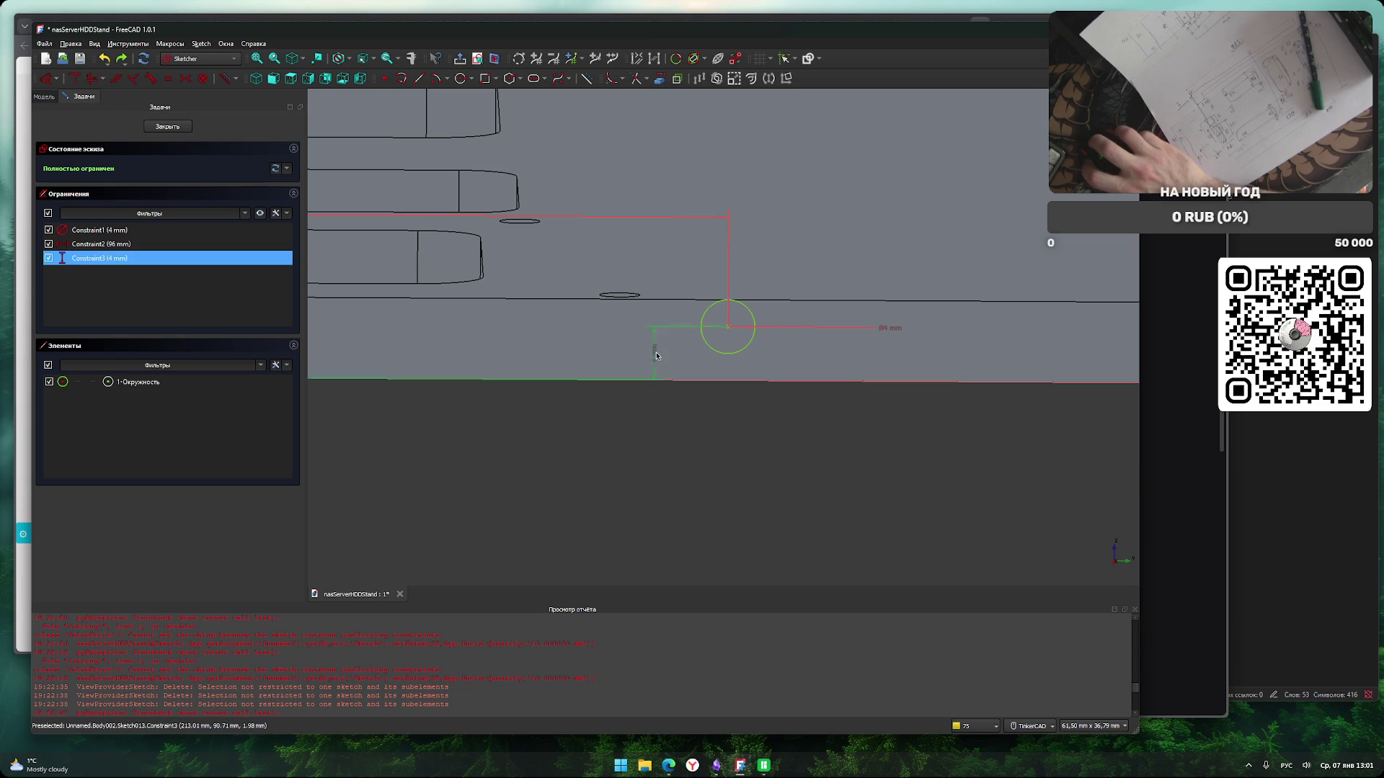
Set the circle's vertical distance to 2 mm and exit the sketch.
{"action": "double_click", "coordinate": [653, 361]}
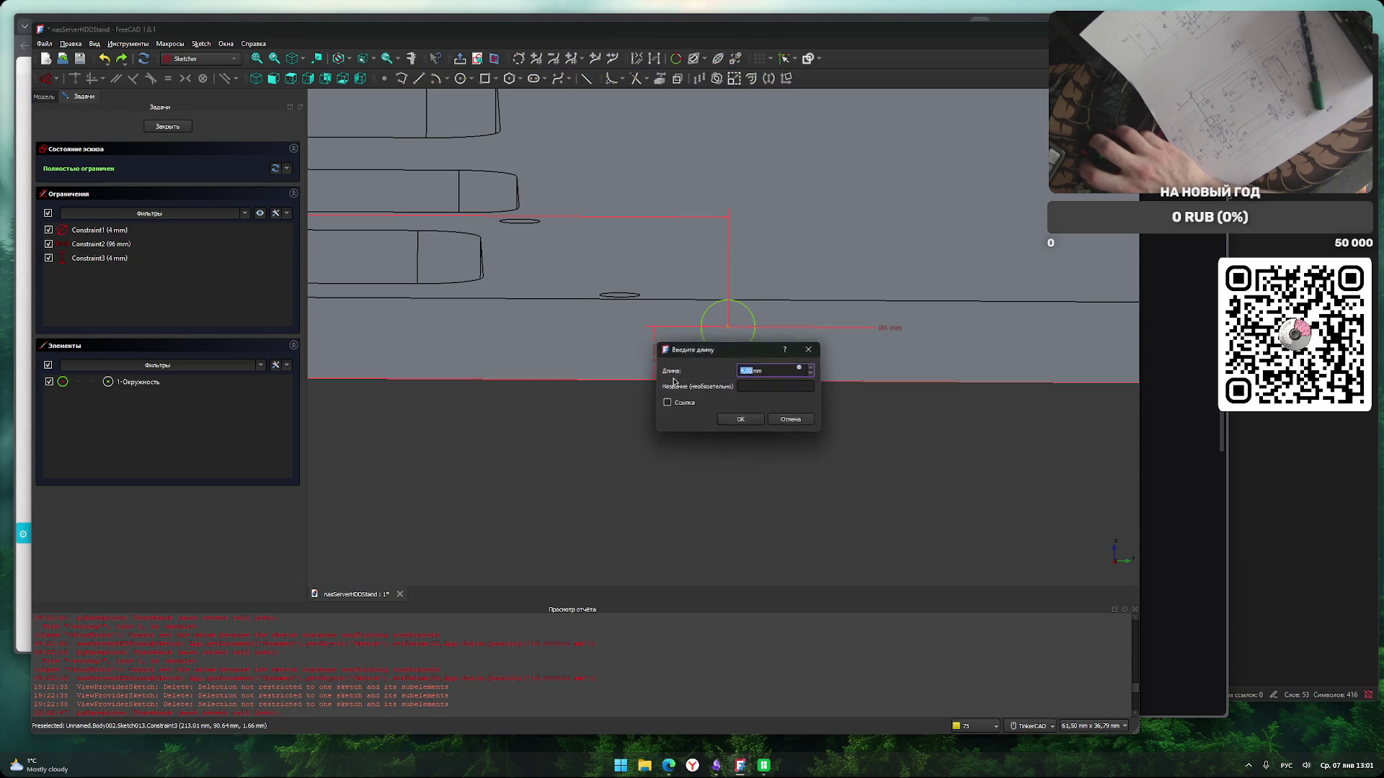
{"action": "type", "text": "2"}
{"action": "left_click", "coordinate": [753, 422]}
{"action": "scroll", "coordinate": [719, 448], "scroll_direction": "down", "scroll_amount": 5}
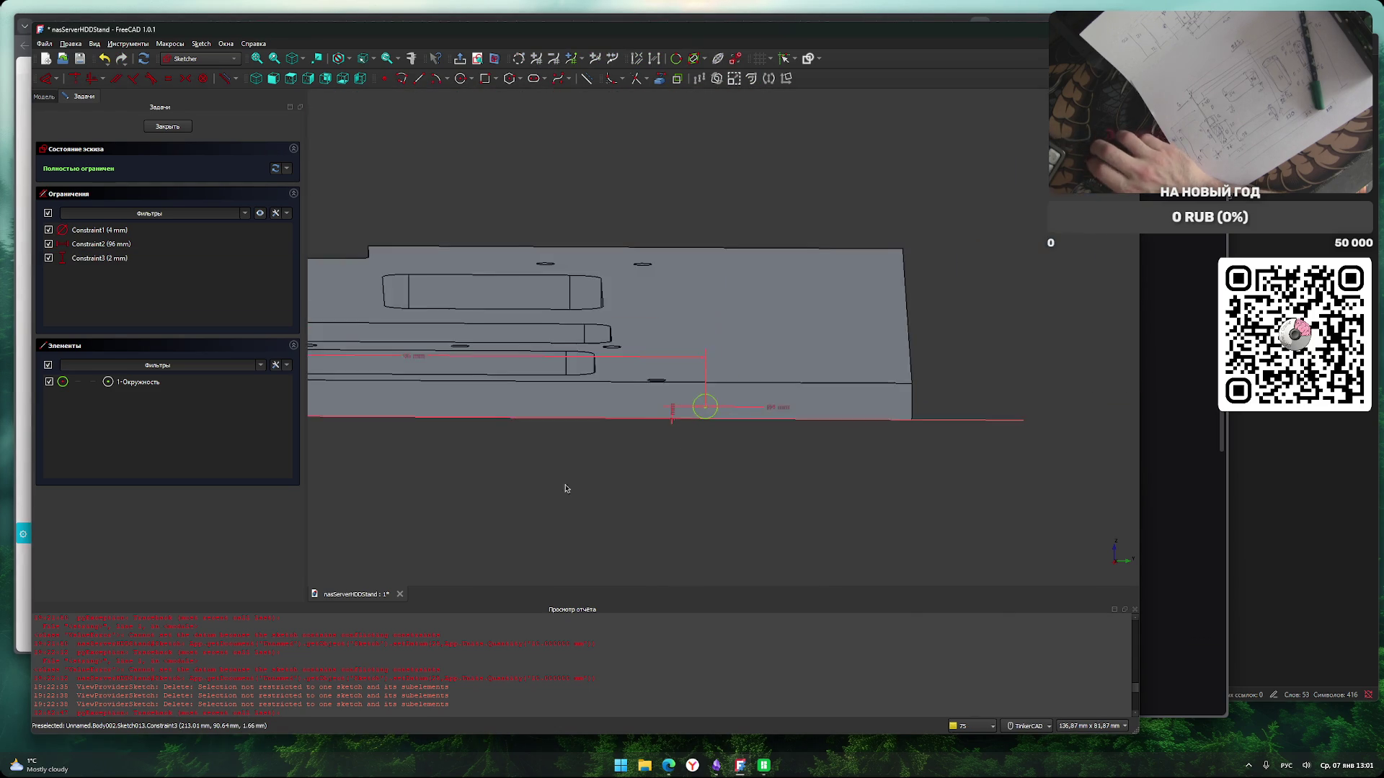
{"action": "scroll", "coordinate": [752, 463], "scroll_direction": "up", "scroll_amount": 2}
{"action": "middle_click_drag", "start_coordinate": [798, 460], "coordinate": [810, 469]}
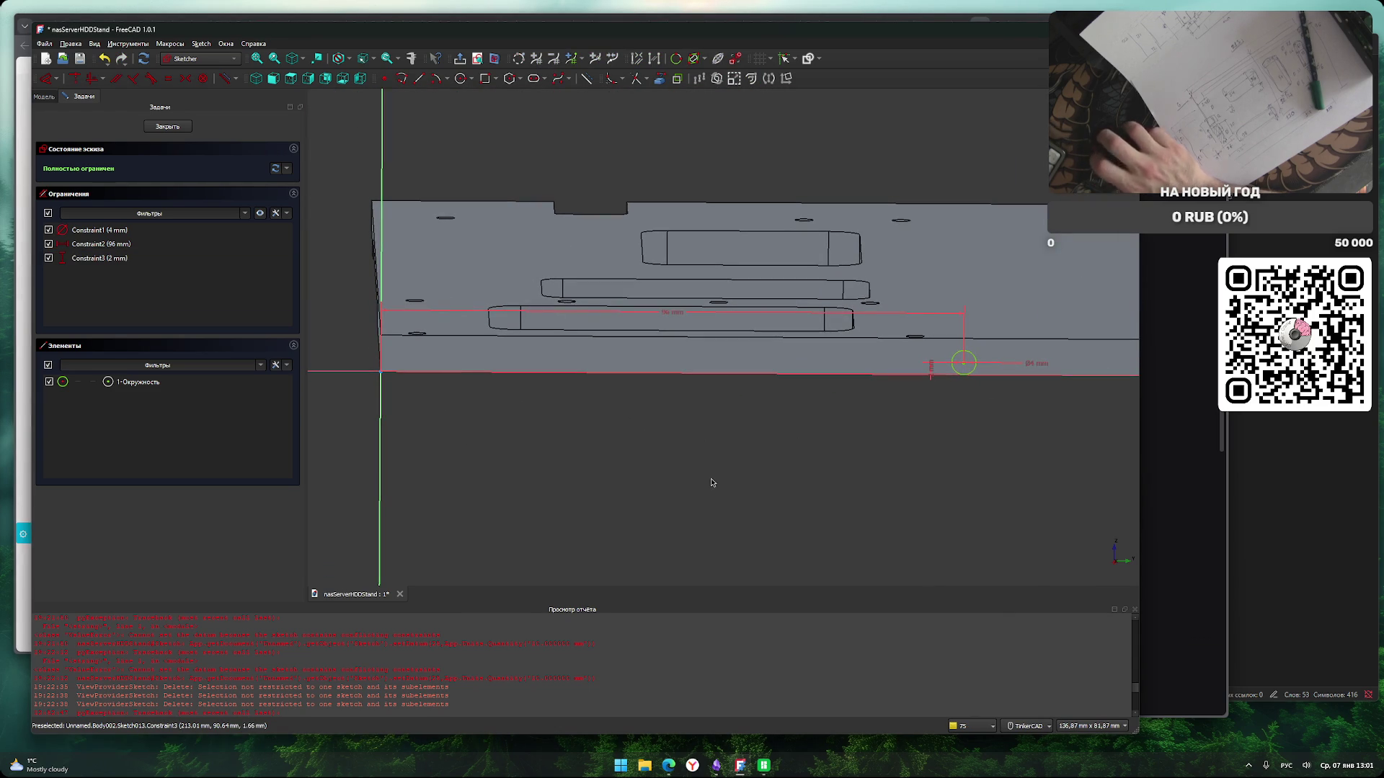
{"action": "key", "text": "Escape"}
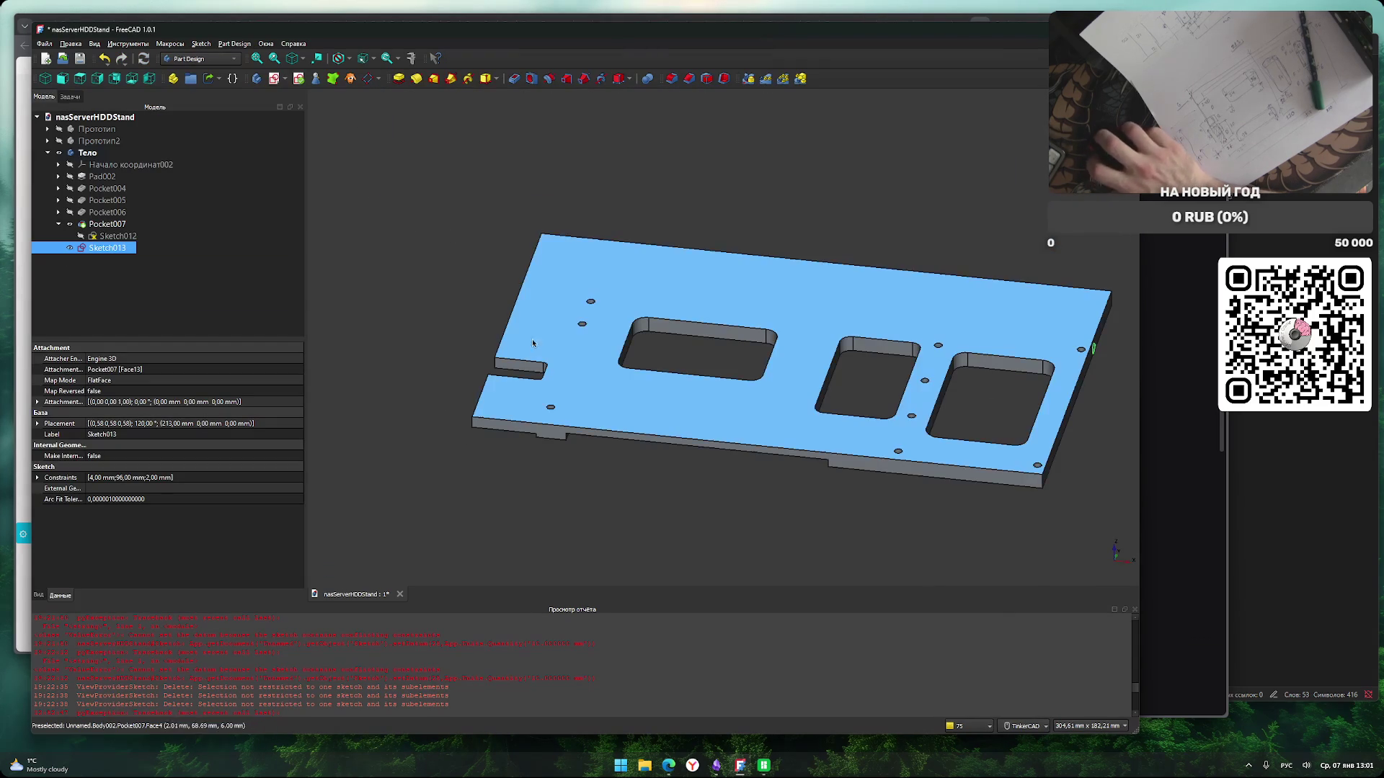
Orbit the plate nearly edge-on and select the hole's Depth value for replacement.
{"action": "scroll", "coordinate": [356, 158], "scroll_direction": "up", "scroll_amount": 3}
{"action": "scroll", "coordinate": [356, 158], "scroll_direction": "down", "scroll_amount": 3}
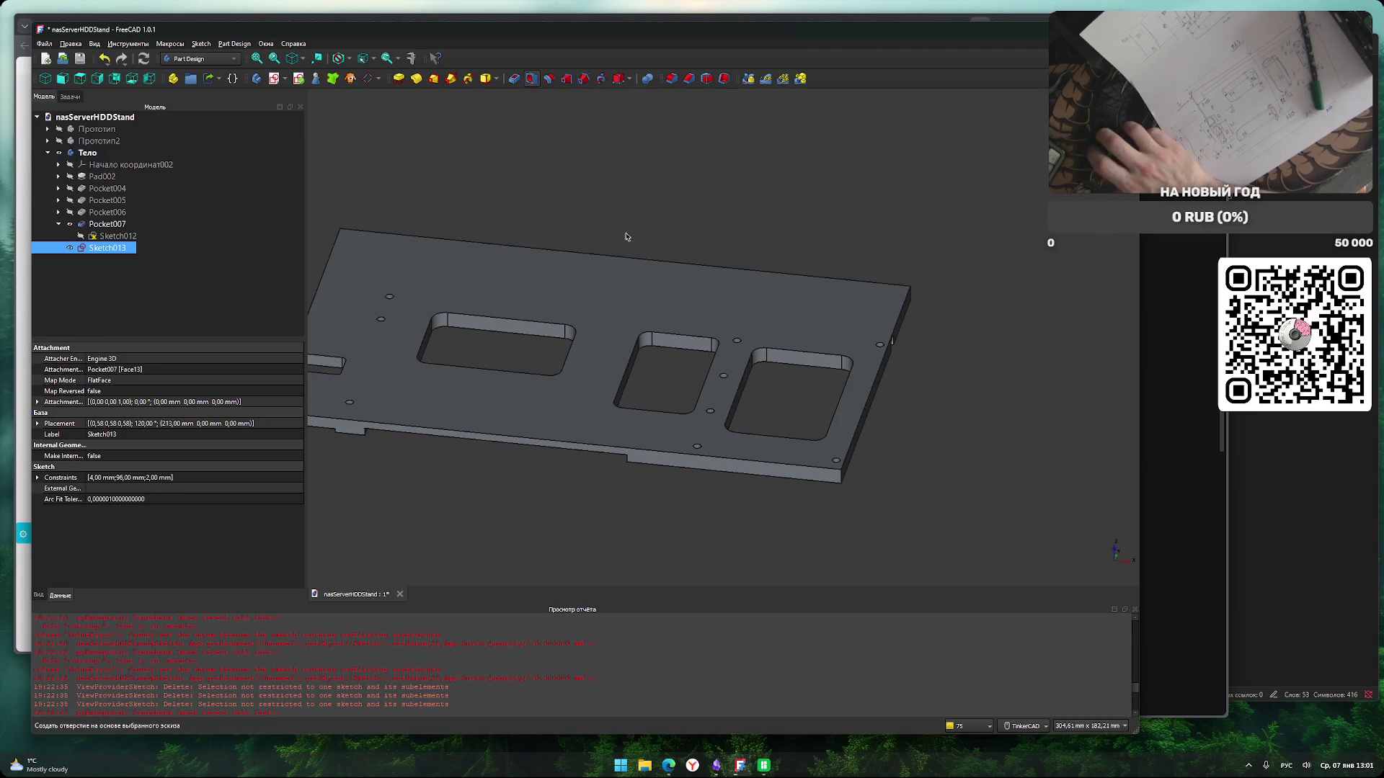
{"action": "mouse_move", "coordinate": [918, 506]}
{"action": "right_mouse_down"}
{"action": "mouse_move", "coordinate": [897, 479]}
{"action": "mouse_move", "coordinate": [911, 424]}
{"action": "mouse_move", "coordinate": [900, 184]}
{"action": "right_mouse_up"}
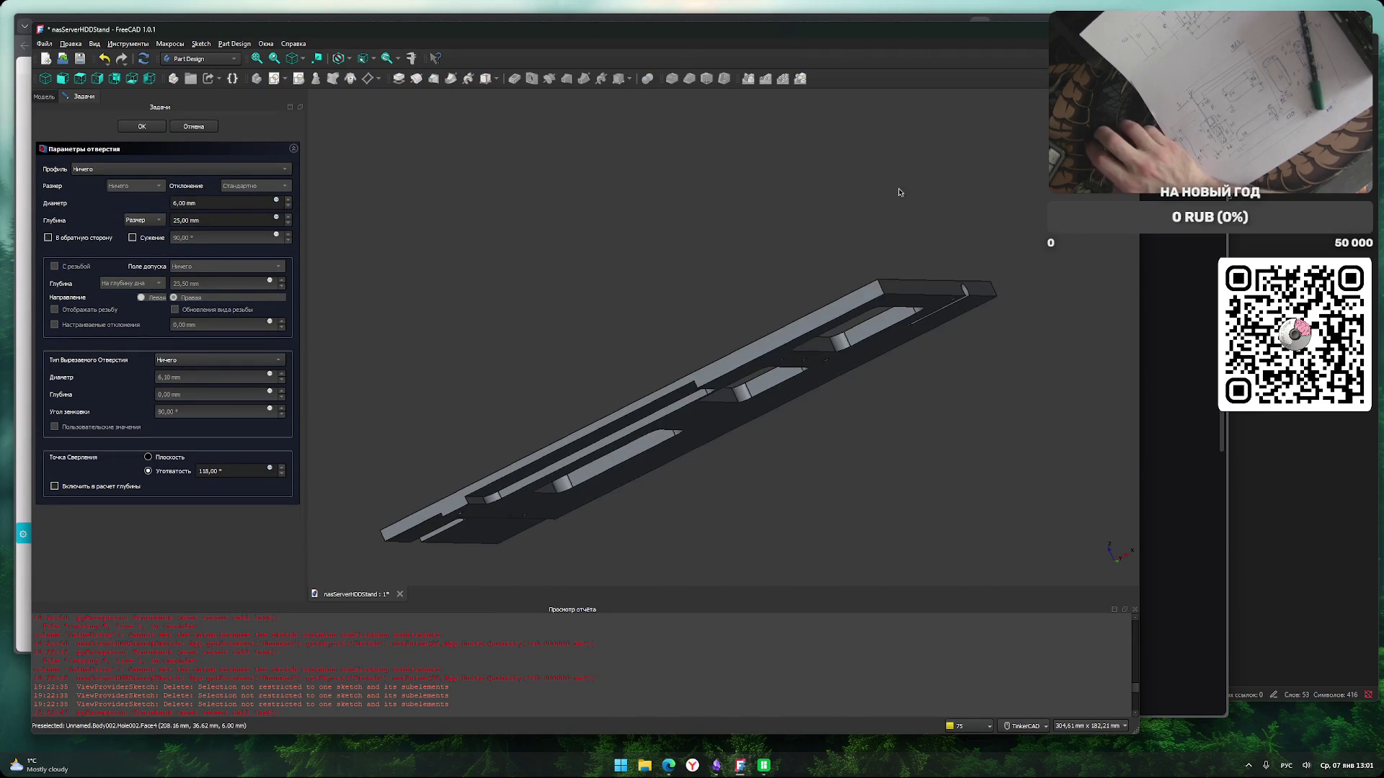
{"action": "left_click_drag", "start_coordinate": [179, 219], "coordinate": [165, 220]}
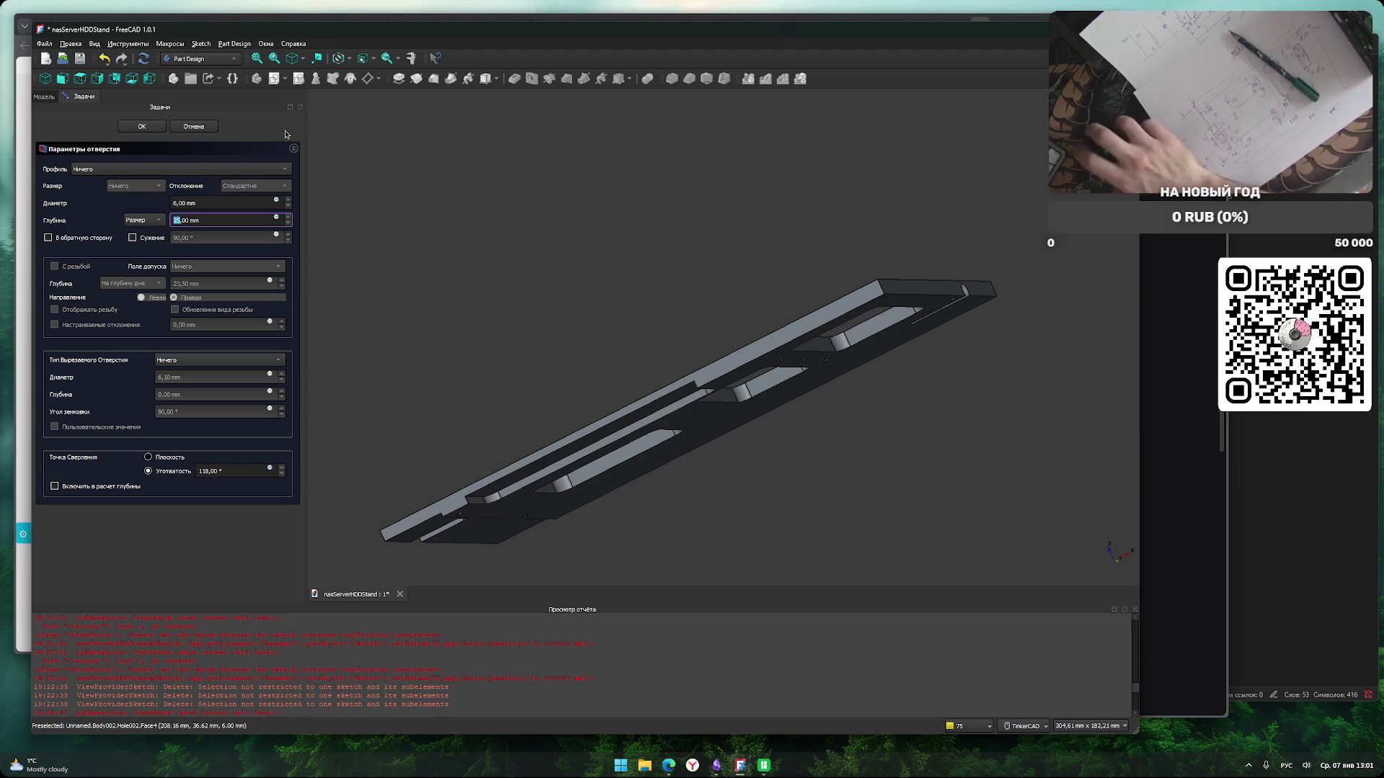
Compute 213 − 24 = 189 in Calculator and commit 189 mm as the hole depth.
{"action": "left_click", "coordinate": [614, 765]}
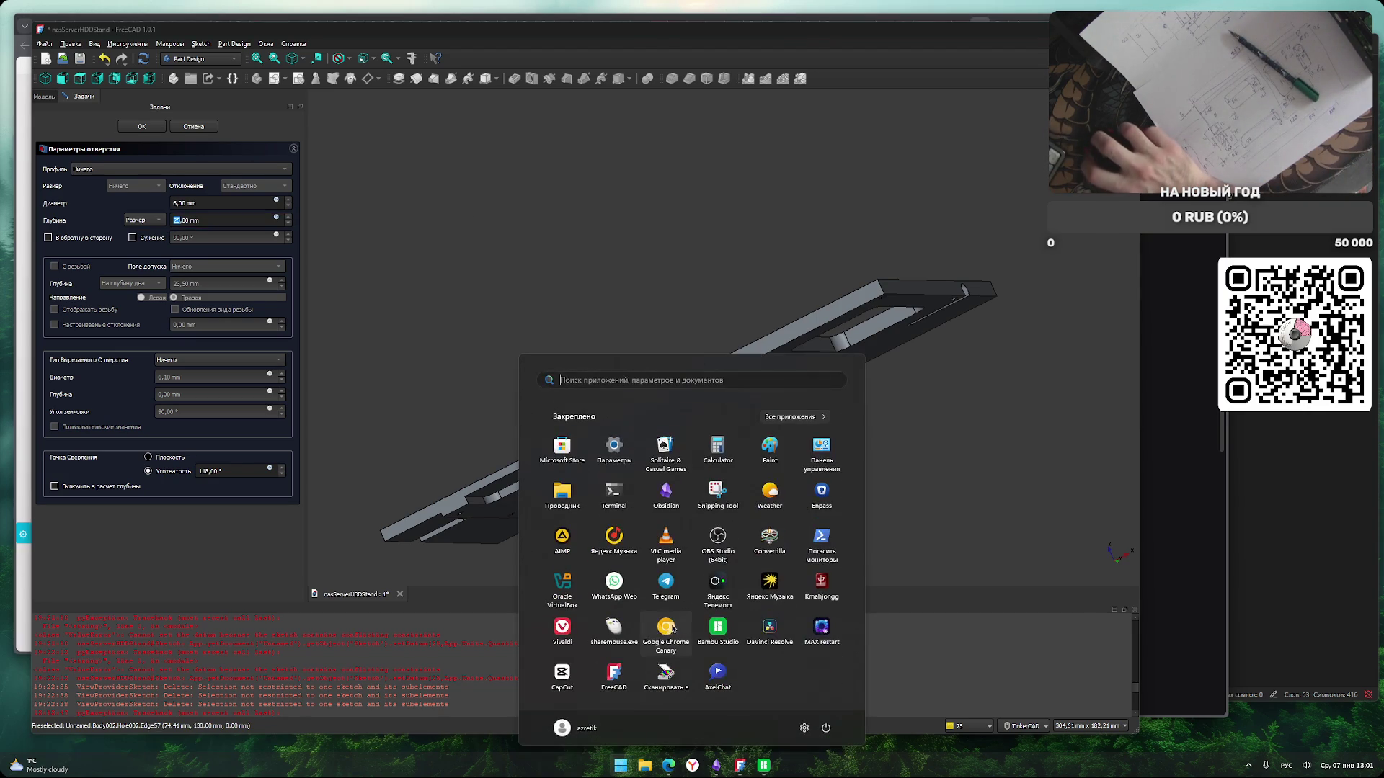
{"action": "left_click", "coordinate": [723, 454]}
{"action": "type", "text": "213"}
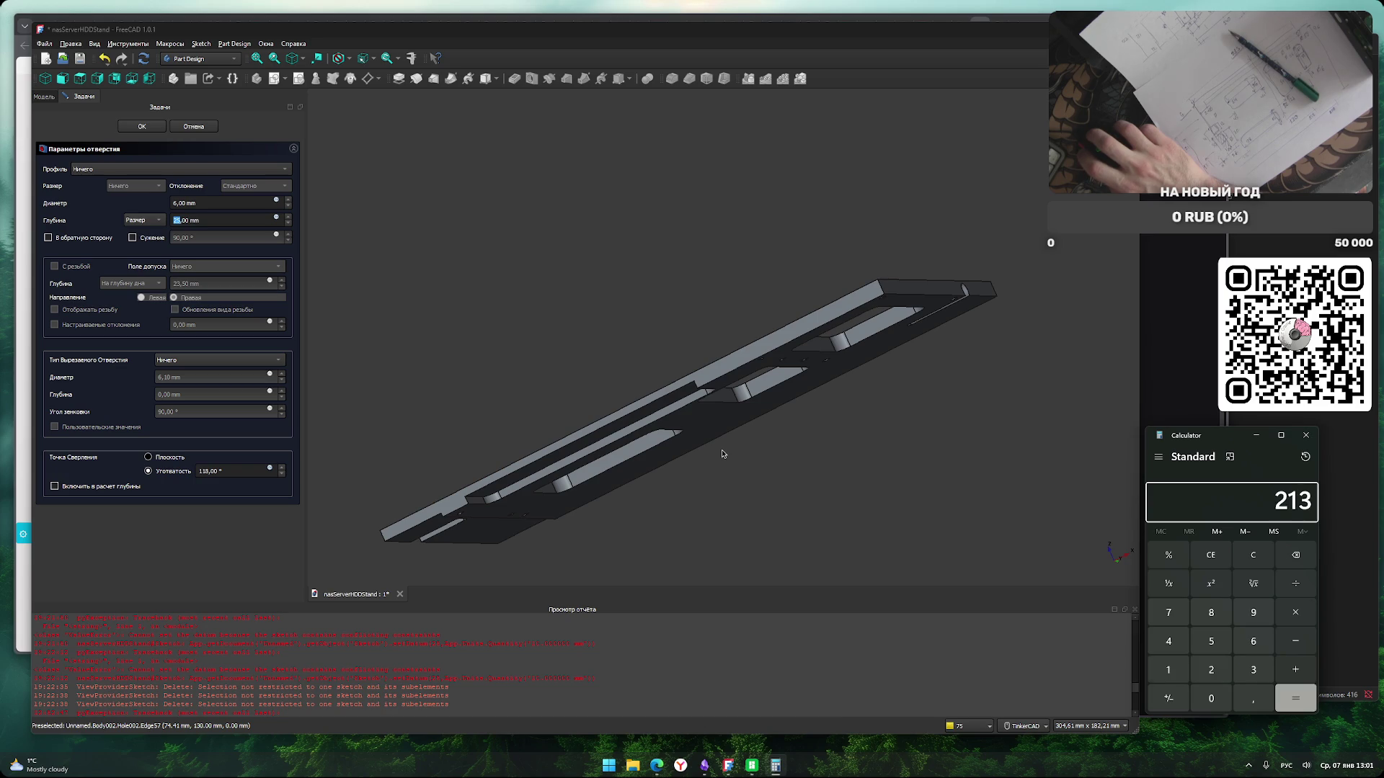
{"action": "key", "text": "minus"}
{"action": "type", "text": "24"}
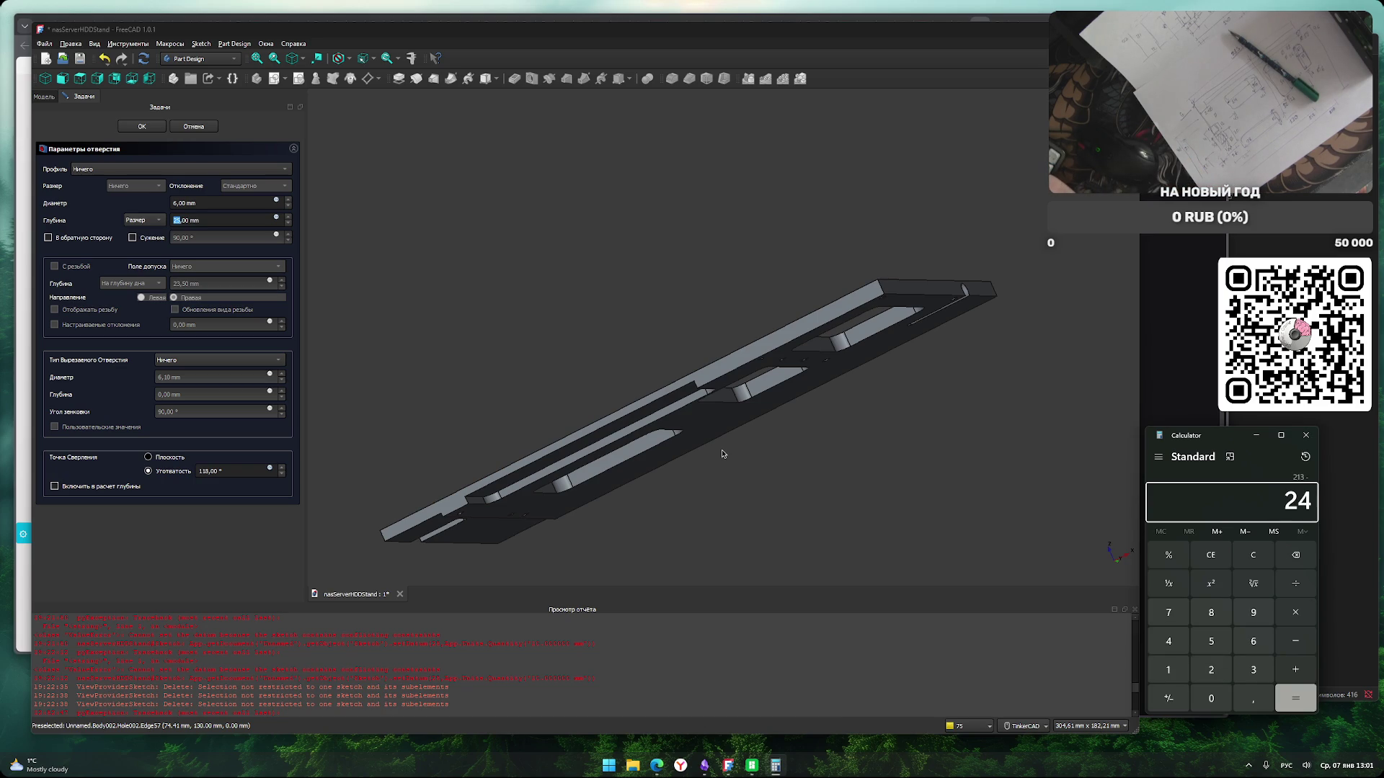
{"action": "key", "text": "Return"}
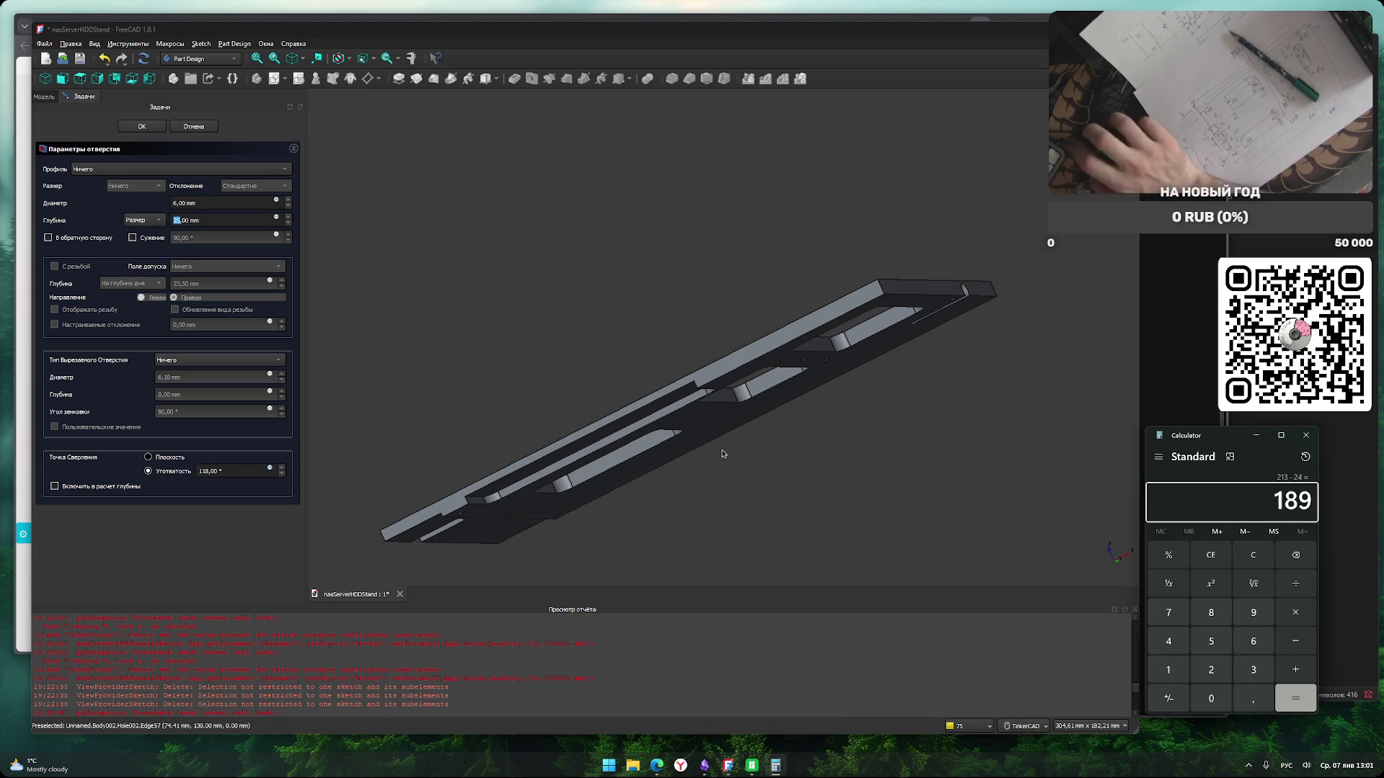
{"action": "left_click", "coordinate": [194, 220]}
{"action": "type", "text": "189"}
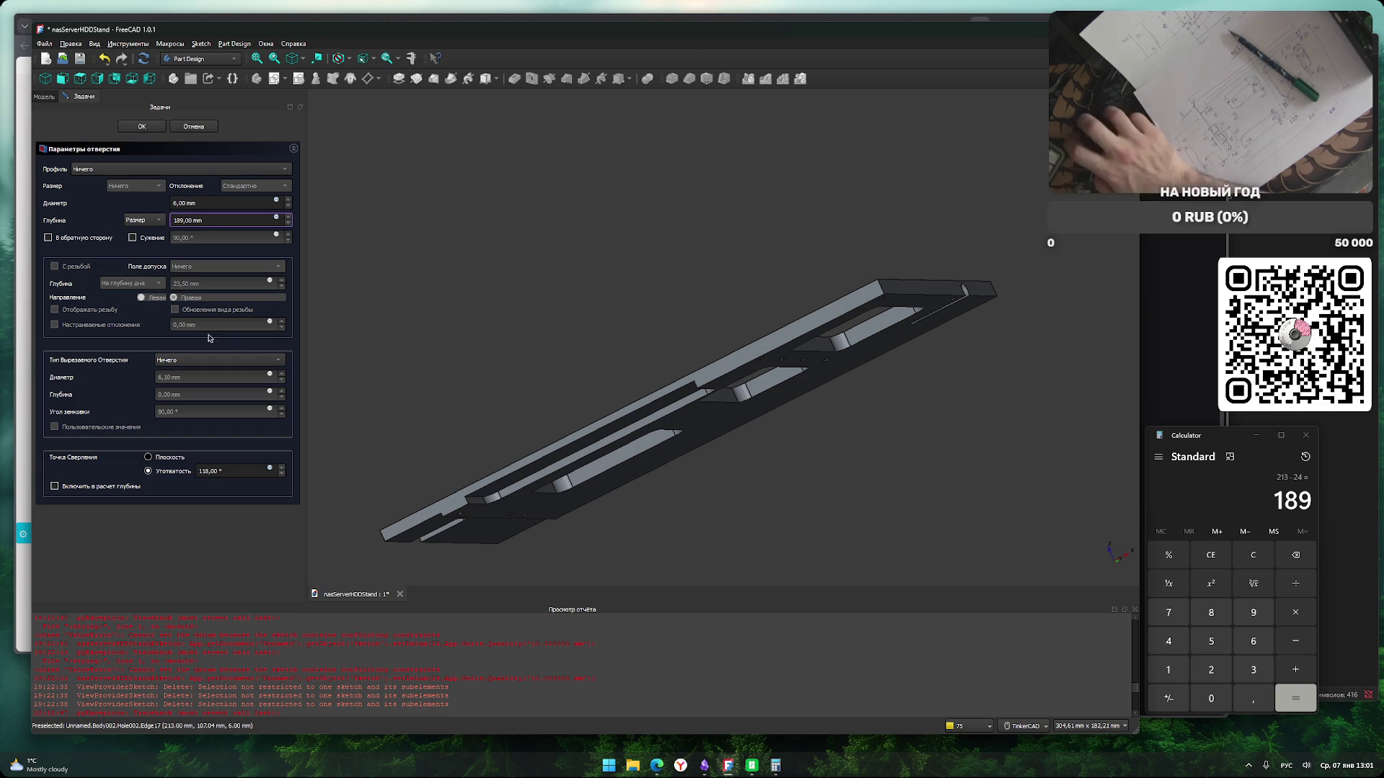
{"action": "left_click", "coordinate": [223, 551]}
Orbit, pan and zoom around the plate to inspect the new hole and left-end step.
{"action": "mouse_move", "coordinate": [418, 570]}
{"action": "right_mouse_down"}
{"action": "mouse_move", "coordinate": [498, 315]}
{"action": "mouse_move", "coordinate": [559, 494]}
{"action": "mouse_move", "coordinate": [639, 410]}
{"action": "mouse_move", "coordinate": [747, 489]}
{"action": "mouse_move", "coordinate": [685, 505]}
{"action": "mouse_move", "coordinate": [761, 492]}
{"action": "right_mouse_up"}
{"action": "mouse_move", "coordinate": [762, 492]}
{"action": "middle_mouse_down"}
{"action": "mouse_move", "coordinate": [668, 512]}
{"action": "mouse_move", "coordinate": [689, 513]}
{"action": "middle_mouse_up"}
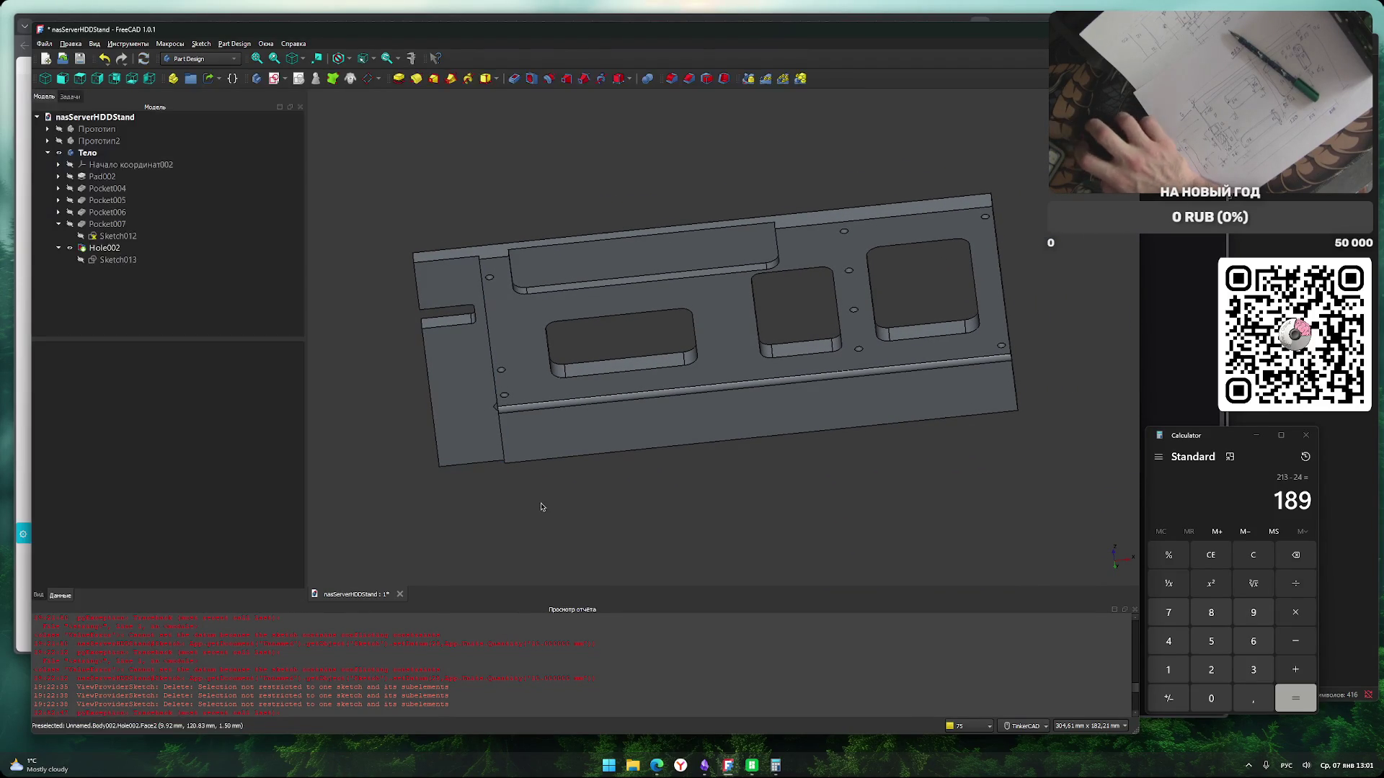
{"action": "right_click_drag", "start_coordinate": [635, 534], "coordinate": [691, 550]}
{"action": "right_click_drag", "start_coordinate": [577, 550], "coordinate": [788, 376]}
{"action": "scroll", "coordinate": [787, 375], "scroll_direction": "up", "scroll_amount": 10}
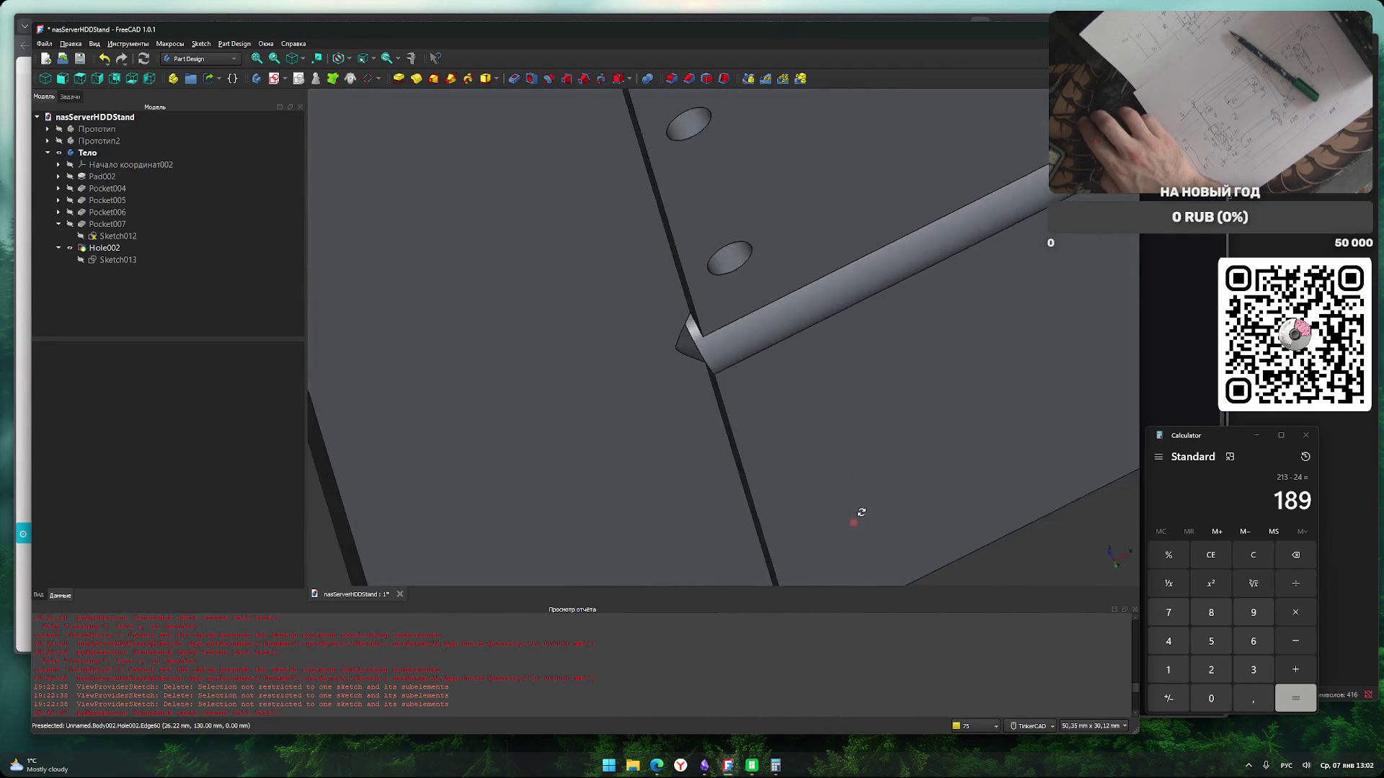
{"action": "scroll", "coordinate": [858, 513], "scroll_direction": "down", "scroll_amount": 10}
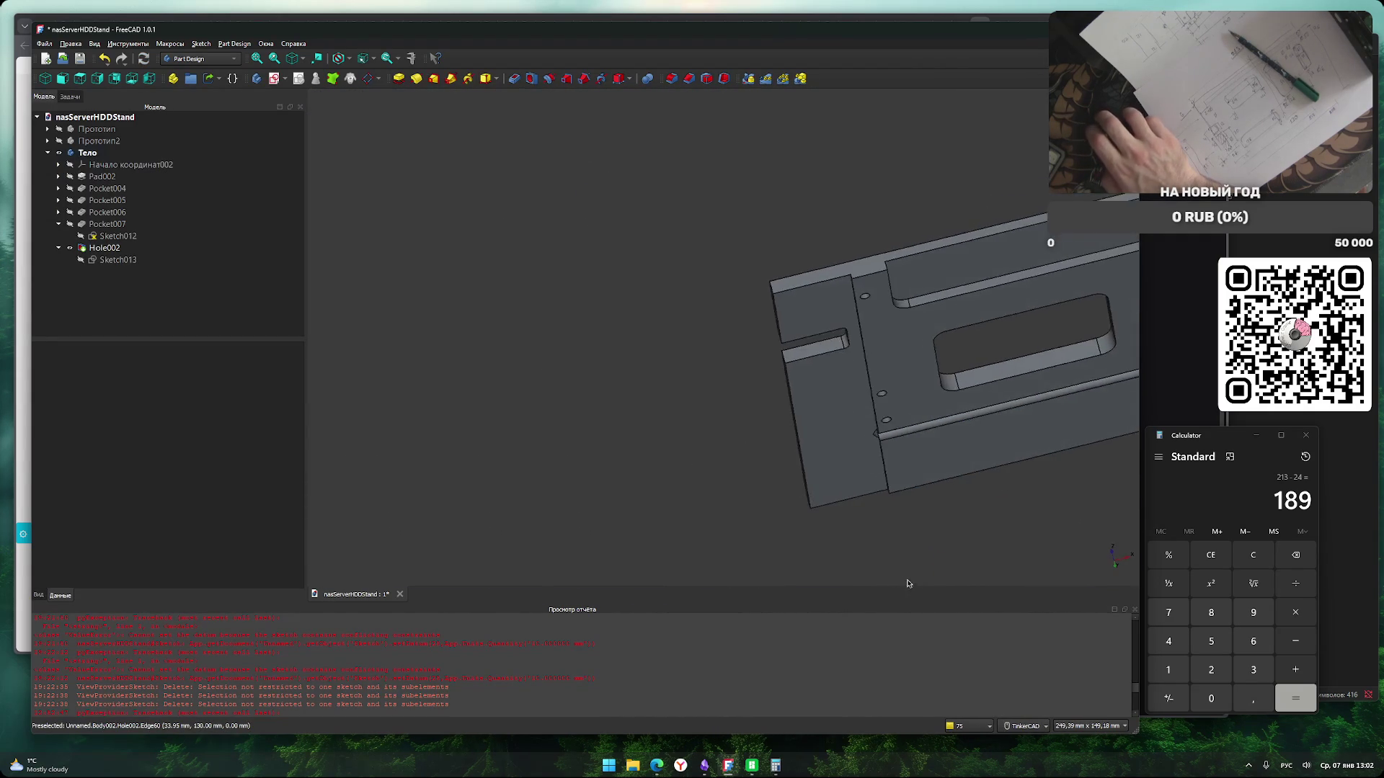
{"action": "mouse_move", "coordinate": [585, 498]}
{"action": "right_mouse_down"}
{"action": "mouse_move", "coordinate": [779, 531]}
{"action": "mouse_move", "coordinate": [843, 500]}
{"action": "mouse_move", "coordinate": [799, 487]}
{"action": "mouse_move", "coordinate": [828, 478]}
{"action": "mouse_move", "coordinate": [849, 435]}
{"action": "mouse_move", "coordinate": [839, 426]}
{"action": "right_mouse_up"}
{"action": "middle_click_drag", "start_coordinate": [839, 425], "coordinate": [827, 503]}
{"action": "mouse_move", "coordinate": [678, 311]}
{"action": "right_mouse_down"}
{"action": "mouse_move", "coordinate": [766, 507]}
{"action": "mouse_move", "coordinate": [760, 423]}
{"action": "mouse_move", "coordinate": [754, 543]}
{"action": "right_mouse_up"}
{"action": "right_click_drag", "start_coordinate": [727, 476], "coordinate": [746, 528]}
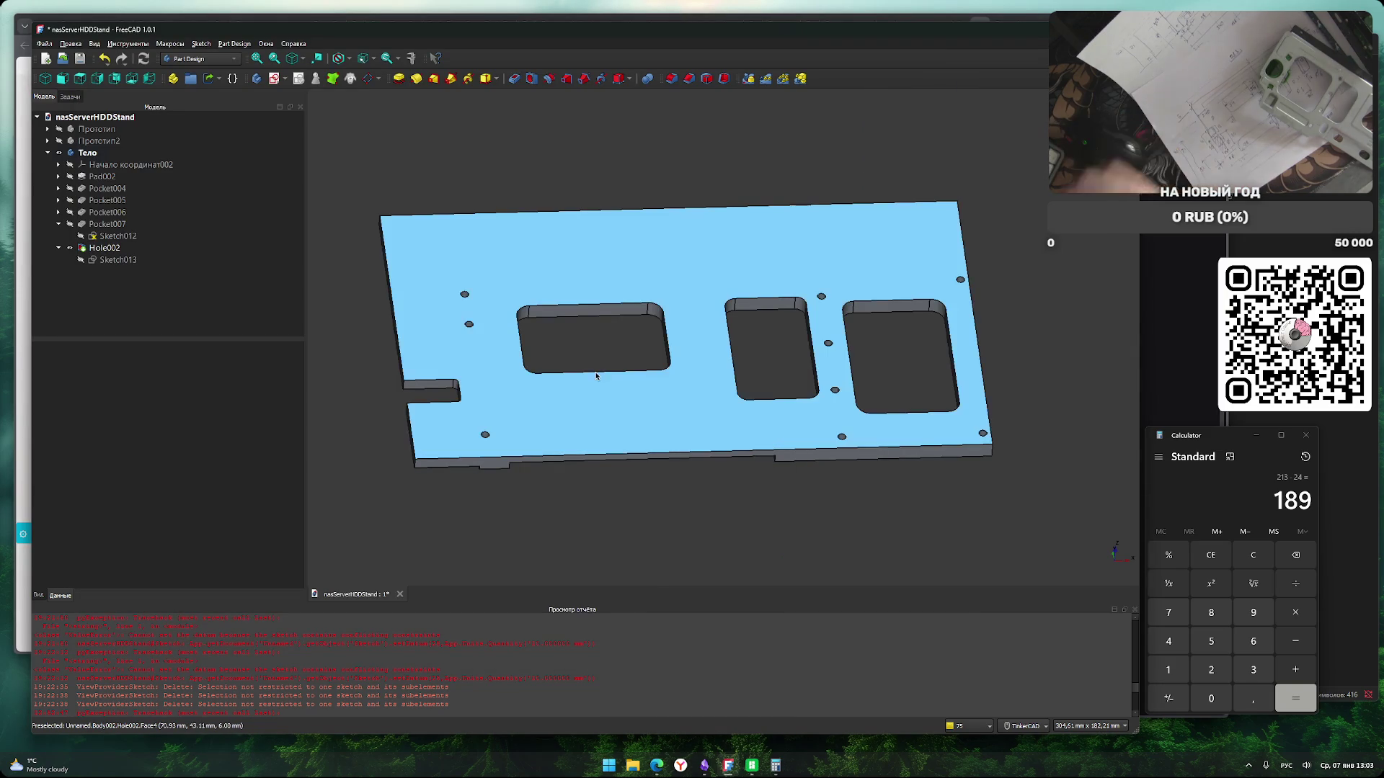
Bring Bambu Studio to the front.
{"action": "left_click", "coordinate": [751, 765]}
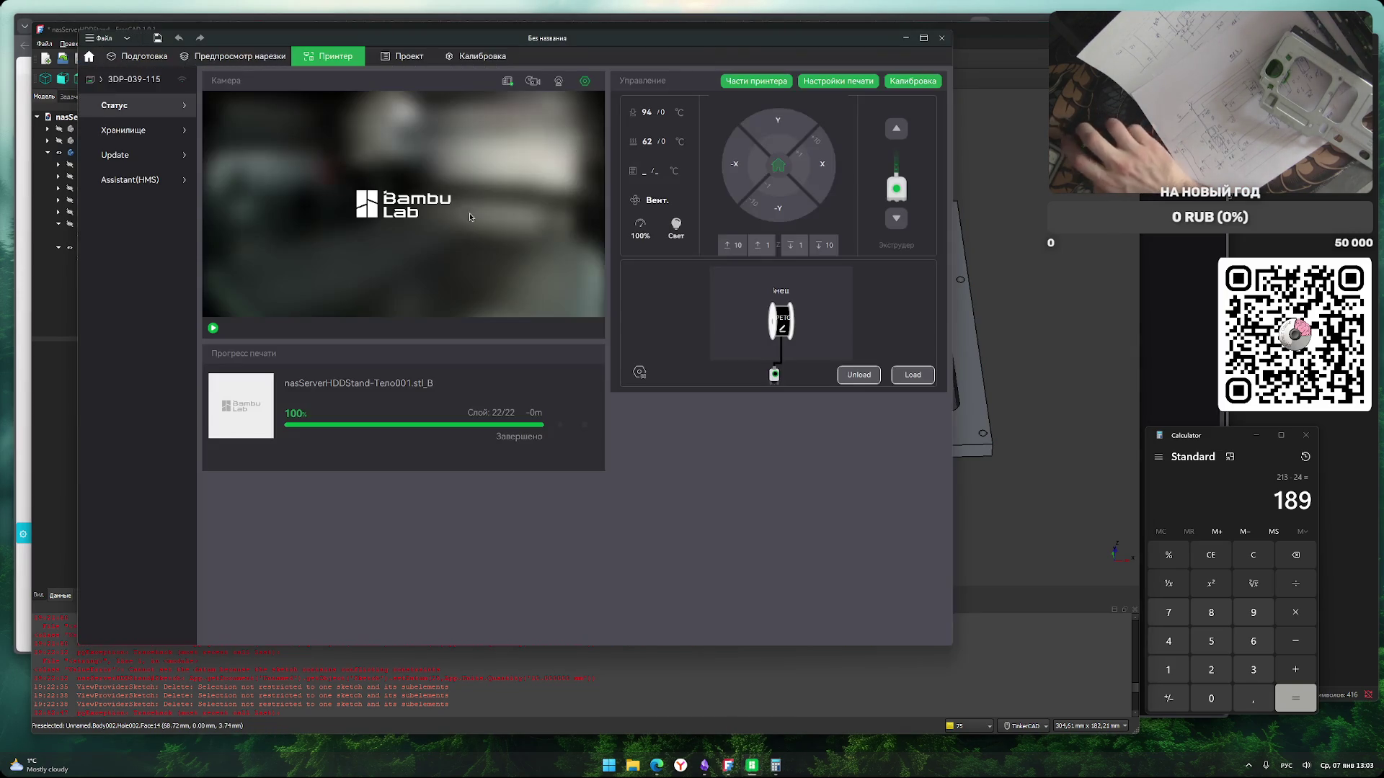
Return to the Prepare tab, select the strip and view it from the left side.
{"action": "left_click", "coordinate": [238, 55]}
{"action": "left_click", "coordinate": [135, 57]}
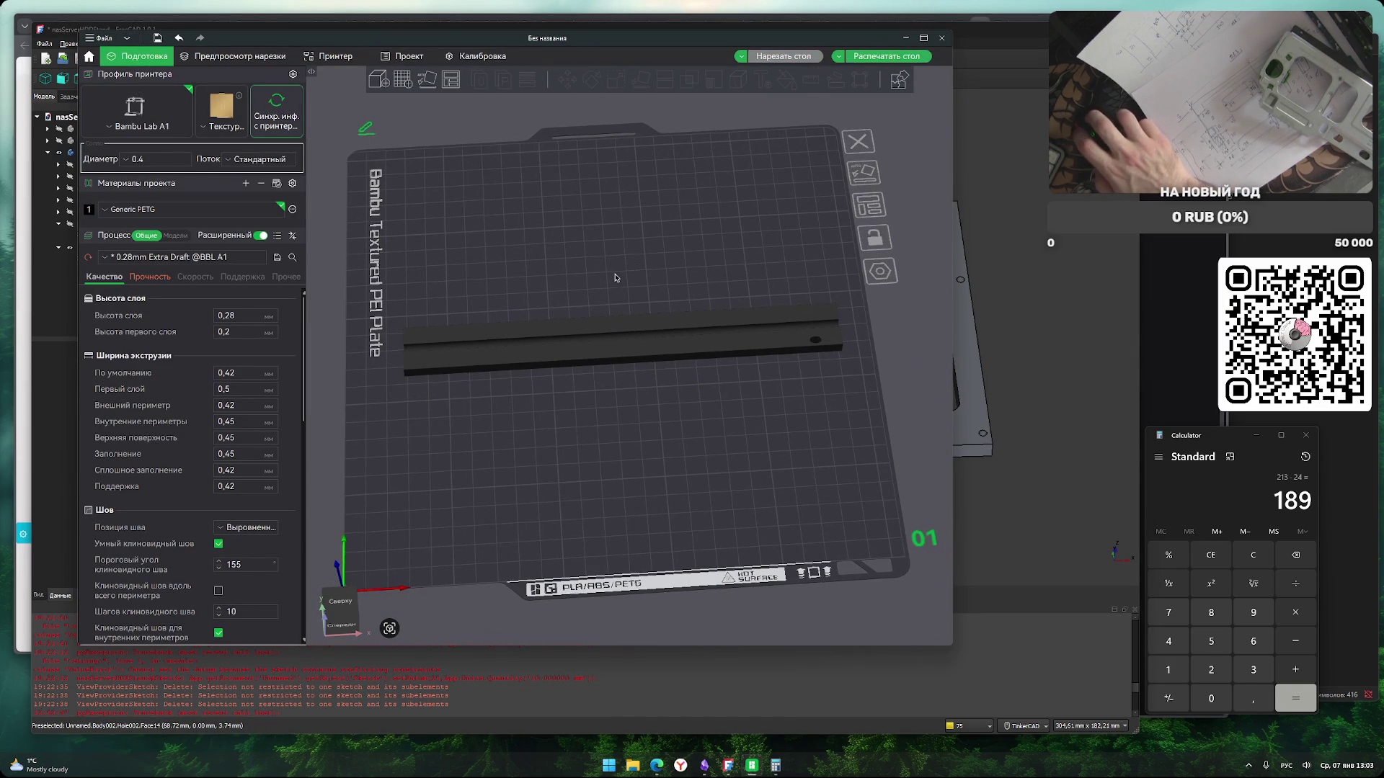
{"action": "left_click", "coordinate": [612, 337]}
{"action": "scroll", "coordinate": [575, 356], "scroll_direction": "up", "scroll_amount": 5}
{"action": "key", "text": "5"}
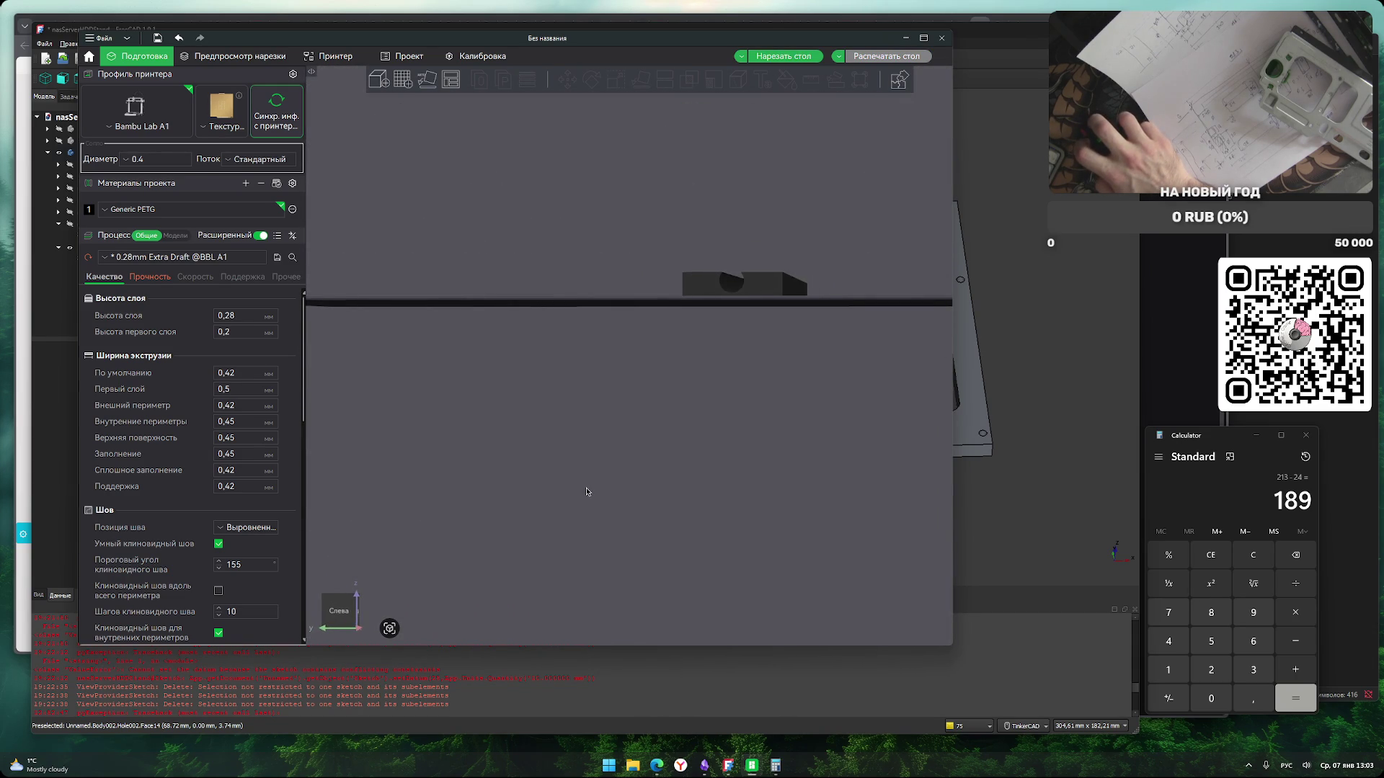
{"action": "left_click_drag", "start_coordinate": [597, 488], "coordinate": [587, 469]}
{"action": "key", "text": "5"}
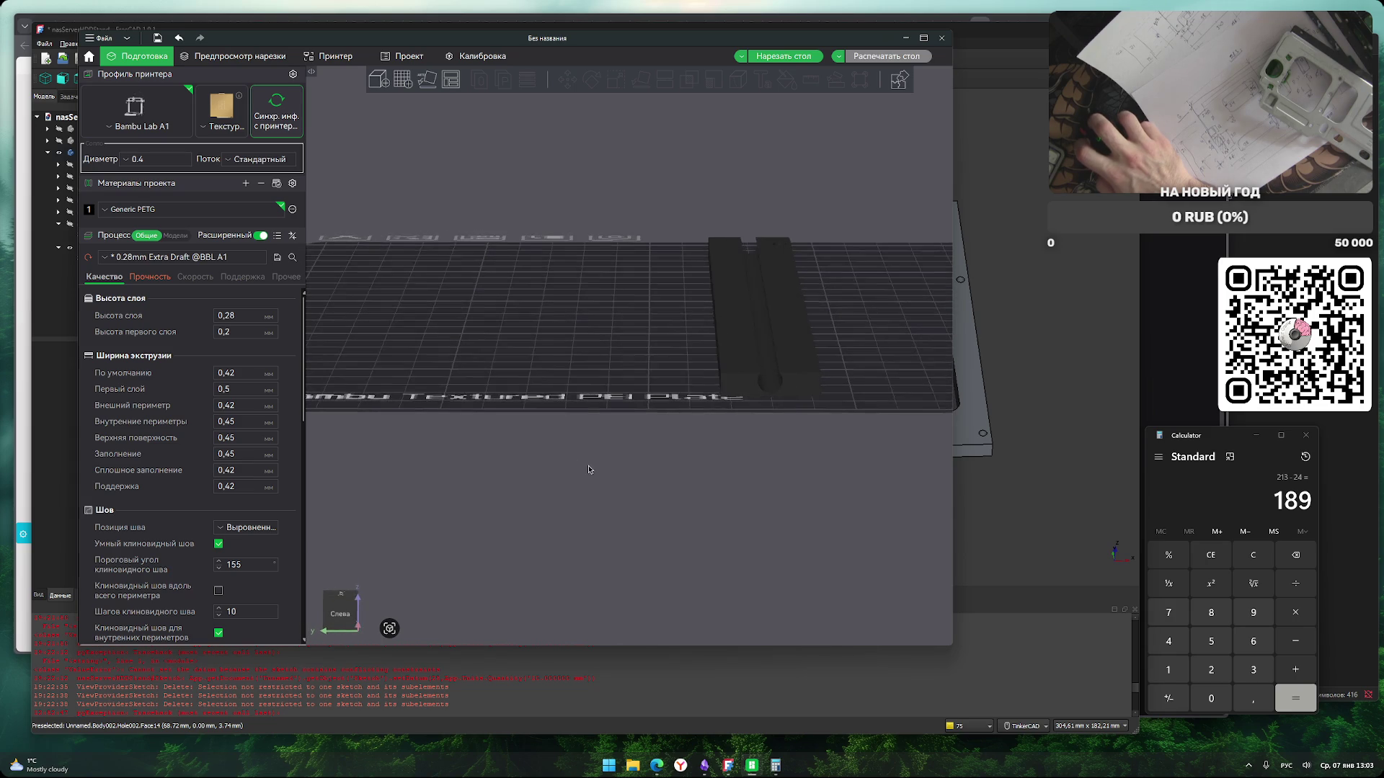
Select the strip, reframe the view and orbit to an isometric angle.
{"action": "key", "text": "ctrl+a"}
{"action": "key", "text": "s"}
{"action": "mouse_move", "coordinate": [610, 386]}
{"action": "left_mouse_down"}
{"action": "mouse_move", "coordinate": [615, 411]}
{"action": "mouse_move", "coordinate": [550, 428]}
{"action": "left_mouse_up"}
{"action": "key", "text": "5"}
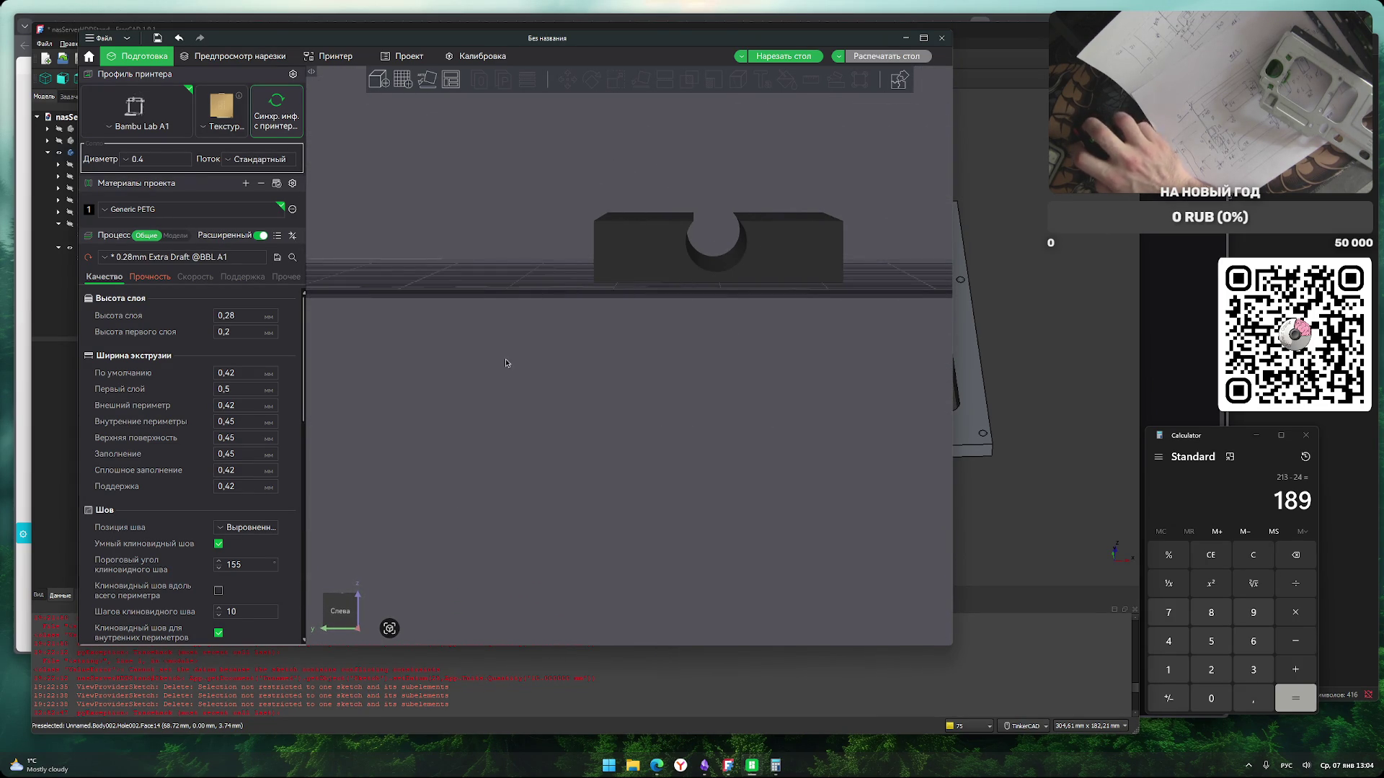
{"action": "middle_click_drag", "start_coordinate": [663, 381], "coordinate": [655, 387]}
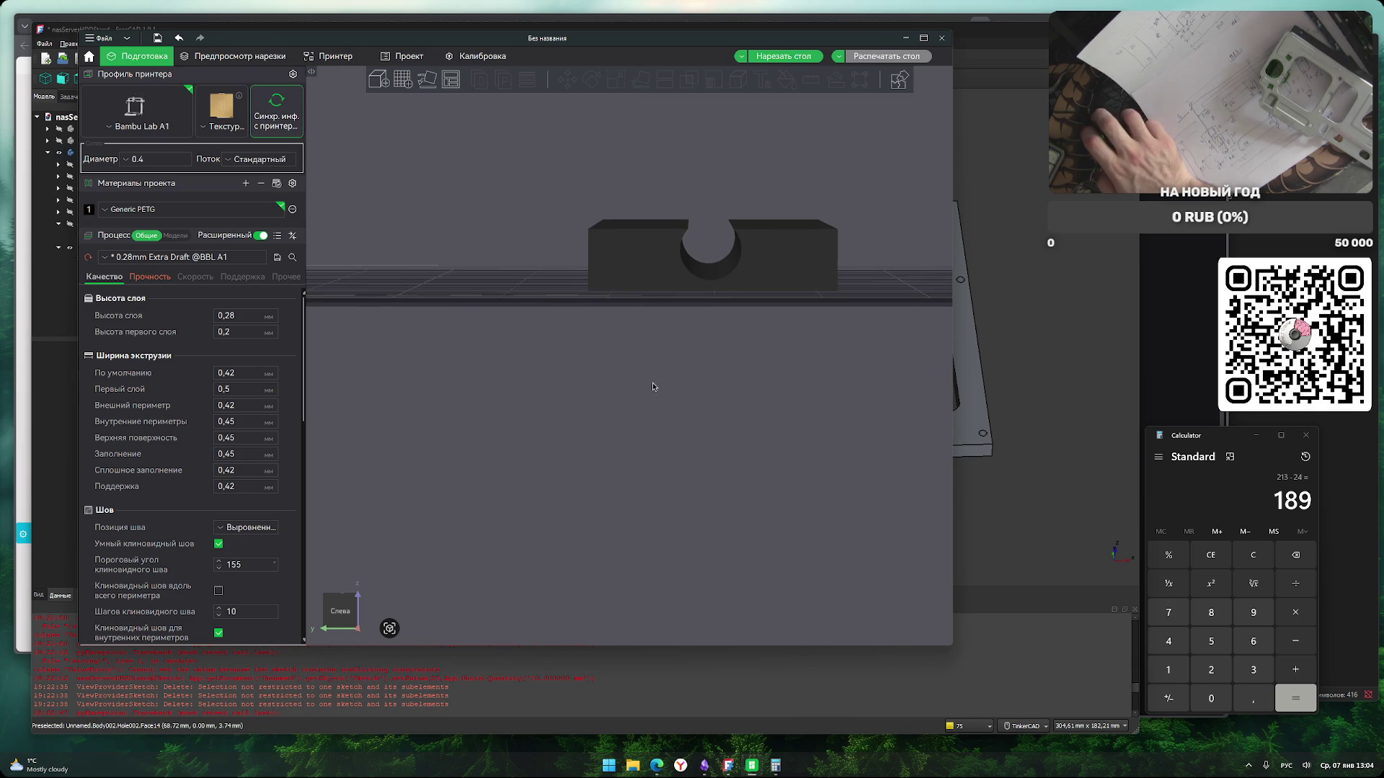
{"action": "key", "text": "ctrl+a"}
{"action": "scroll", "coordinate": [646, 357], "scroll_direction": "down", "scroll_amount": 5}
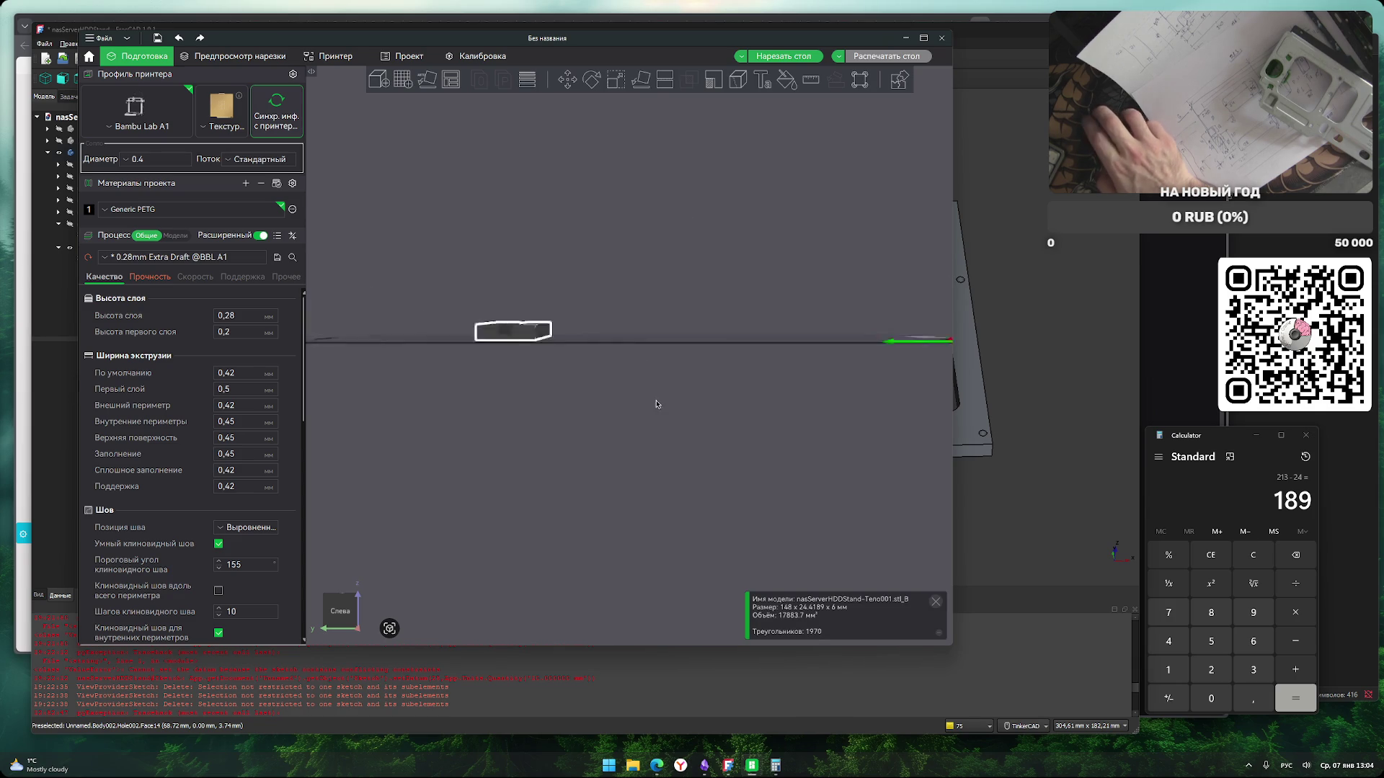
{"action": "left_click_drag", "start_coordinate": [646, 467], "coordinate": [619, 509]}
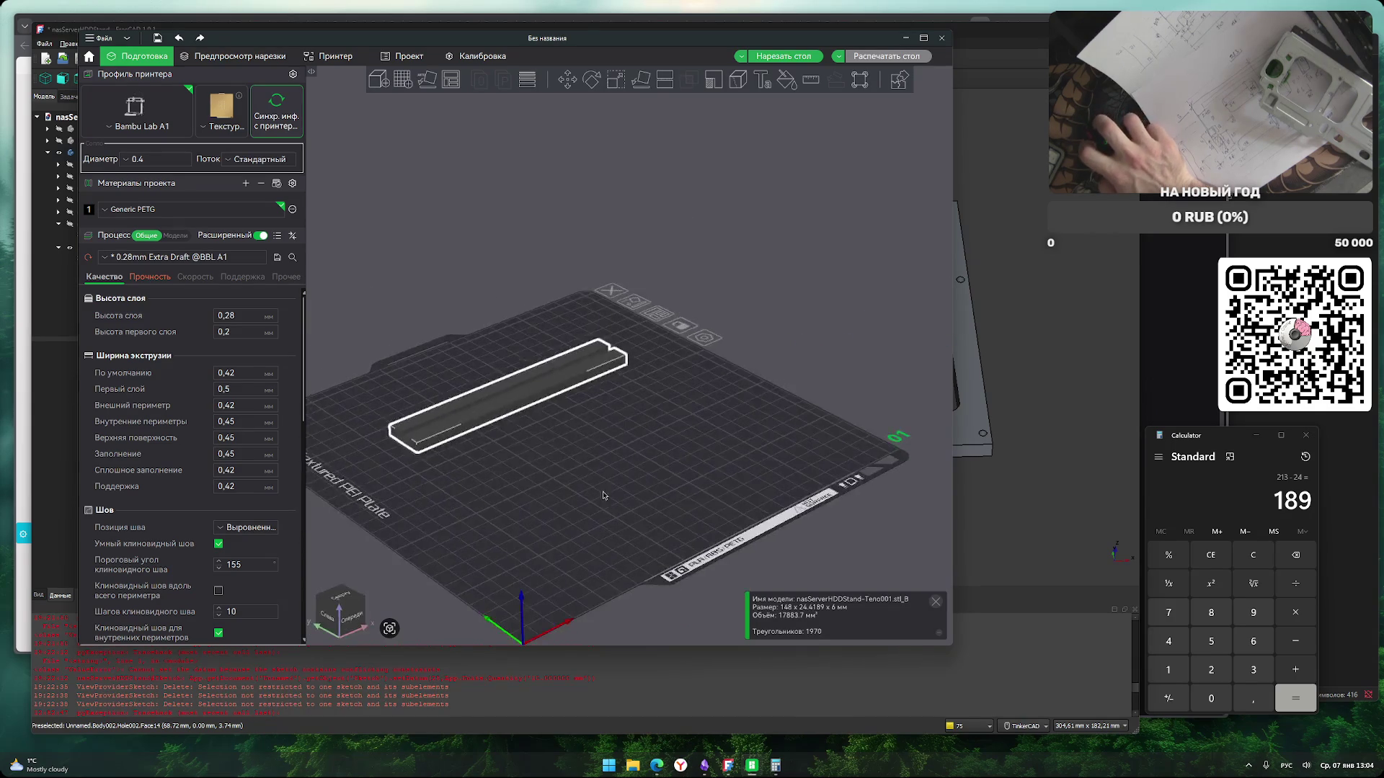
Move the strip right and down on the build plate and check its scale.
{"action": "left_click_drag", "start_coordinate": [524, 409], "coordinate": [586, 454]}
{"action": "left_click", "coordinate": [666, 513]}
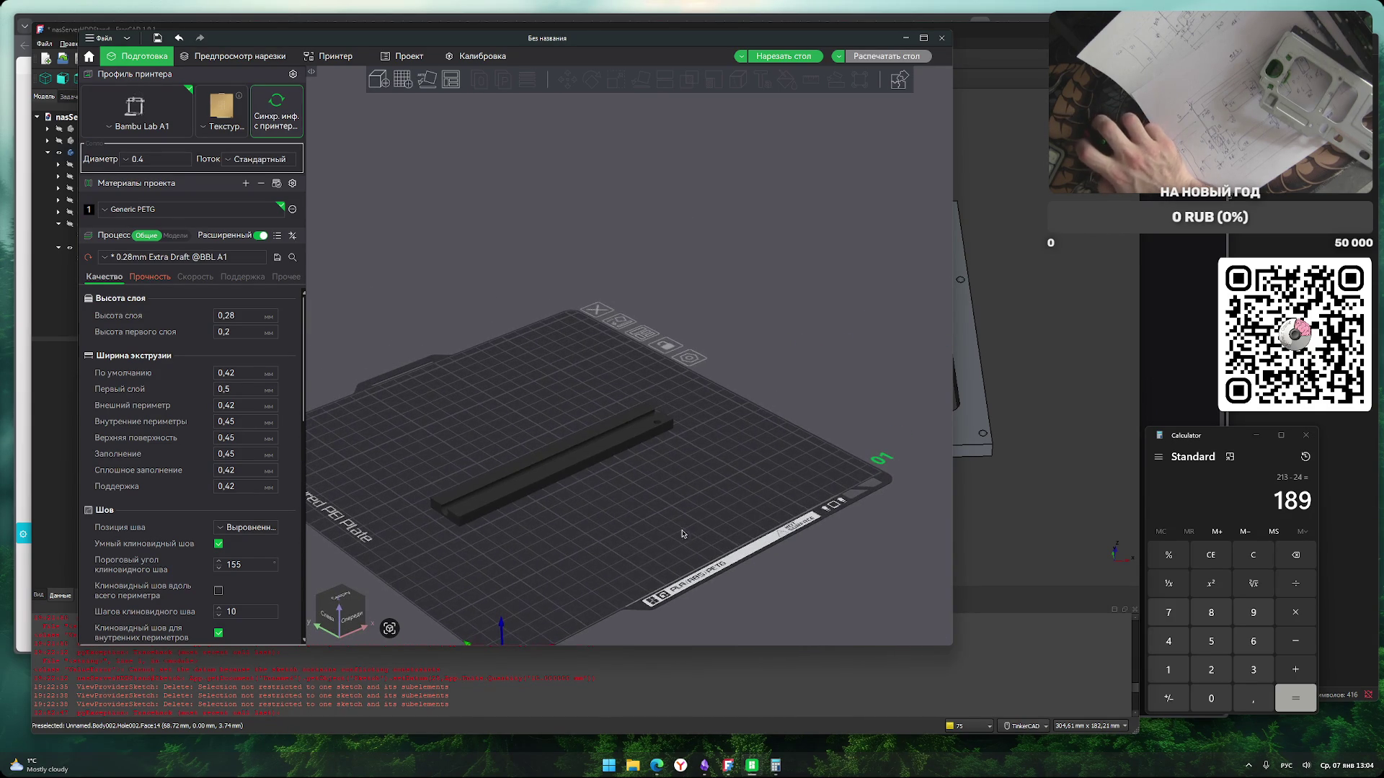
{"action": "left_click", "coordinate": [561, 462]}
{"action": "left_click", "coordinate": [616, 79]}
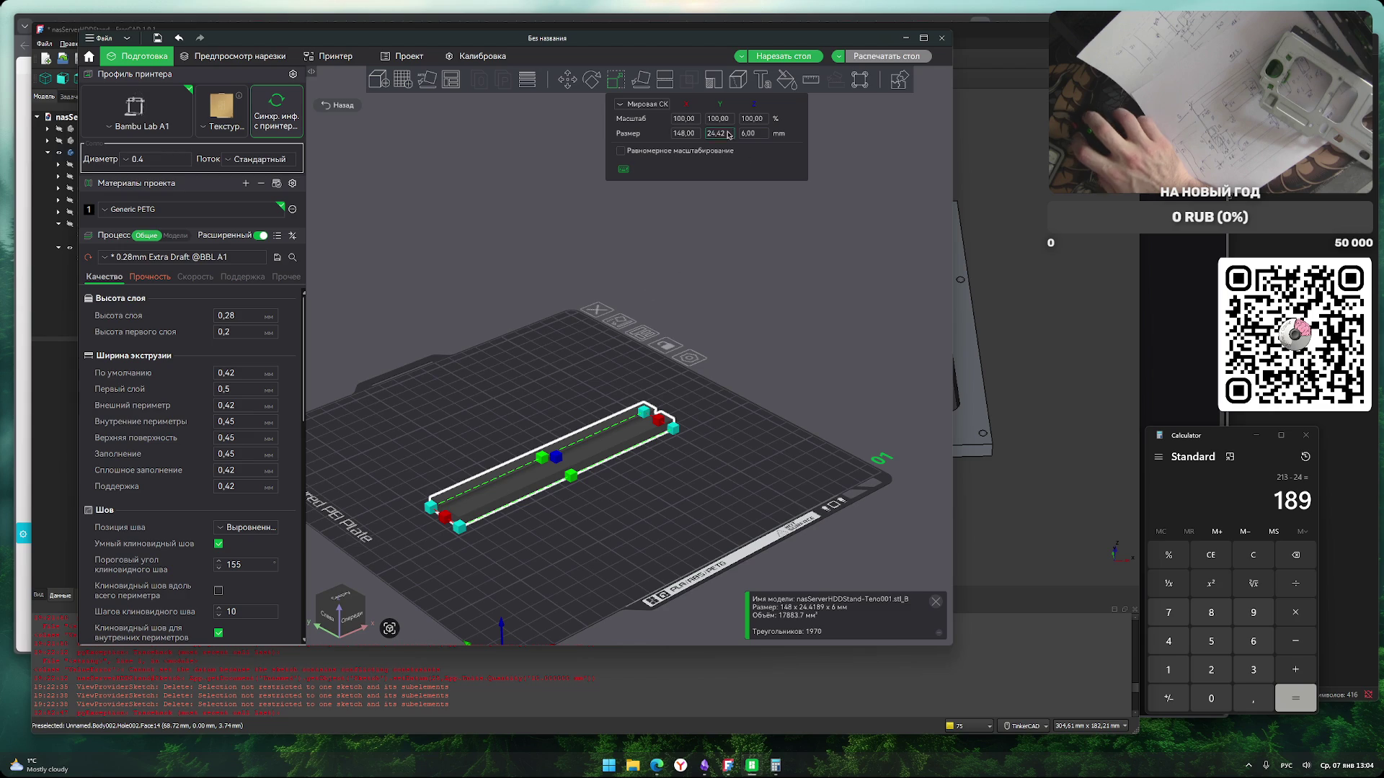
{"action": "key", "text": "Escape"}
Slice the build plate, then switch back to FreeCAD.
{"action": "left_click_drag", "start_coordinate": [748, 292], "coordinate": [793, 233]}
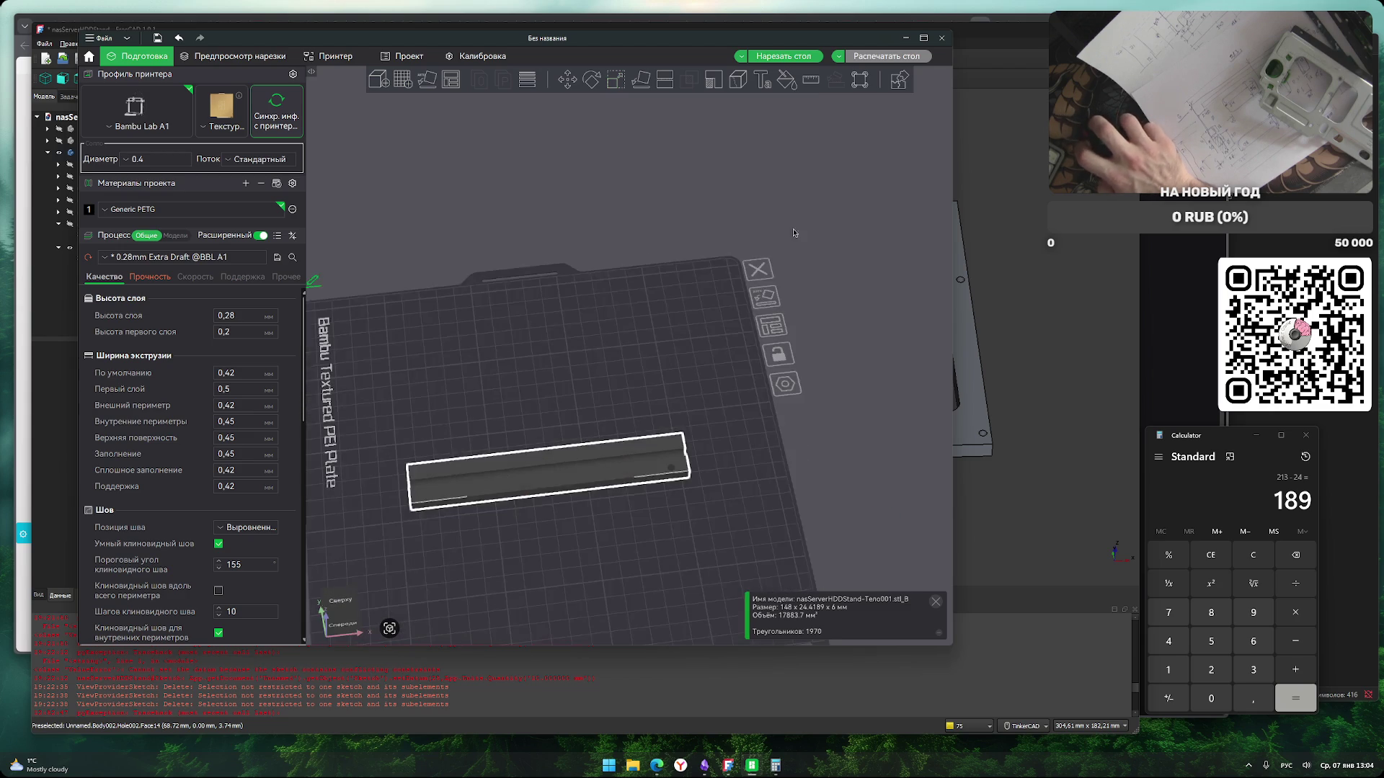
{"action": "left_click", "coordinate": [784, 56]}
{"action": "mouse_move", "coordinate": [604, 550]}
{"action": "left_mouse_down"}
{"action": "mouse_move", "coordinate": [612, 491]}
{"action": "mouse_move", "coordinate": [604, 531]}
{"action": "mouse_move", "coordinate": [564, 514]}
{"action": "mouse_move", "coordinate": [645, 459]}
{"action": "left_mouse_up"}
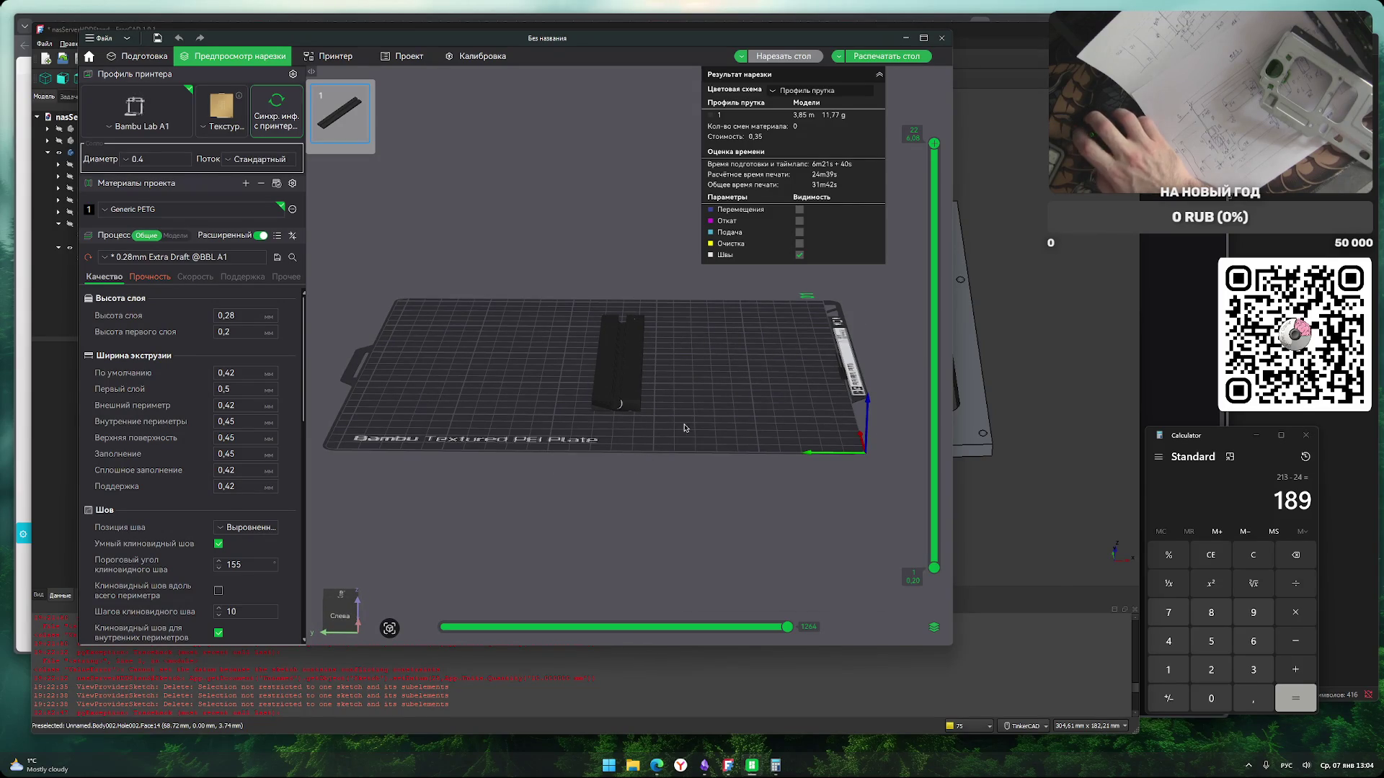
{"action": "left_click", "coordinate": [1006, 514]}
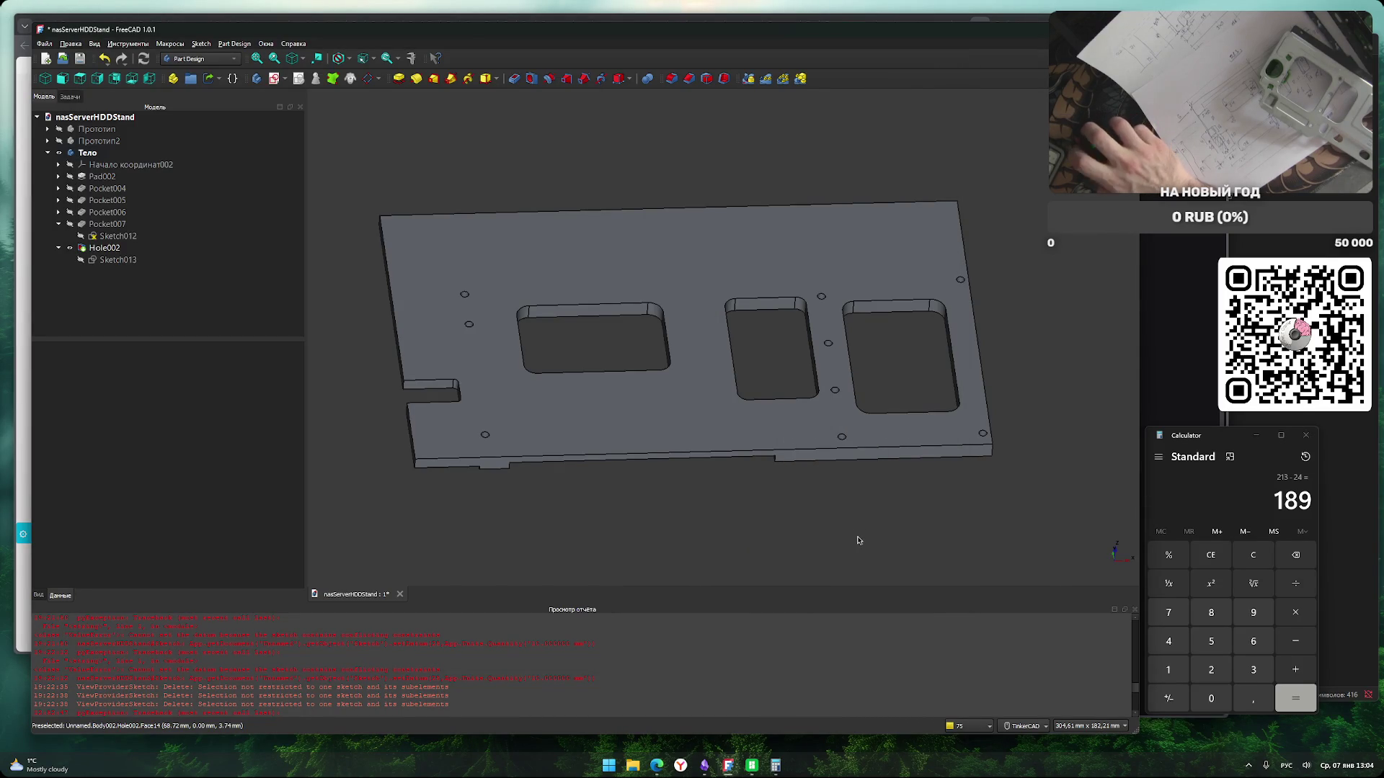
Export the Тело body as an STL mesh to nasServerHDDStand-Тело.stl, overwriting the existing file.
{"action": "mouse_move", "coordinate": [861, 521]}
{"action": "right_mouse_down"}
{"action": "mouse_move", "coordinate": [865, 423]}
{"action": "mouse_move", "coordinate": [911, 429]}
{"action": "mouse_move", "coordinate": [858, 519]}
{"action": "mouse_move", "coordinate": [847, 515]}
{"action": "right_mouse_up"}
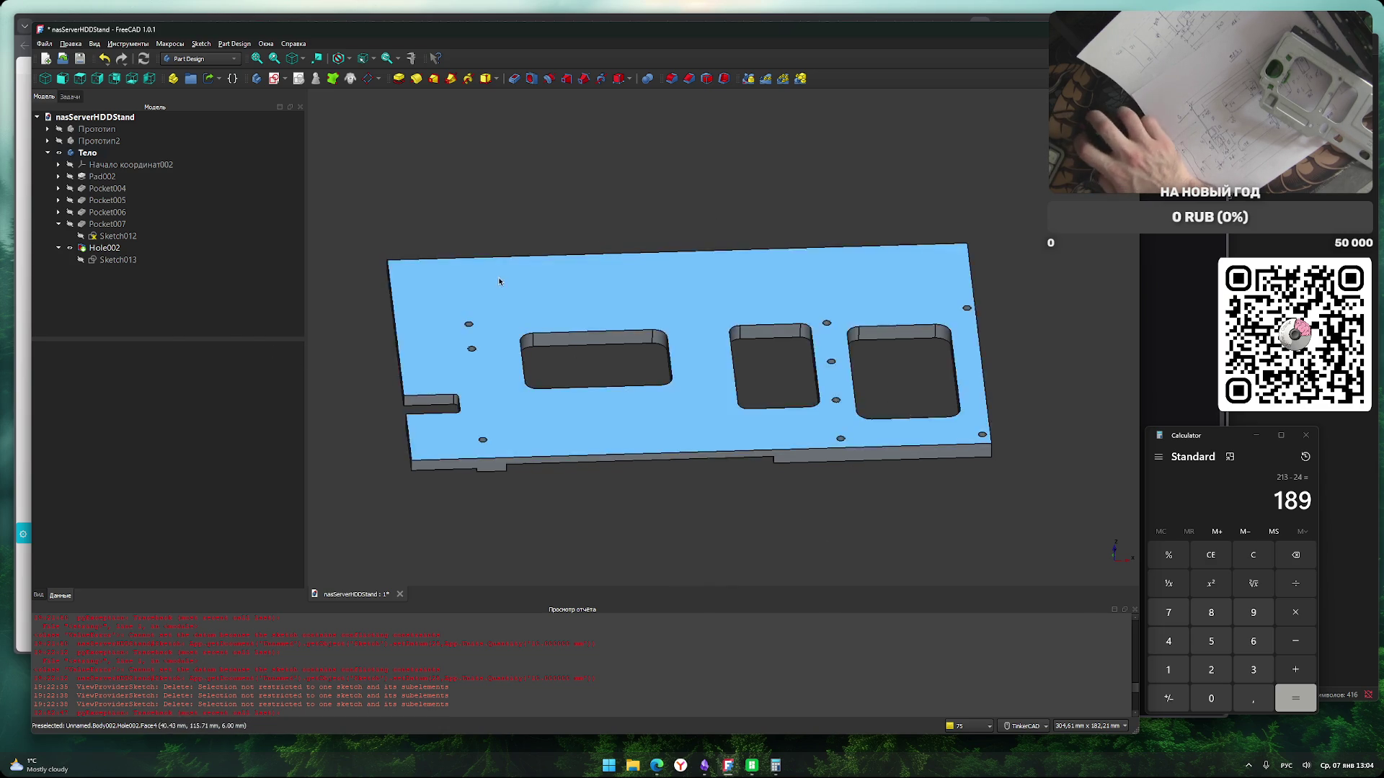
{"action": "left_click", "coordinate": [87, 153]}
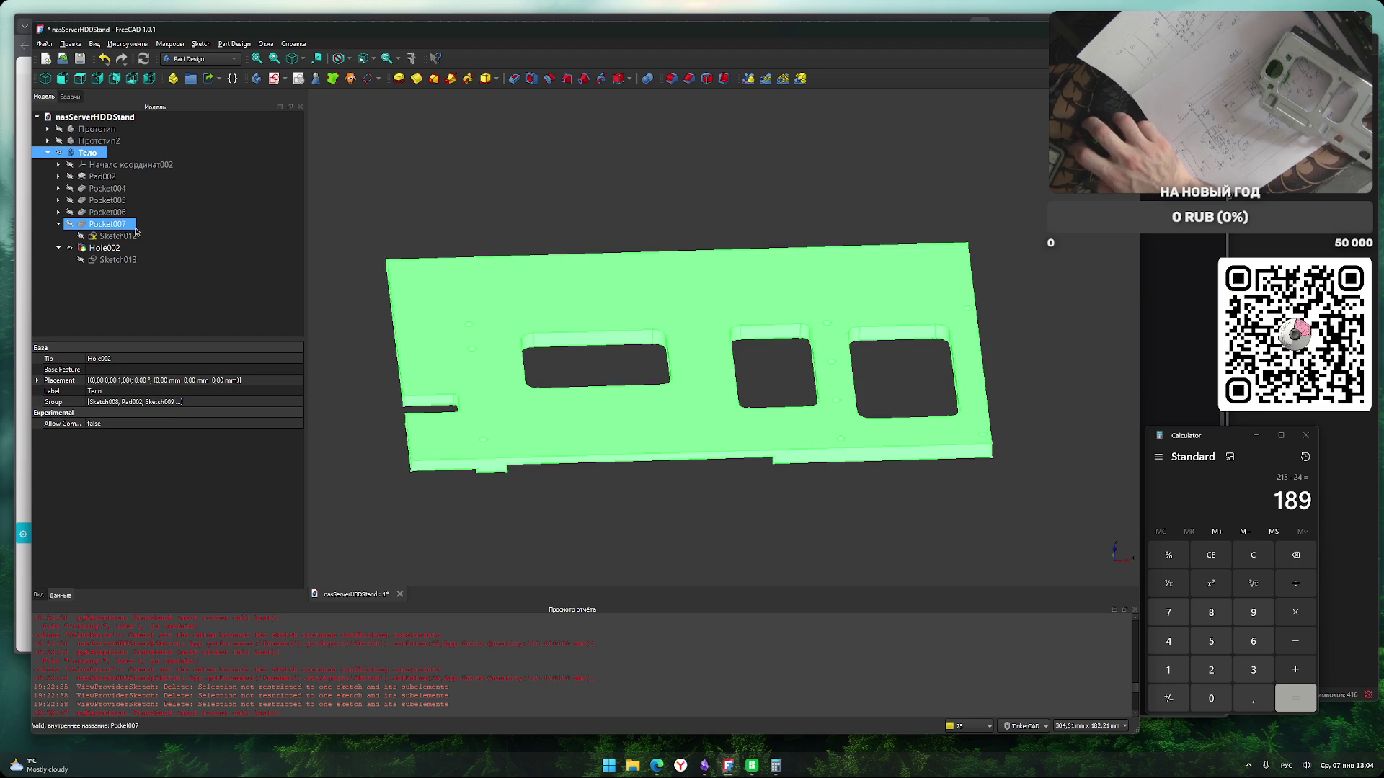
{"action": "key", "text": "ctrl+e"}
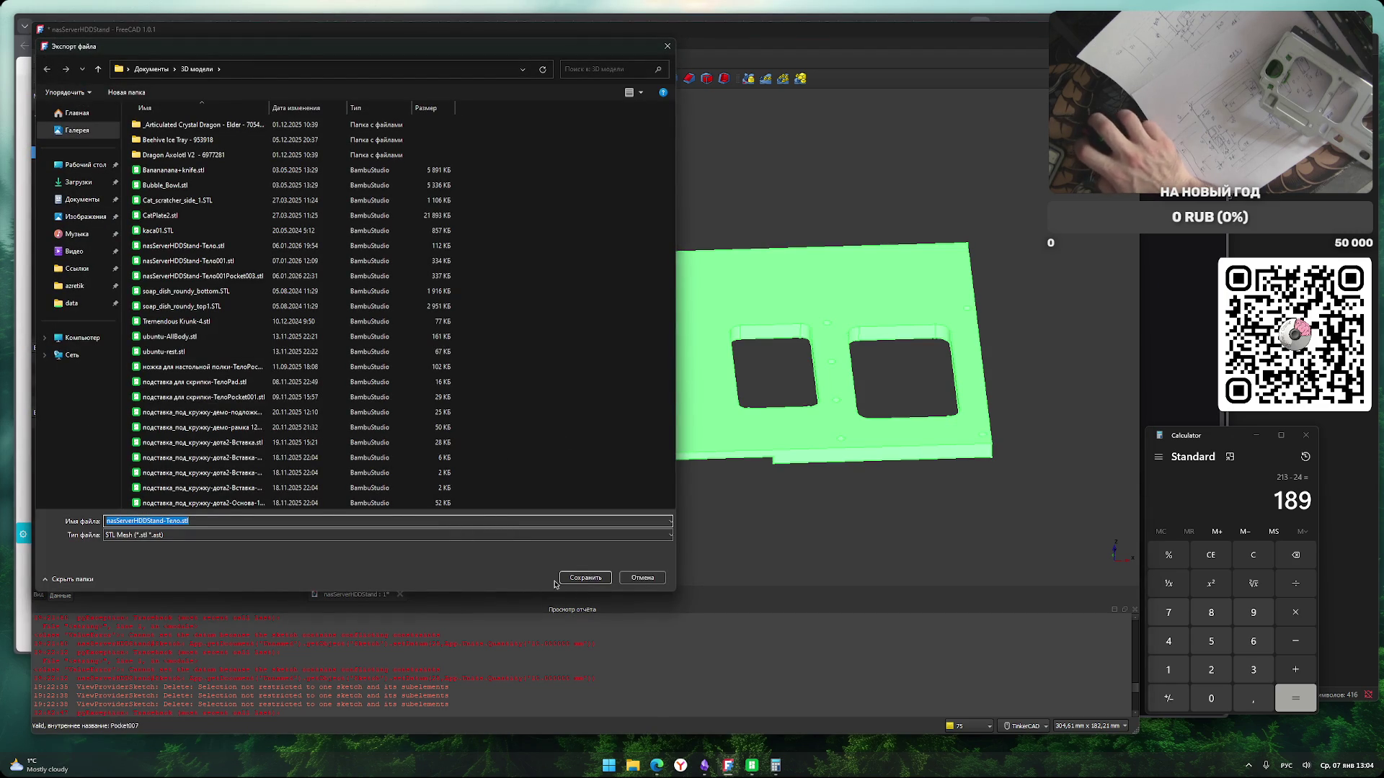
{"action": "left_click", "coordinate": [585, 577]}
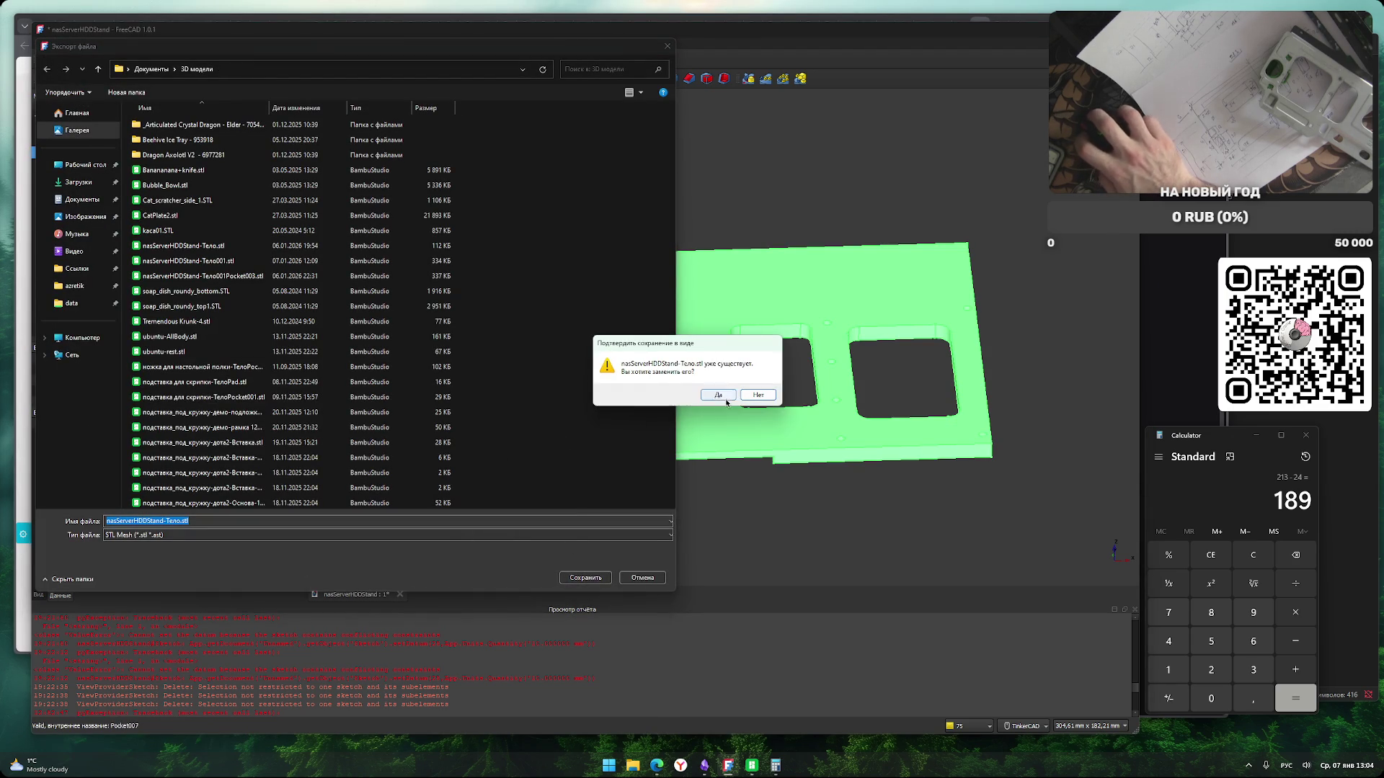
{"action": "left_click", "coordinate": [717, 398]}
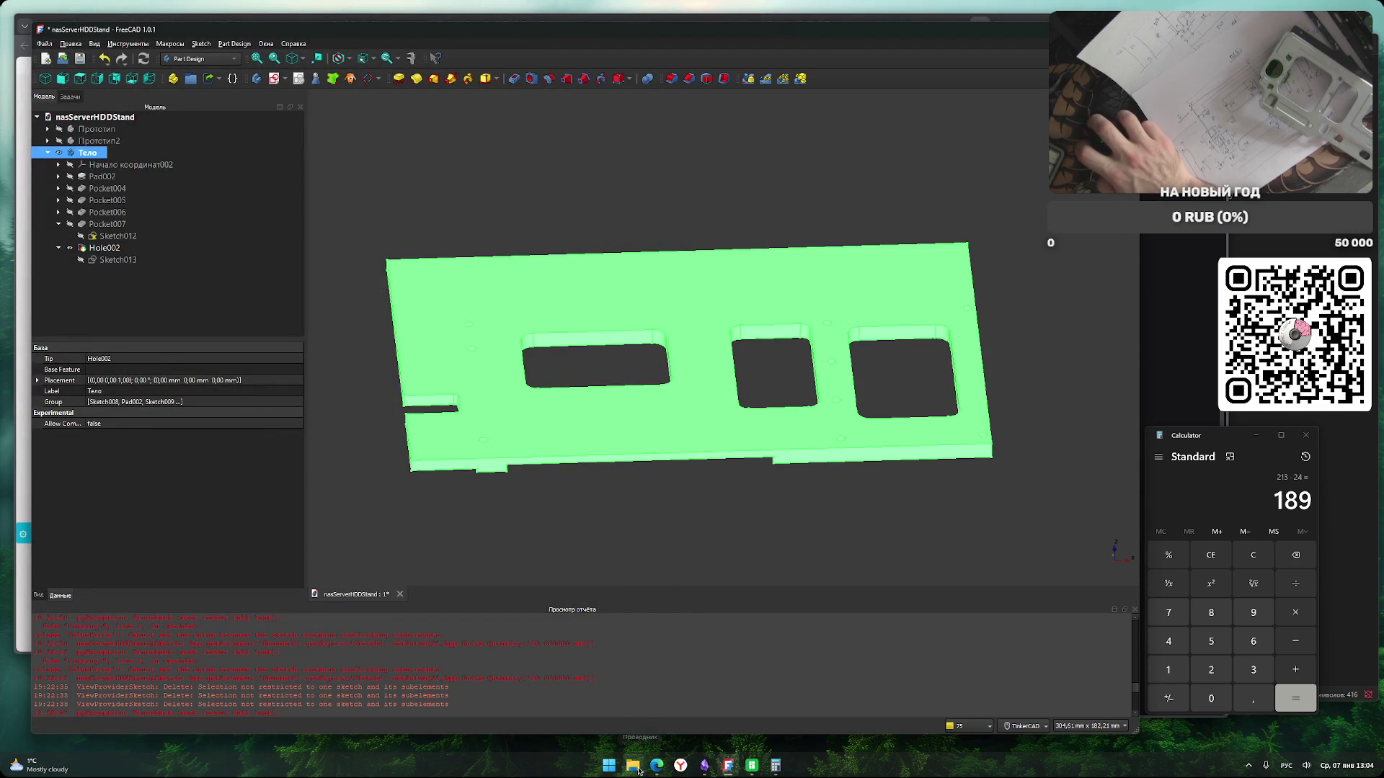
In Bambu Studio's Prepare view, replace the old strip with the full plate model.
{"action": "left_click", "coordinate": [752, 765]}
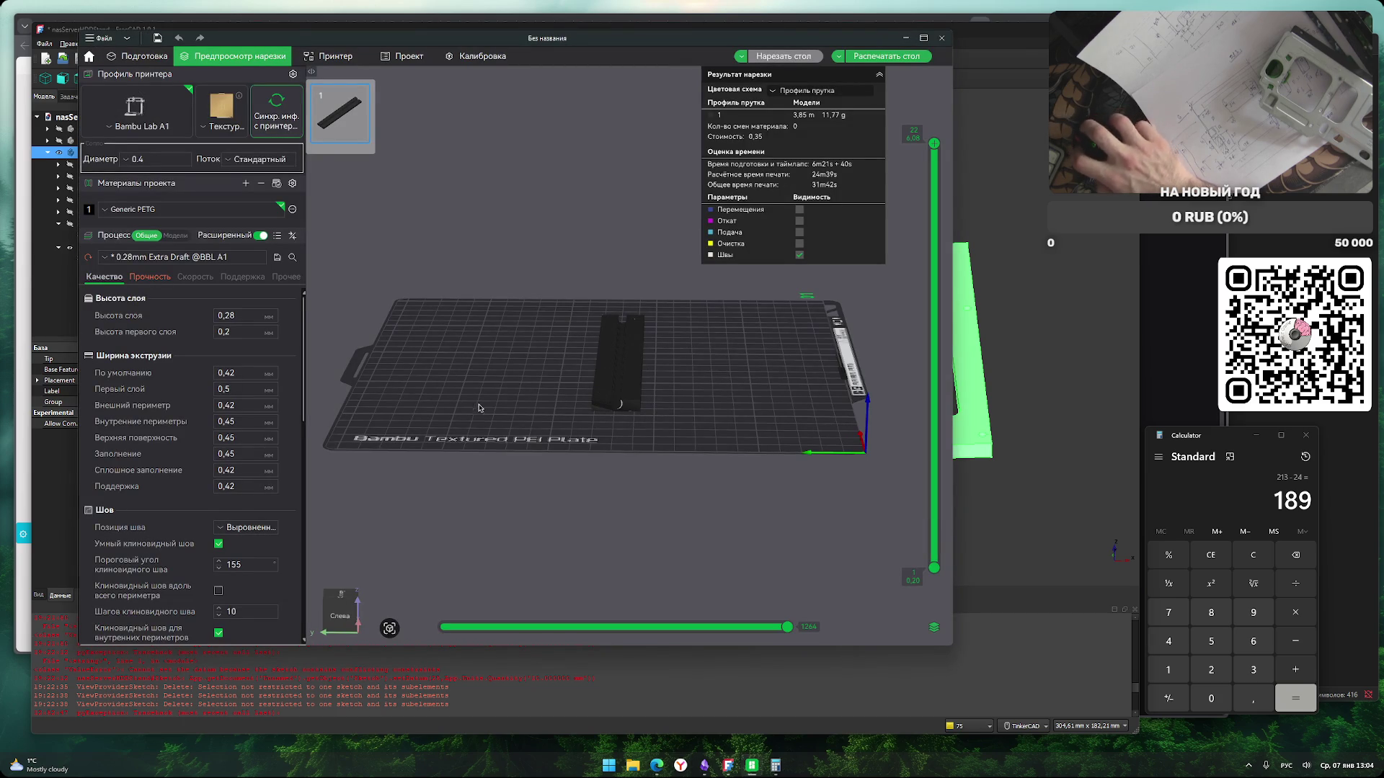
{"action": "key", "text": "ctrl+1"}
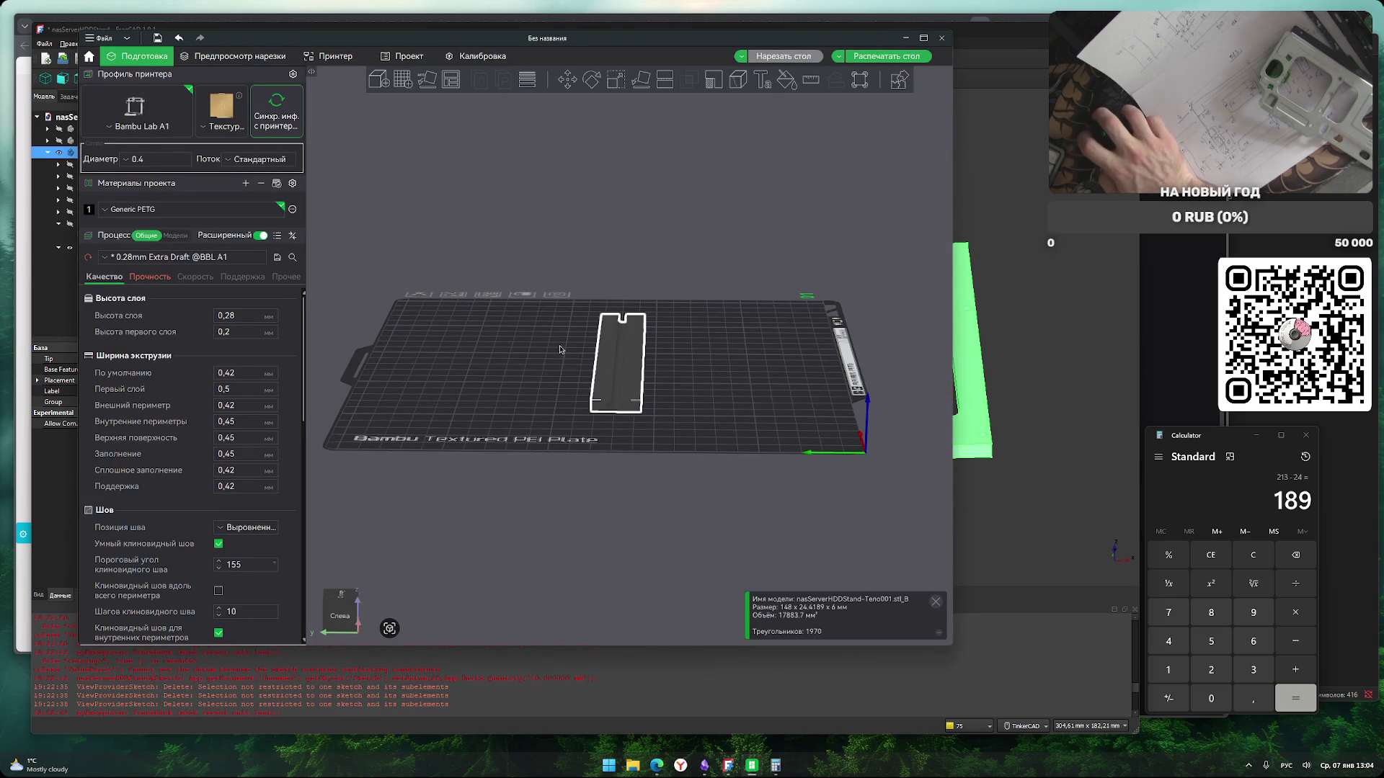
{"action": "key", "text": "Delete"}
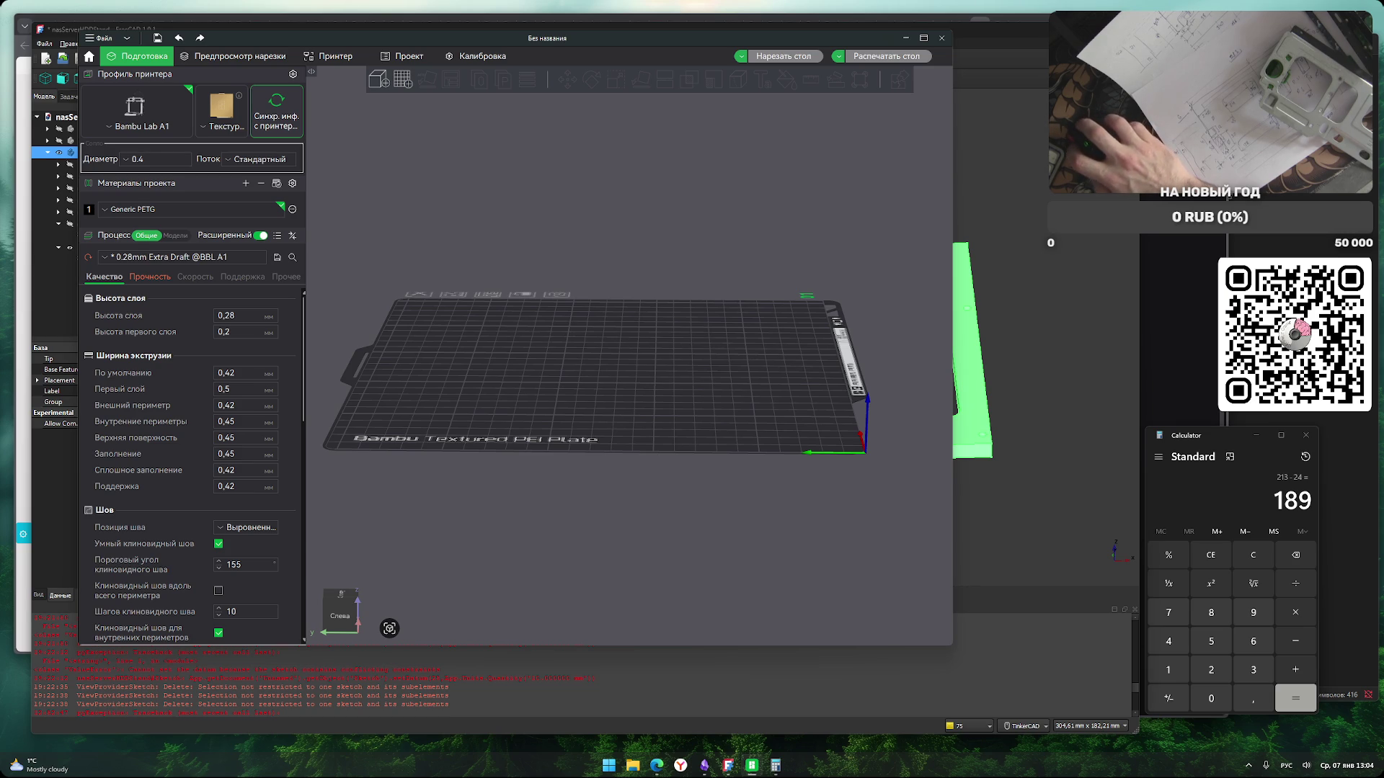
{"action": "key", "text": "ctrl+z"}
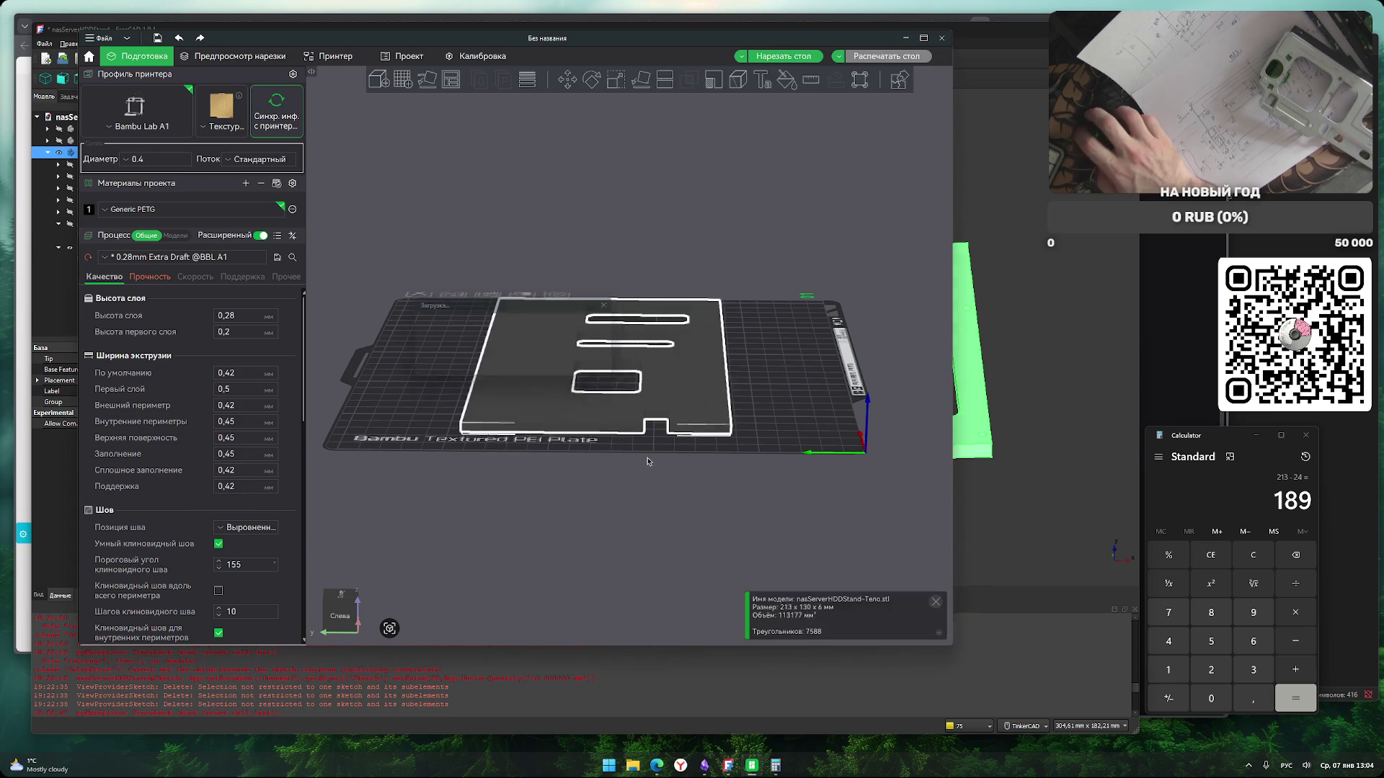
Rotate the plate about the X axis to stand upright on its long edge at 213 × 6 × 130 mm.
{"action": "left_click_drag", "start_coordinate": [664, 534], "coordinate": [659, 587]}
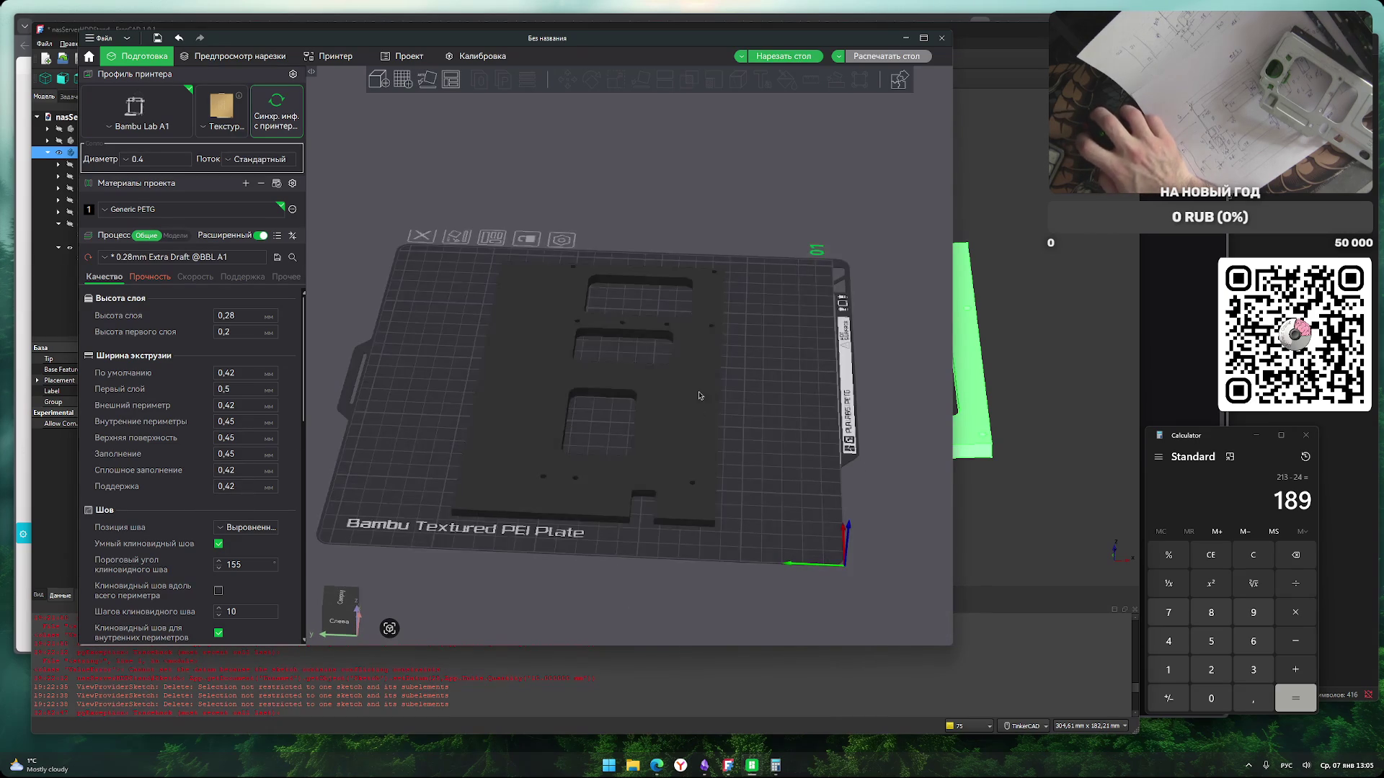
{"action": "left_click", "coordinate": [698, 412]}
{"action": "left_click", "coordinate": [592, 81]}
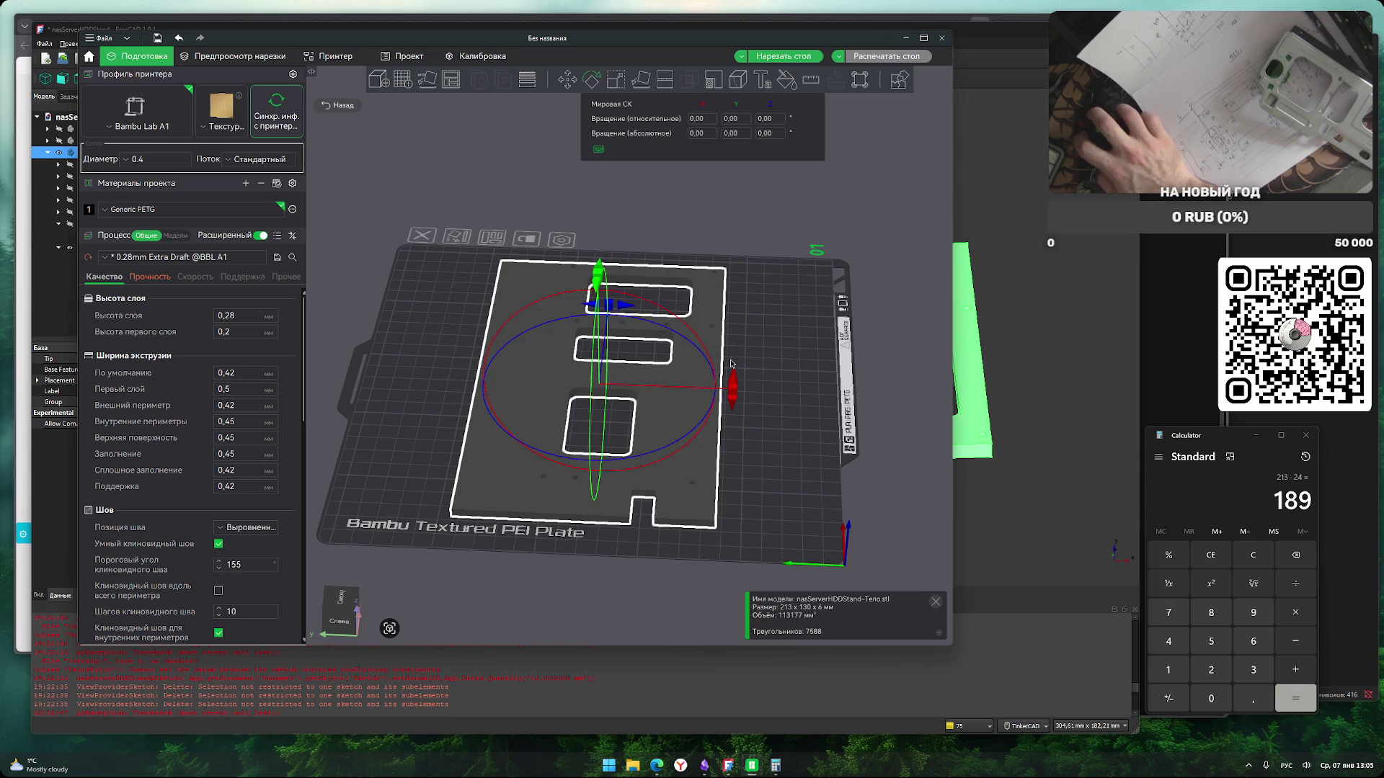
{"action": "mouse_move", "coordinate": [737, 390]}
{"action": "left_mouse_down"}
{"action": "mouse_move", "coordinate": [696, 443]}
{"action": "mouse_move", "coordinate": [601, 478]}
{"action": "left_mouse_up"}
{"action": "left_click", "coordinate": [685, 383]}
{"action": "mouse_move", "coordinate": [685, 383]}
{"action": "left_mouse_down"}
{"action": "mouse_move", "coordinate": [656, 477]}
{"action": "mouse_move", "coordinate": [747, 483]}
{"action": "left_mouse_up"}
{"action": "left_click", "coordinate": [622, 337]}
{"action": "mouse_move", "coordinate": [635, 453]}
{"action": "left_mouse_down"}
{"action": "mouse_move", "coordinate": [656, 505]}
{"action": "mouse_move", "coordinate": [647, 472]}
{"action": "left_mouse_up"}
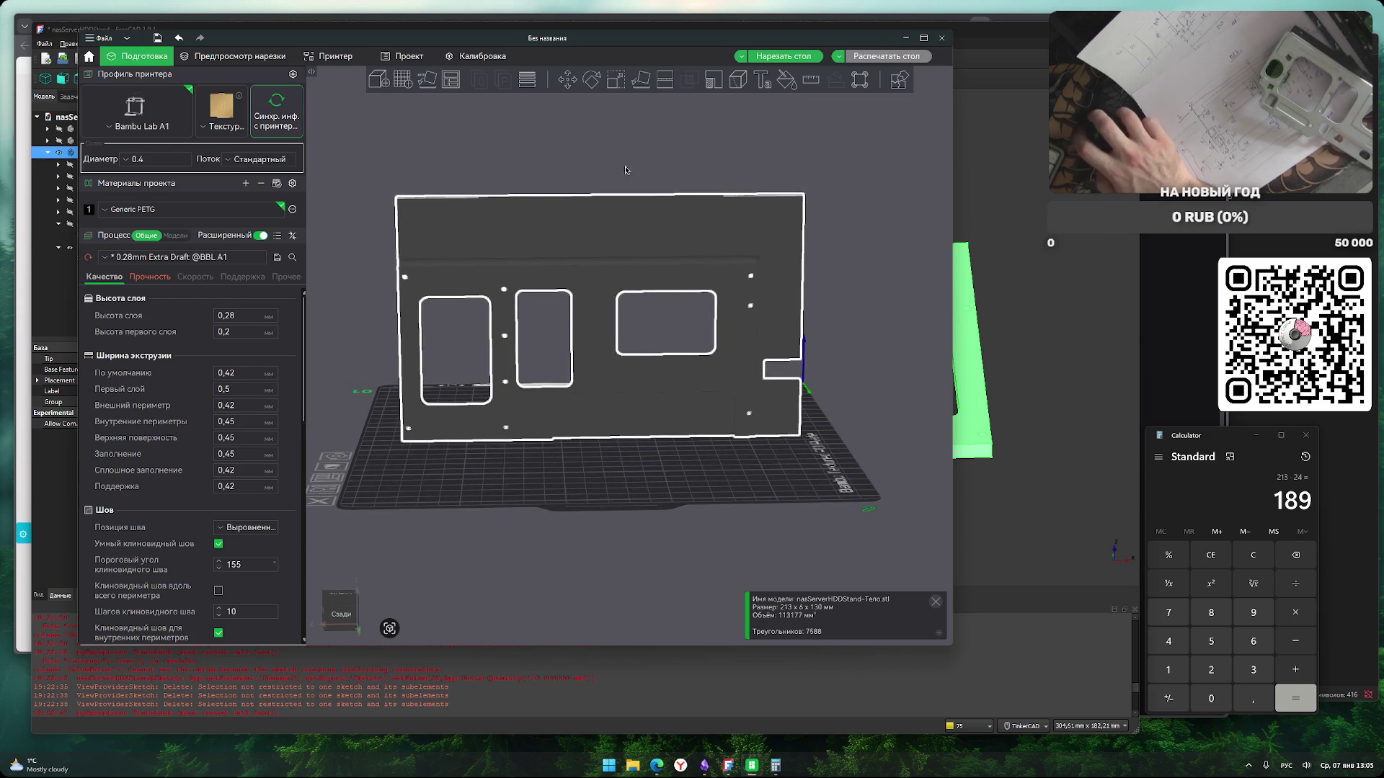
Cut the upright plate horizontally at height 91.05.
{"action": "left_click", "coordinate": [666, 84]}
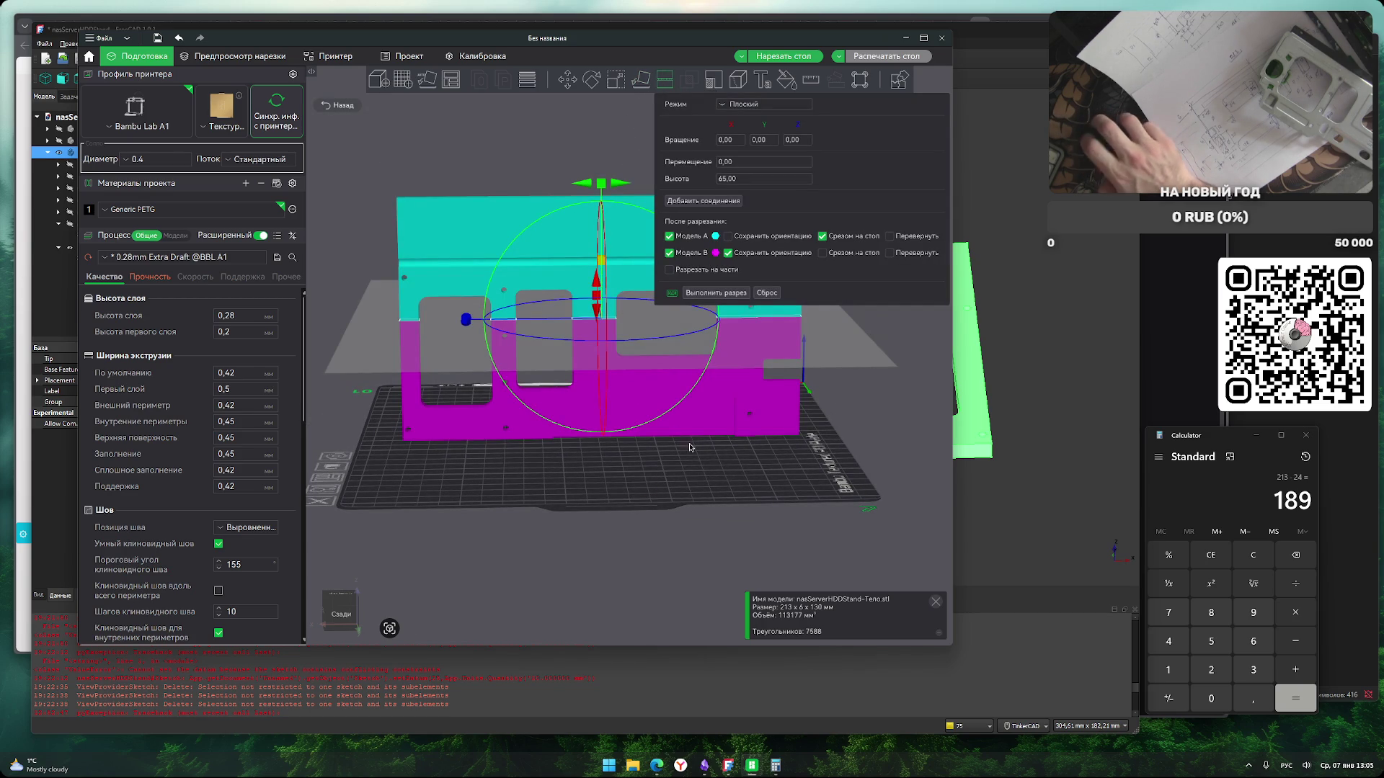
{"action": "right_click_drag", "start_coordinate": [686, 442], "coordinate": [802, 497]}
{"action": "left_click_drag", "start_coordinate": [422, 498], "coordinate": [718, 519]}
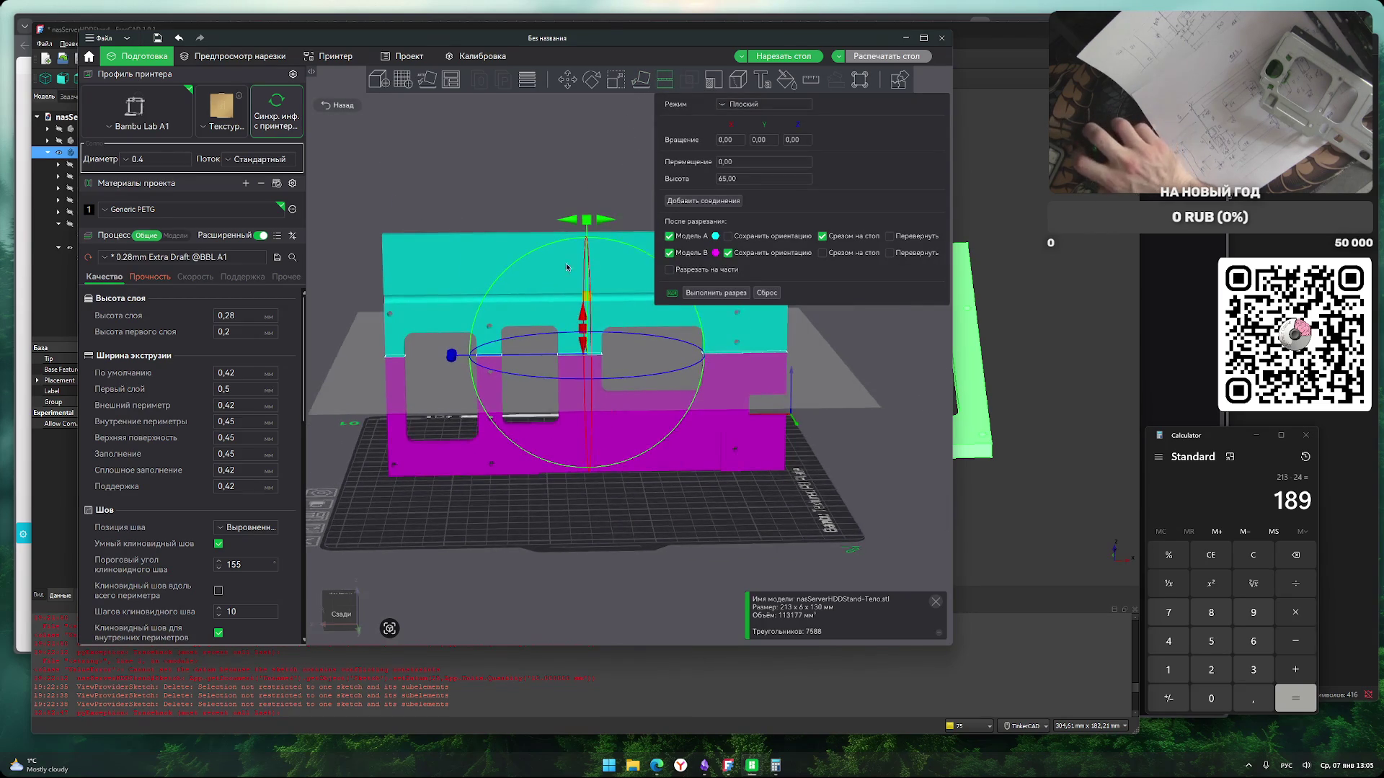
{"action": "mouse_move", "coordinate": [587, 299]}
{"action": "left_mouse_down"}
{"action": "mouse_move", "coordinate": [587, 274]}
{"action": "mouse_move", "coordinate": [589, 322]}
{"action": "left_mouse_up"}
{"action": "left_click_drag", "start_coordinate": [586, 258], "coordinate": [584, 249]}
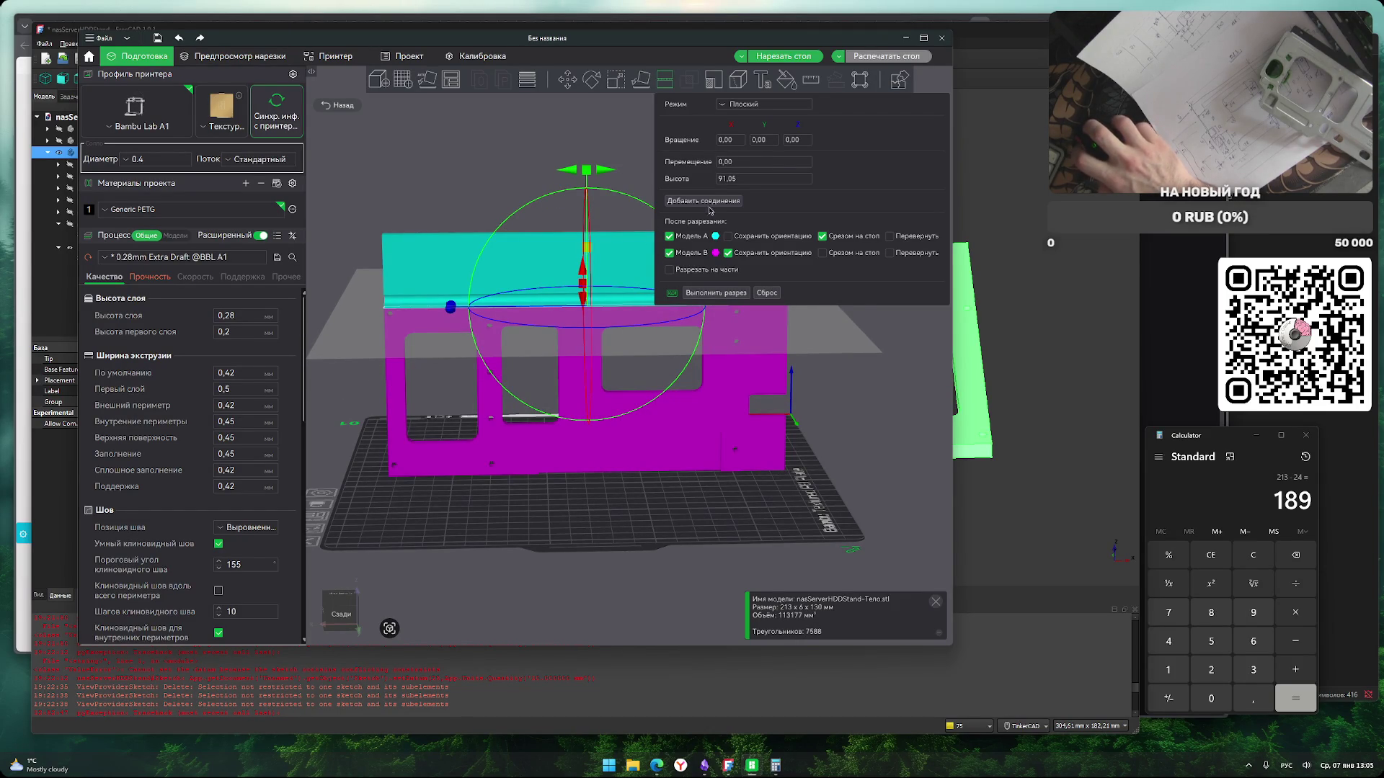
{"action": "left_click", "coordinate": [735, 297]}
Delete the right cut piece and move the 213 × 6 × 38.95 mm strip onto the bed.
{"action": "scroll", "coordinate": [750, 439], "scroll_direction": "up", "scroll_amount": 3}
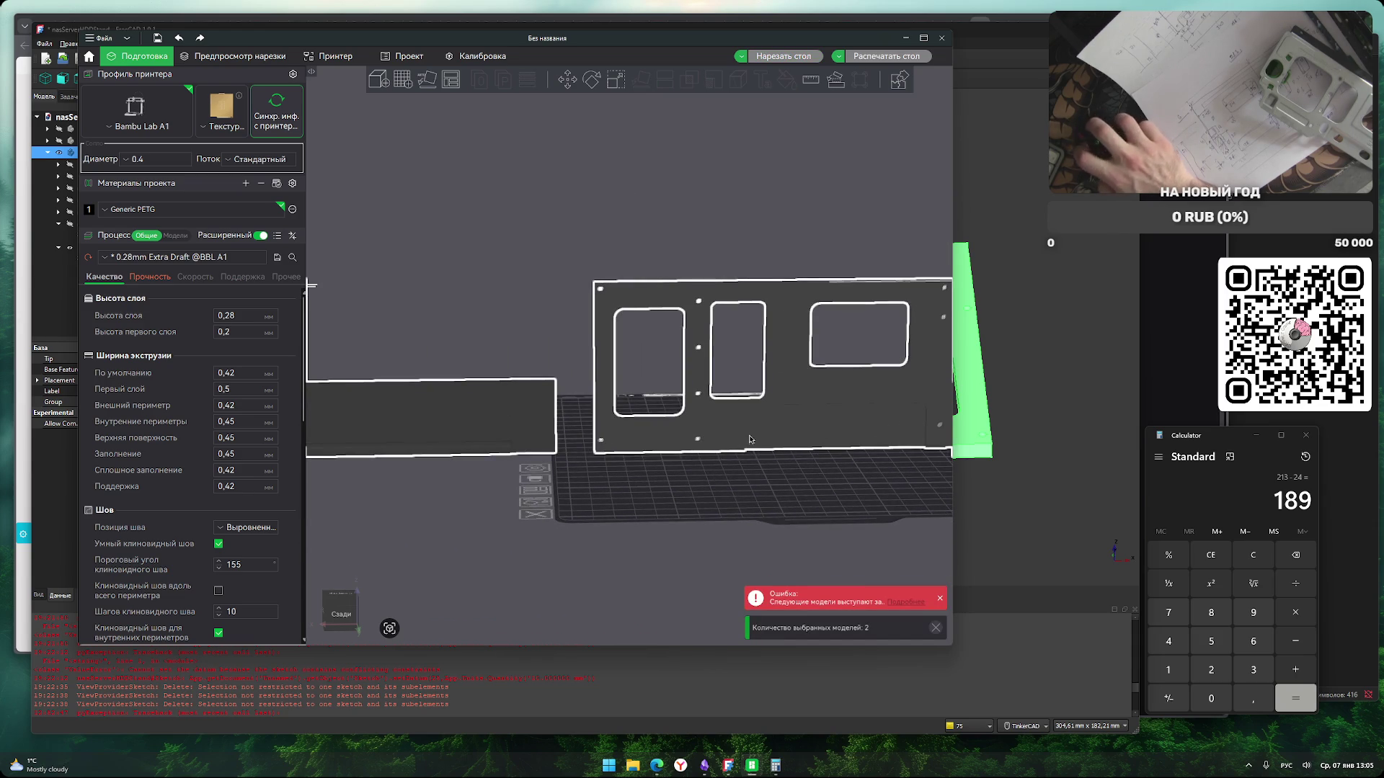
{"action": "left_click", "coordinate": [731, 524]}
{"action": "left_click", "coordinate": [737, 440]}
{"action": "key", "text": "Delete"}
{"action": "left_click", "coordinate": [423, 413]}
{"action": "left_click_drag", "start_coordinate": [423, 413], "coordinate": [819, 405]}
{"action": "scroll", "coordinate": [624, 462], "scroll_direction": "down", "scroll_amount": 3}
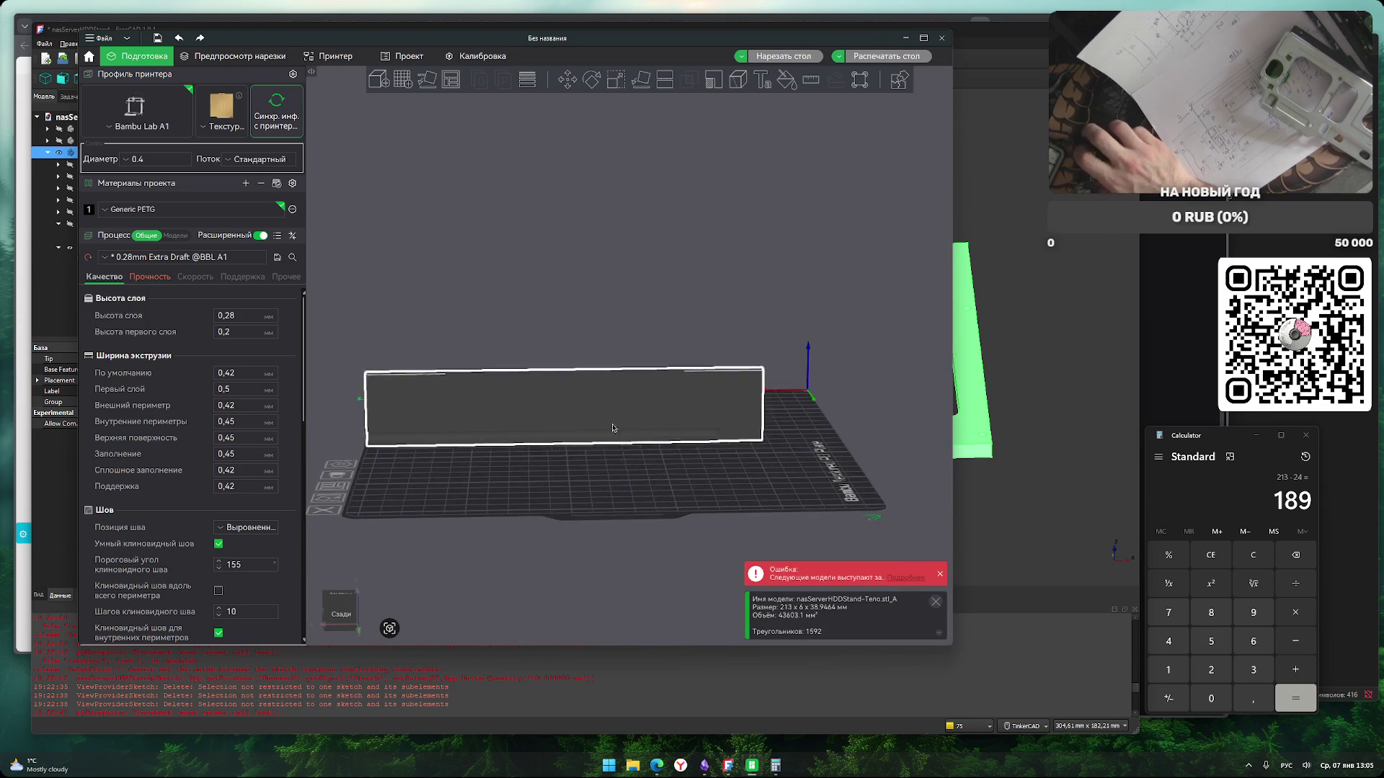
{"action": "left_click_drag", "start_coordinate": [616, 397], "coordinate": [675, 395]}
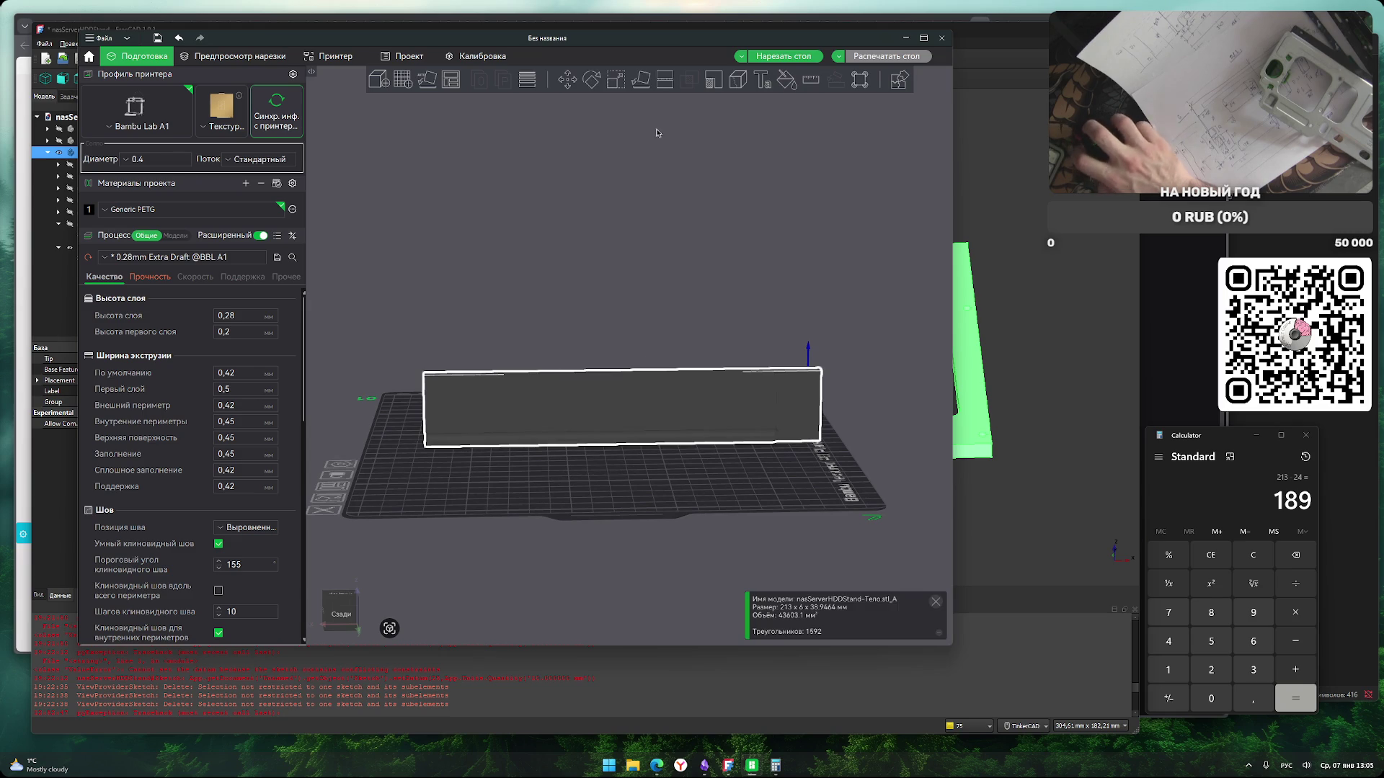
Cut the strip at height 10.66 and delete the leftover off-bed piece.
{"action": "left_click", "coordinate": [666, 83]}
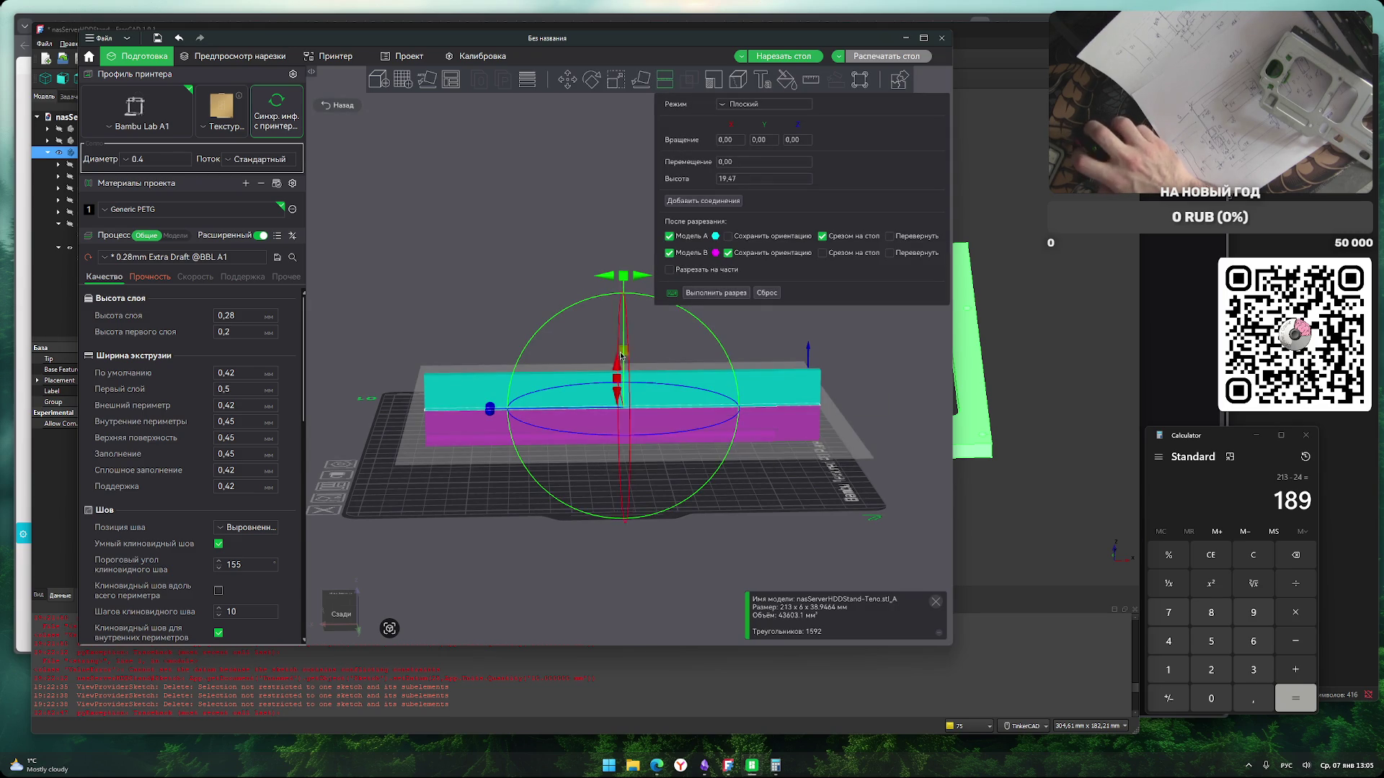
{"action": "left_click_drag", "start_coordinate": [632, 353], "coordinate": [620, 372]}
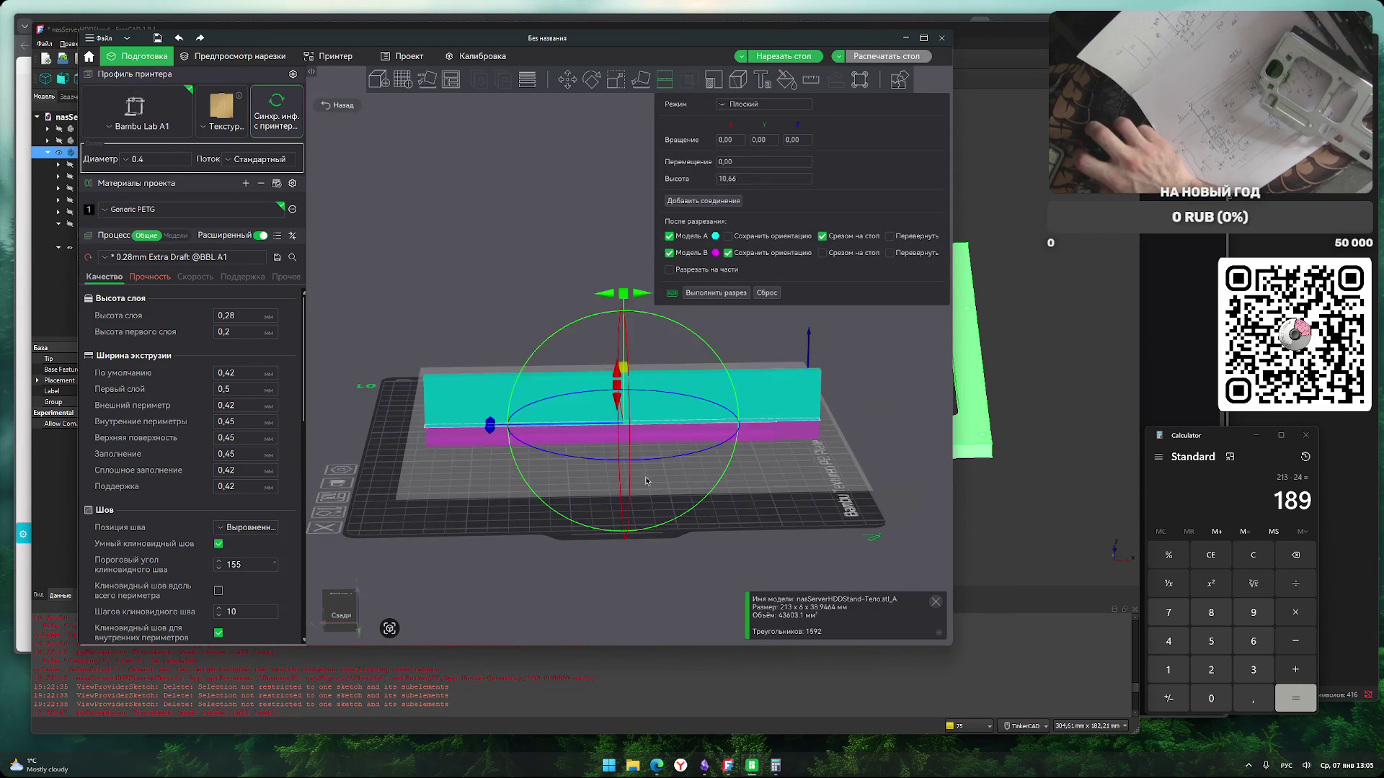
{"action": "left_click", "coordinate": [712, 294]}
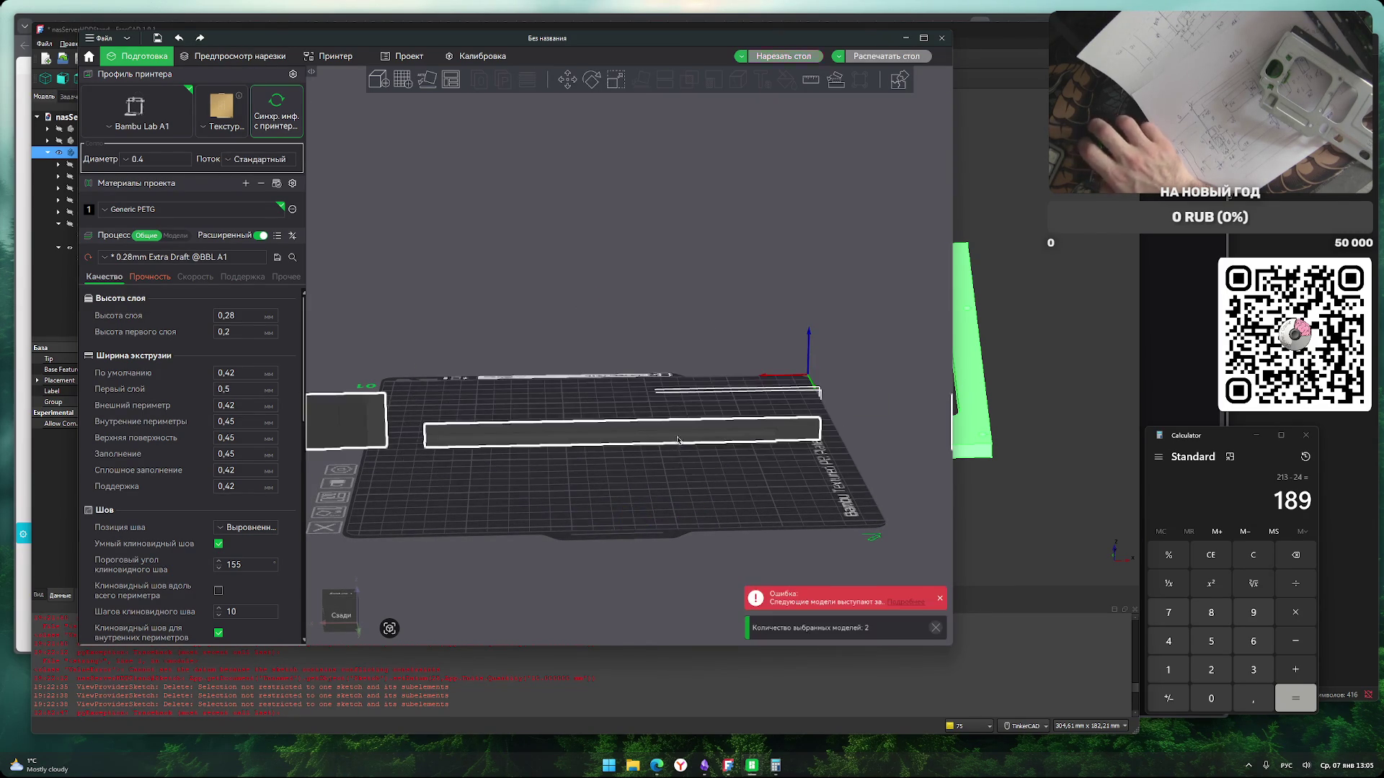
{"action": "left_click", "coordinate": [389, 449]}
{"action": "key", "text": "Delete"}
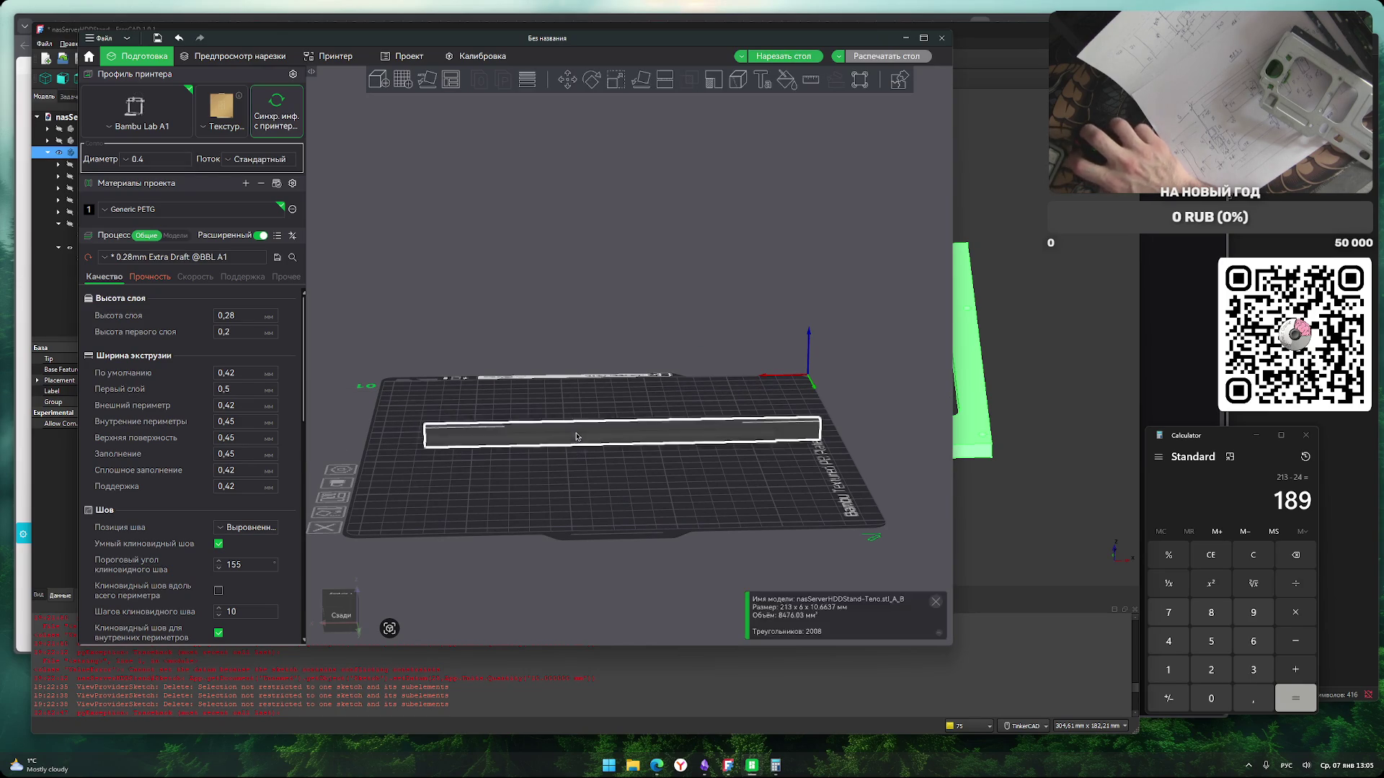
Turn the 213 × 6 × 10.66 mm bar 90° so it stands upright on end.
{"action": "left_click", "coordinate": [576, 436]}
{"action": "scroll", "coordinate": [591, 469], "scroll_direction": "up", "scroll_amount": 2}
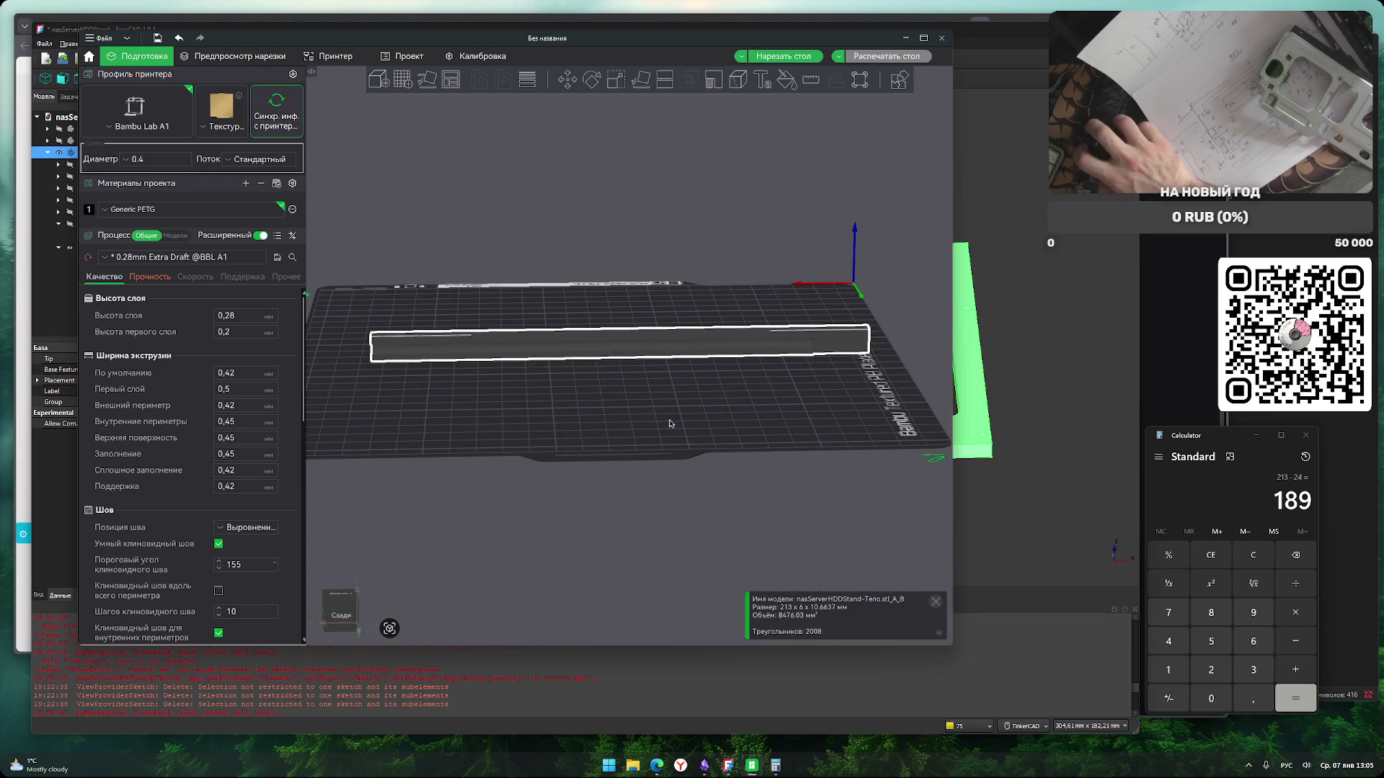
{"action": "left_click", "coordinate": [670, 423]}
{"action": "left_click", "coordinate": [645, 353]}
{"action": "scroll", "coordinate": [643, 374], "scroll_direction": "down", "scroll_amount": 2}
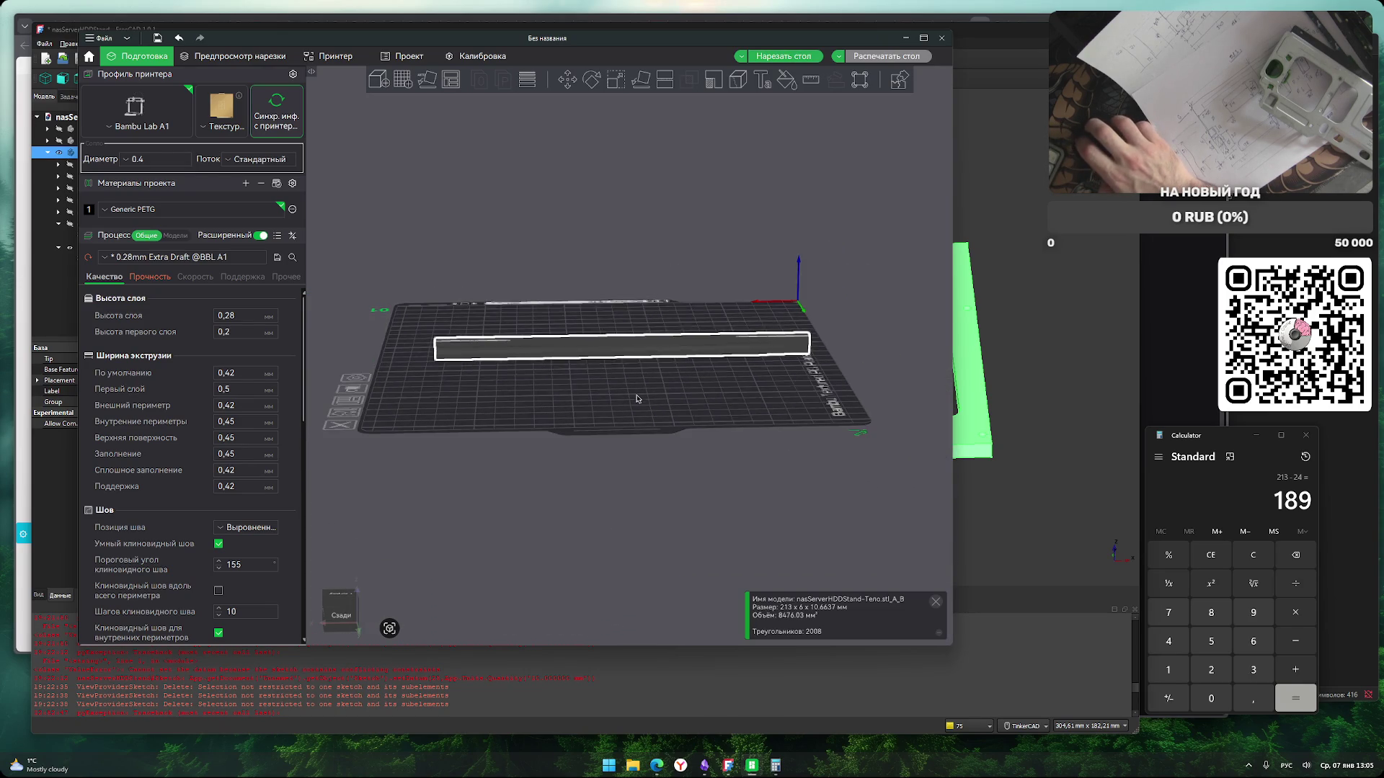
{"action": "left_click", "coordinate": [592, 81]}
{"action": "mouse_move", "coordinate": [625, 260]}
{"action": "left_mouse_down"}
{"action": "mouse_move", "coordinate": [553, 271]}
{"action": "mouse_move", "coordinate": [498, 390]}
{"action": "left_mouse_up"}
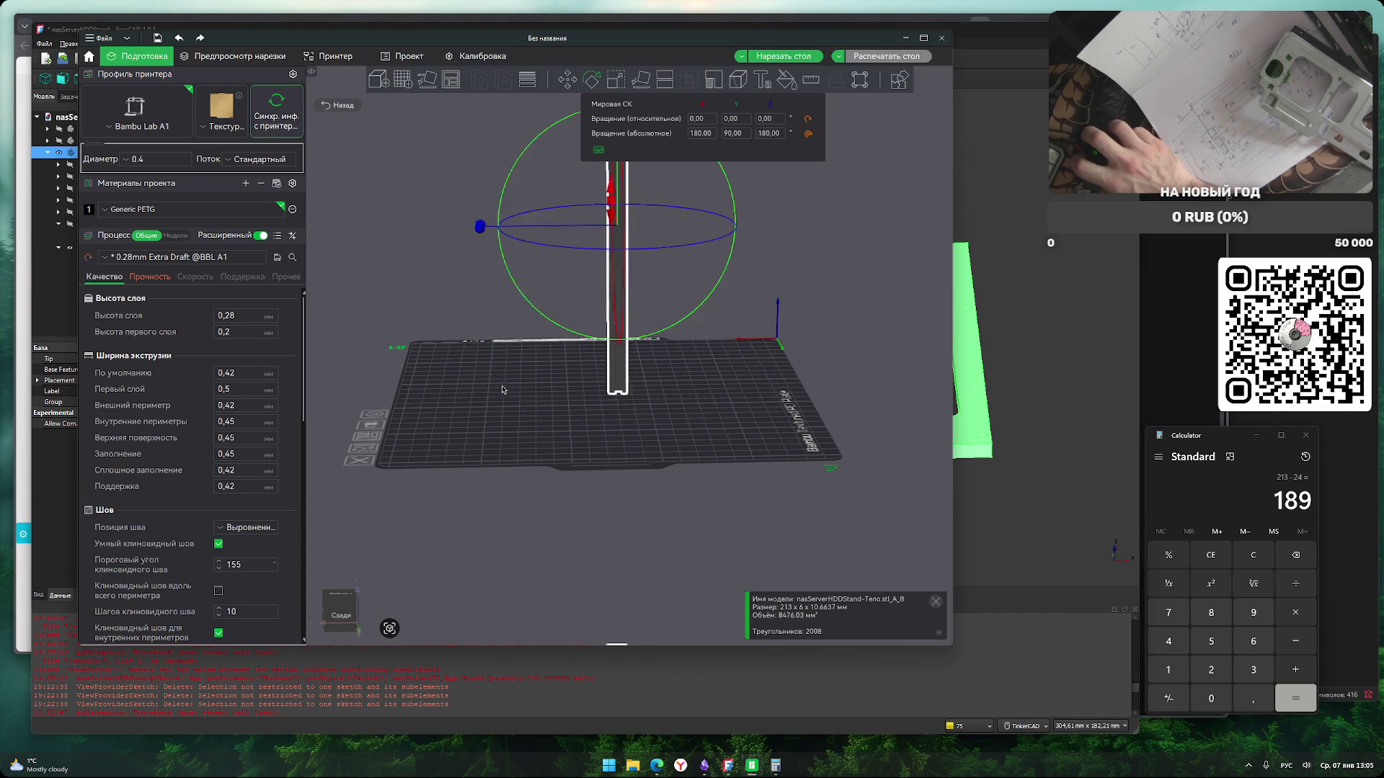
{"action": "left_click_drag", "start_coordinate": [753, 375], "coordinate": [662, 250]}
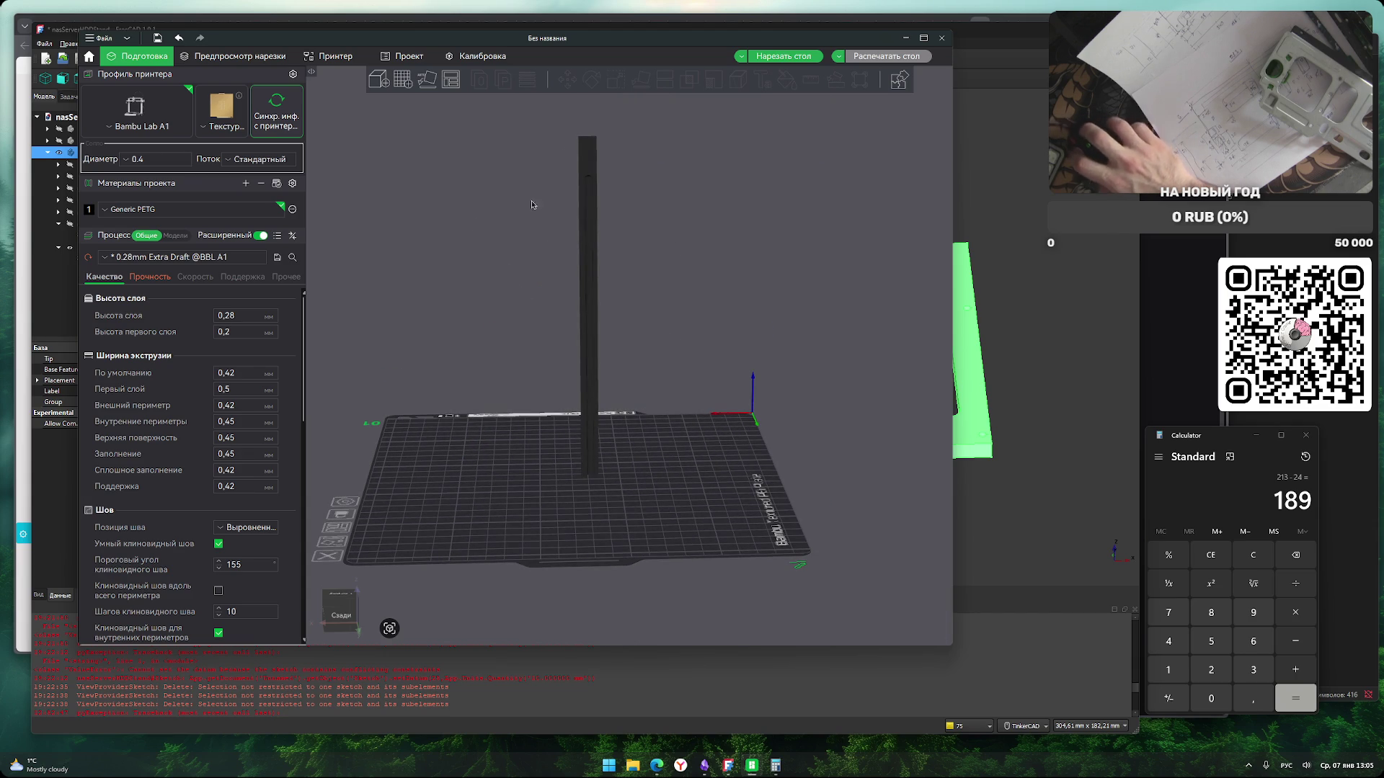
Cut the upright bar in two at height 106.5.
{"action": "left_click", "coordinate": [588, 214]}
{"action": "left_click", "coordinate": [668, 81]}
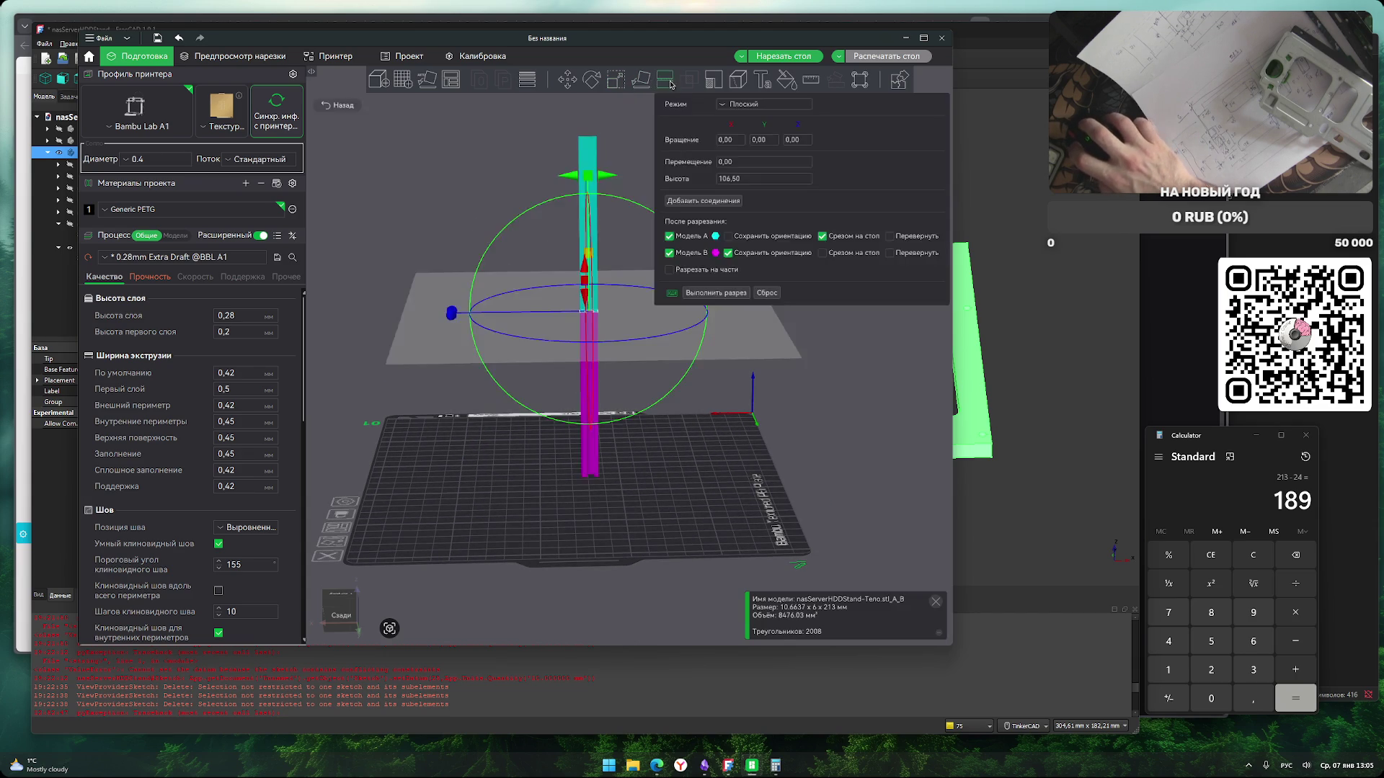
{"action": "left_click", "coordinate": [716, 293]}
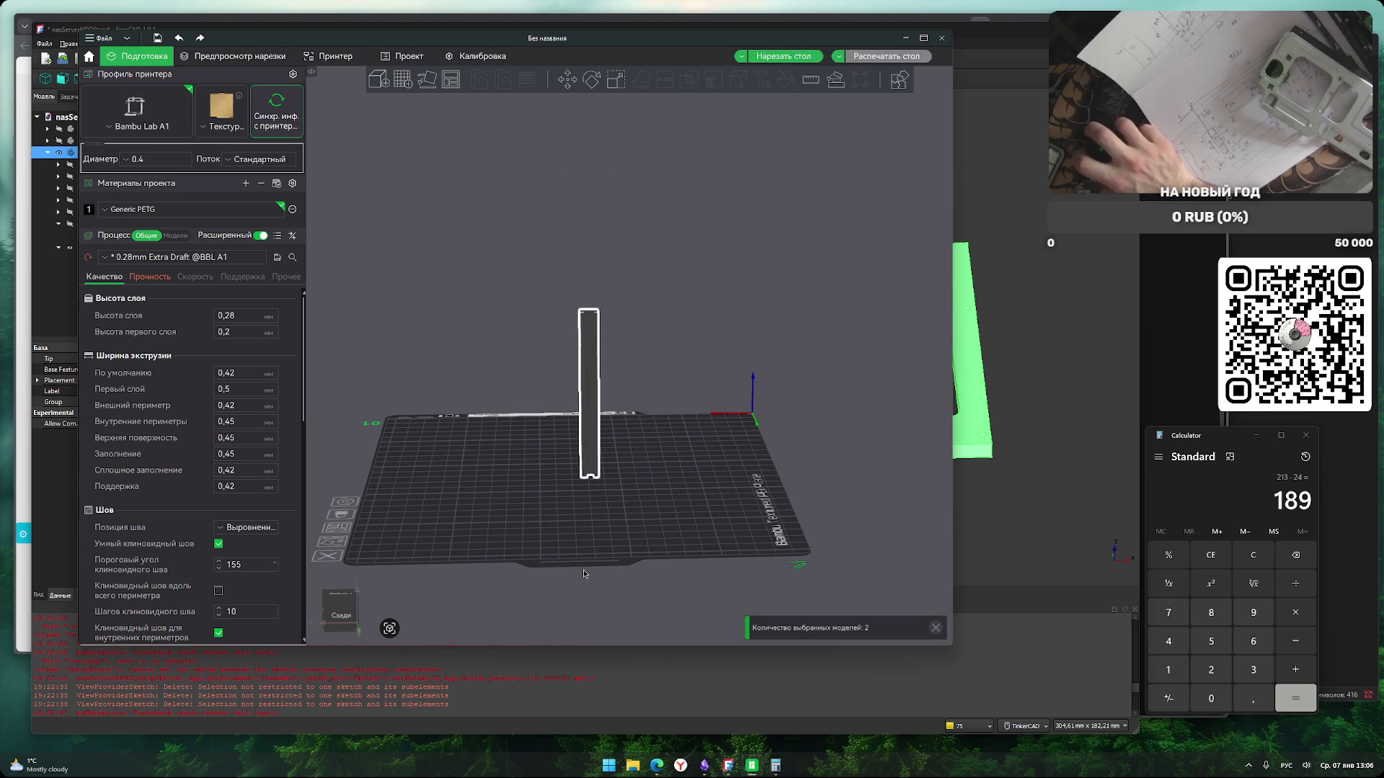
Delete the right half, leaving a single 10.66 × 6 × 104.5 mm bar standing.
{"action": "left_click", "coordinate": [674, 610]}
{"action": "mouse_move", "coordinate": [675, 610]}
{"action": "left_mouse_down"}
{"action": "mouse_move", "coordinate": [717, 522]}
{"action": "mouse_move", "coordinate": [632, 553]}
{"action": "mouse_move", "coordinate": [647, 534]}
{"action": "left_mouse_up"}
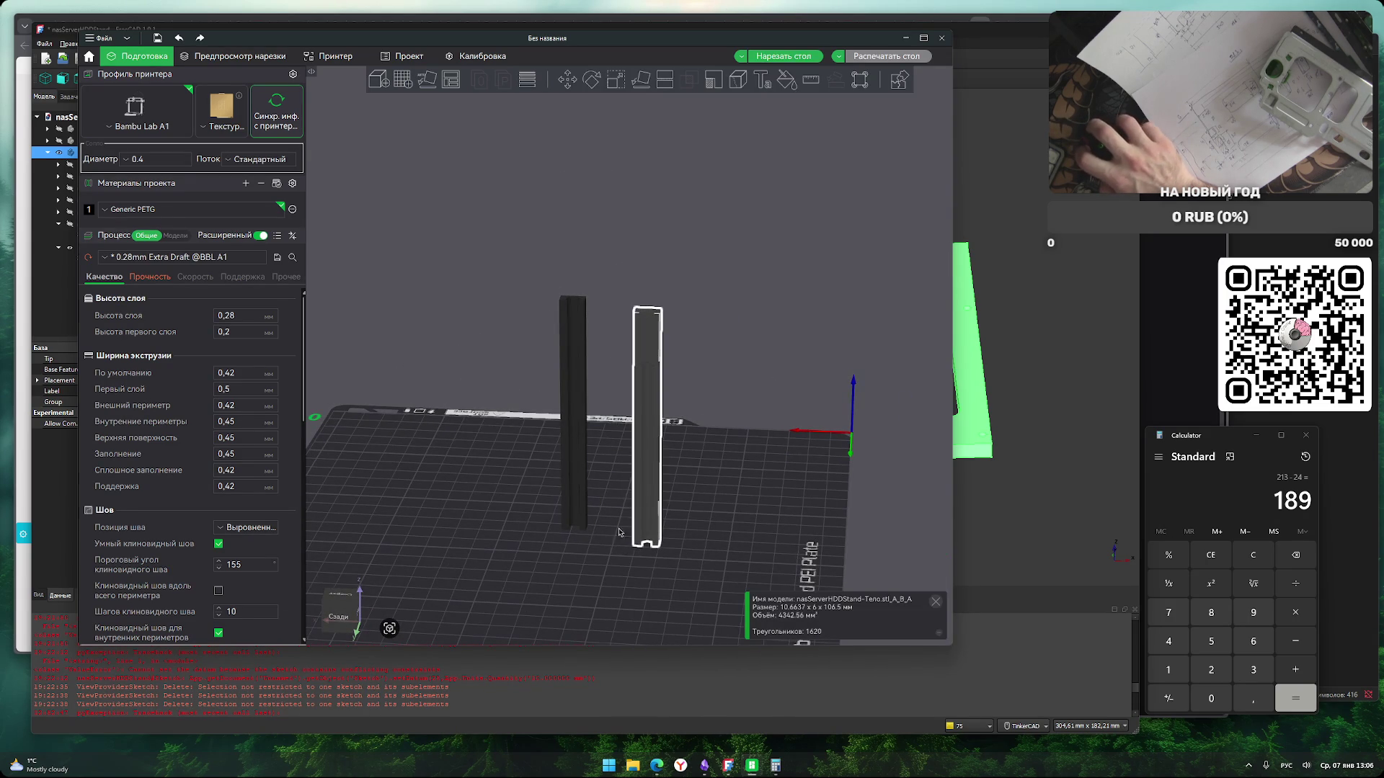
{"action": "left_click", "coordinate": [654, 420]}
{"action": "key", "text": "Delete"}
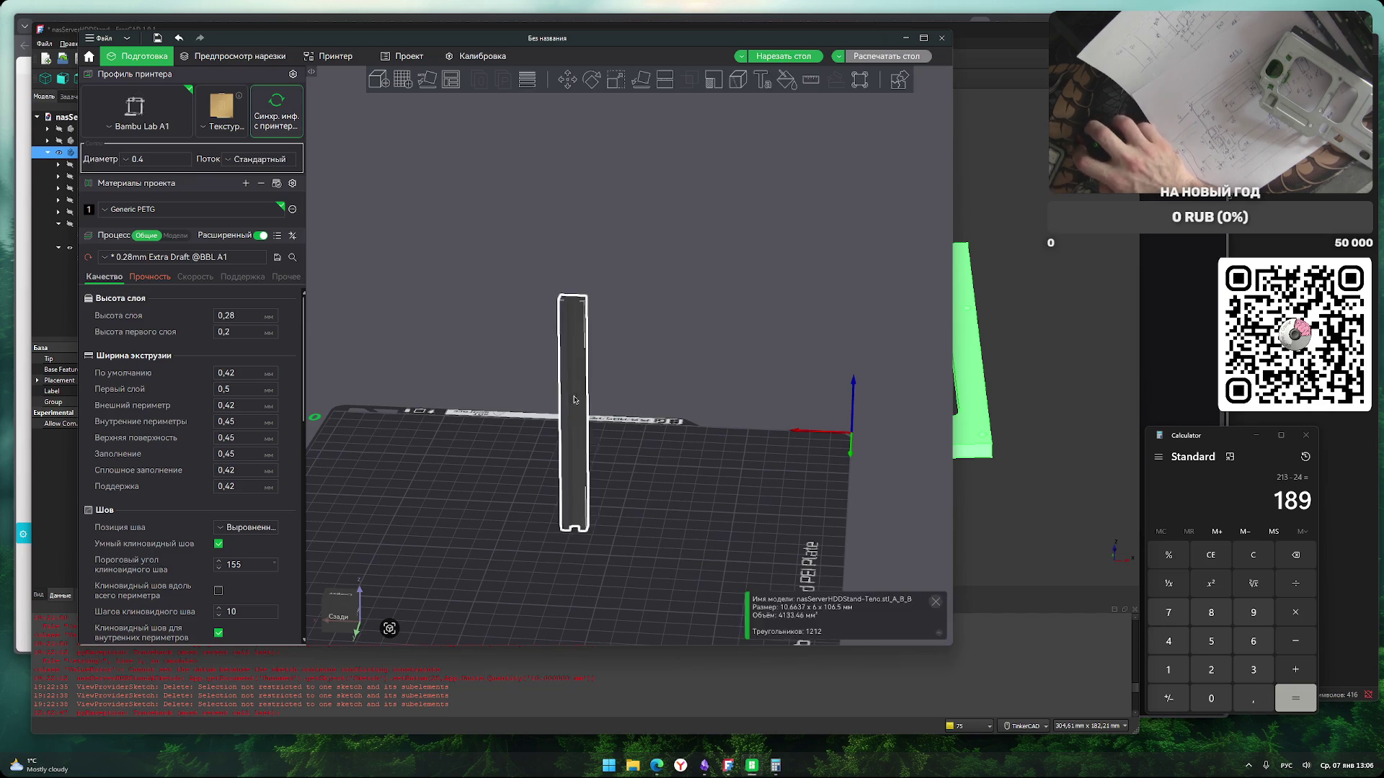
{"action": "left_click", "coordinate": [576, 400]}
{"action": "mouse_move", "coordinate": [698, 484]}
{"action": "left_mouse_down"}
{"action": "mouse_move", "coordinate": [694, 549]}
{"action": "mouse_move", "coordinate": [676, 565]}
{"action": "mouse_move", "coordinate": [565, 559]}
{"action": "mouse_move", "coordinate": [591, 561]}
{"action": "mouse_move", "coordinate": [593, 176]}
{"action": "left_mouse_up"}
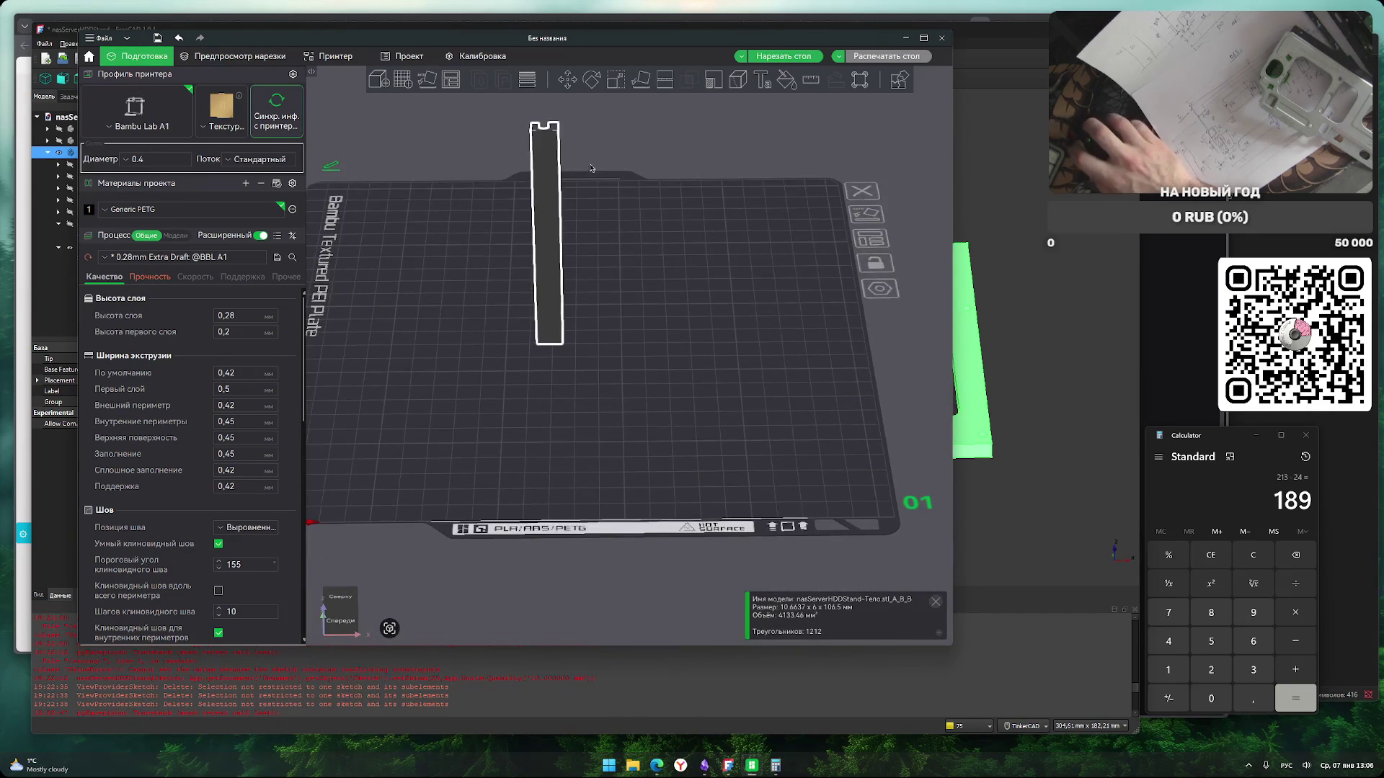
Rotate the bar 90° about X so it lies flat on the plate.
{"action": "mouse_move", "coordinate": [627, 372]}
{"action": "left_mouse_down"}
{"action": "mouse_move", "coordinate": [750, 463]}
{"action": "mouse_move", "coordinate": [739, 458]}
{"action": "left_mouse_up"}
{"action": "left_click", "coordinate": [591, 79]}
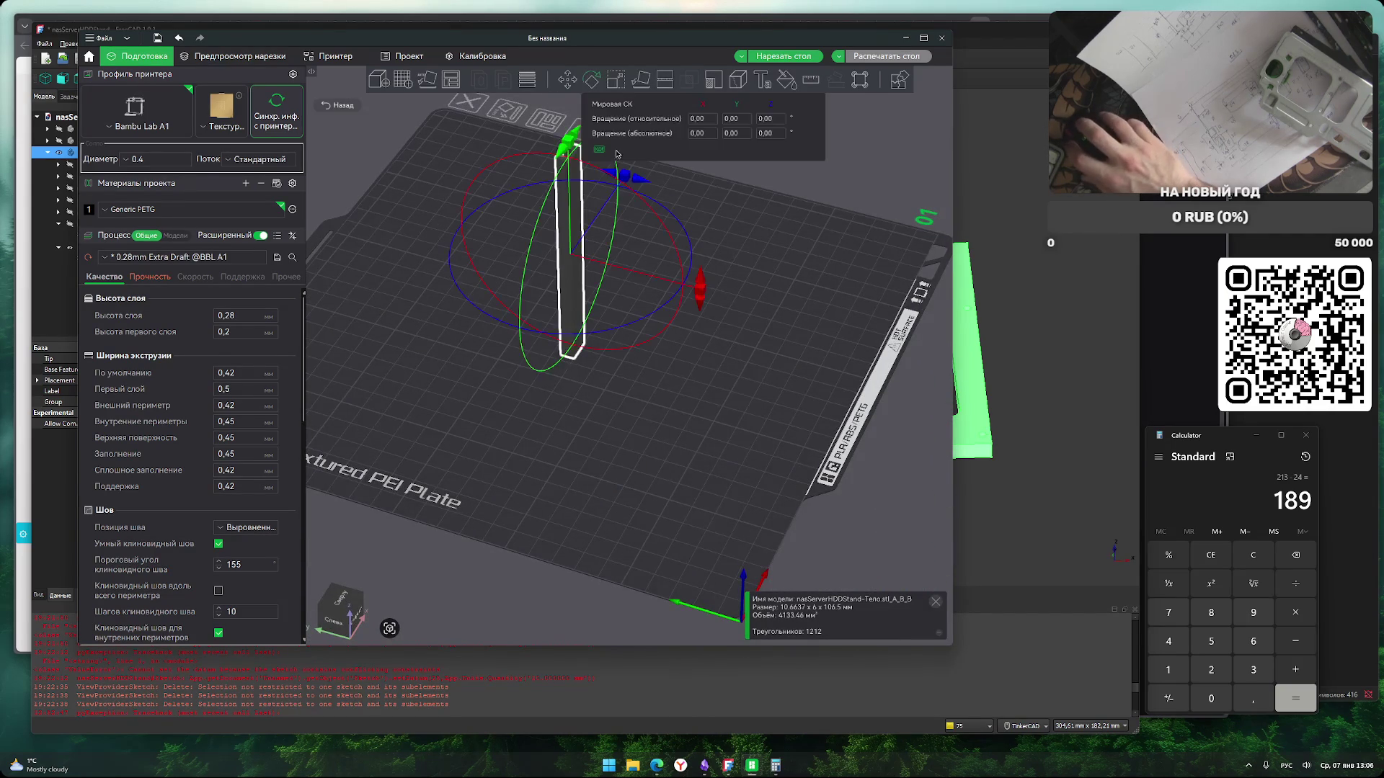
{"action": "left_click_drag", "start_coordinate": [712, 329], "coordinate": [587, 361]}
{"action": "left_click", "coordinate": [676, 503]}
{"action": "mouse_move", "coordinate": [729, 501]}
{"action": "left_mouse_down"}
{"action": "mouse_move", "coordinate": [692, 505]}
{"action": "mouse_move", "coordinate": [685, 475]}
{"action": "mouse_move", "coordinate": [648, 476]}
{"action": "left_mouse_up"}
Slice the plate (16m59s, 4.36 g), send it to the Bambu Lab A1, and return to FreeCAD.
{"action": "left_click", "coordinate": [784, 55]}
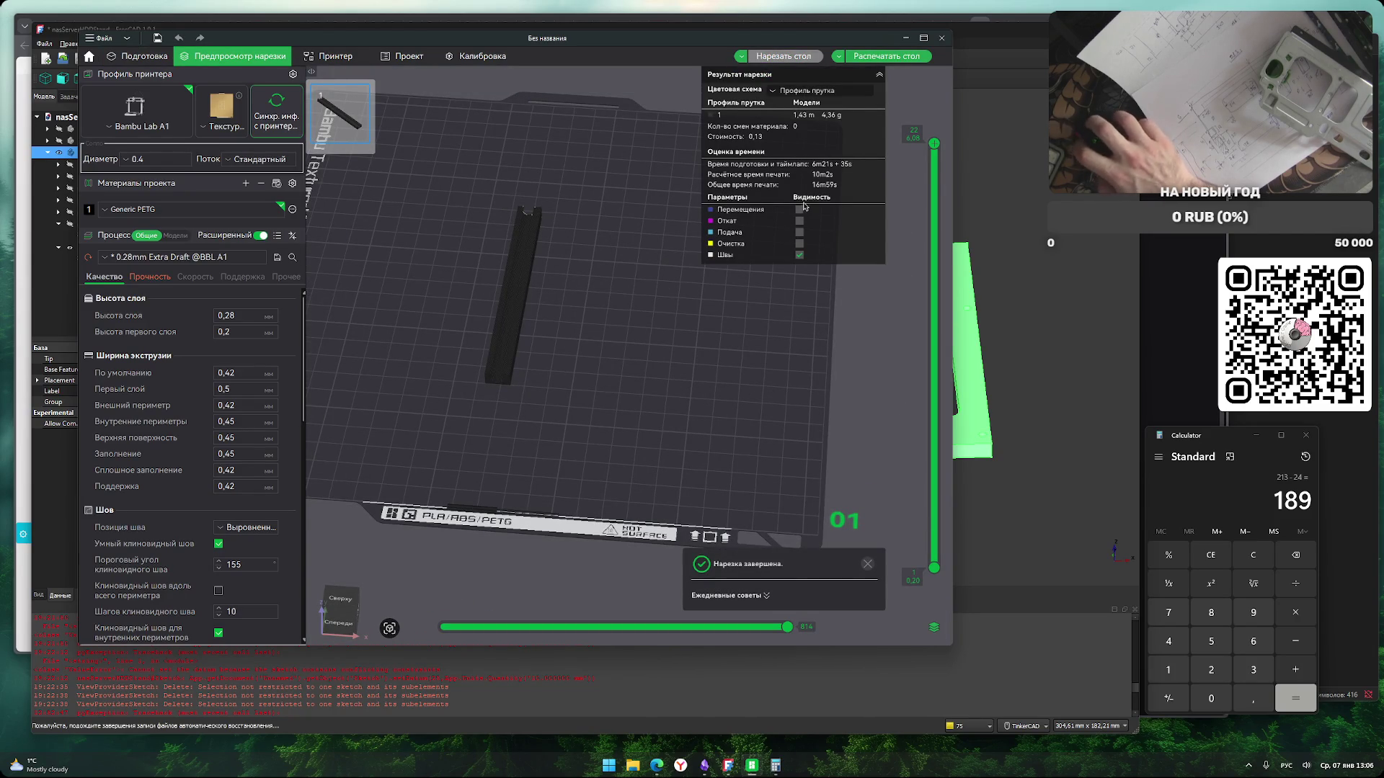
{"action": "left_click", "coordinate": [891, 58]}
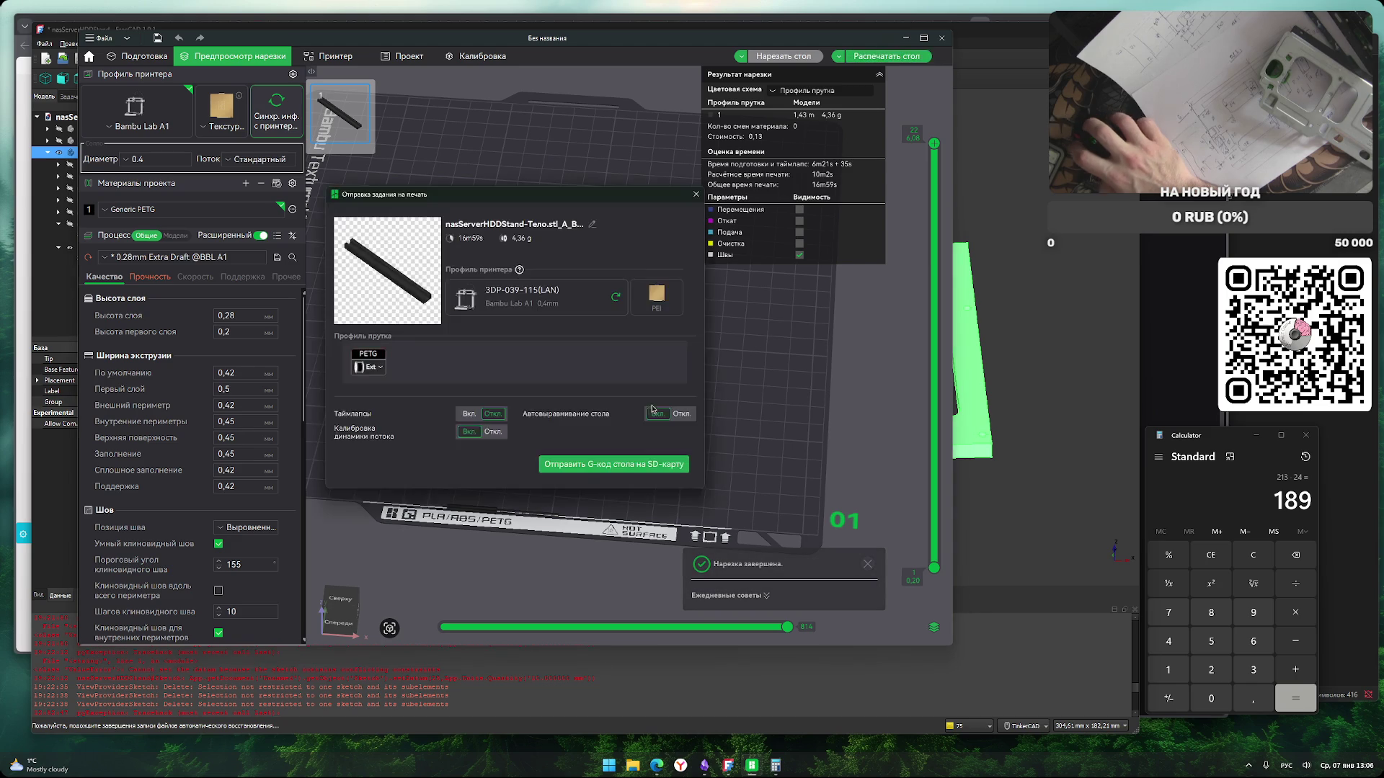
{"action": "key", "text": "alt+Tab"}
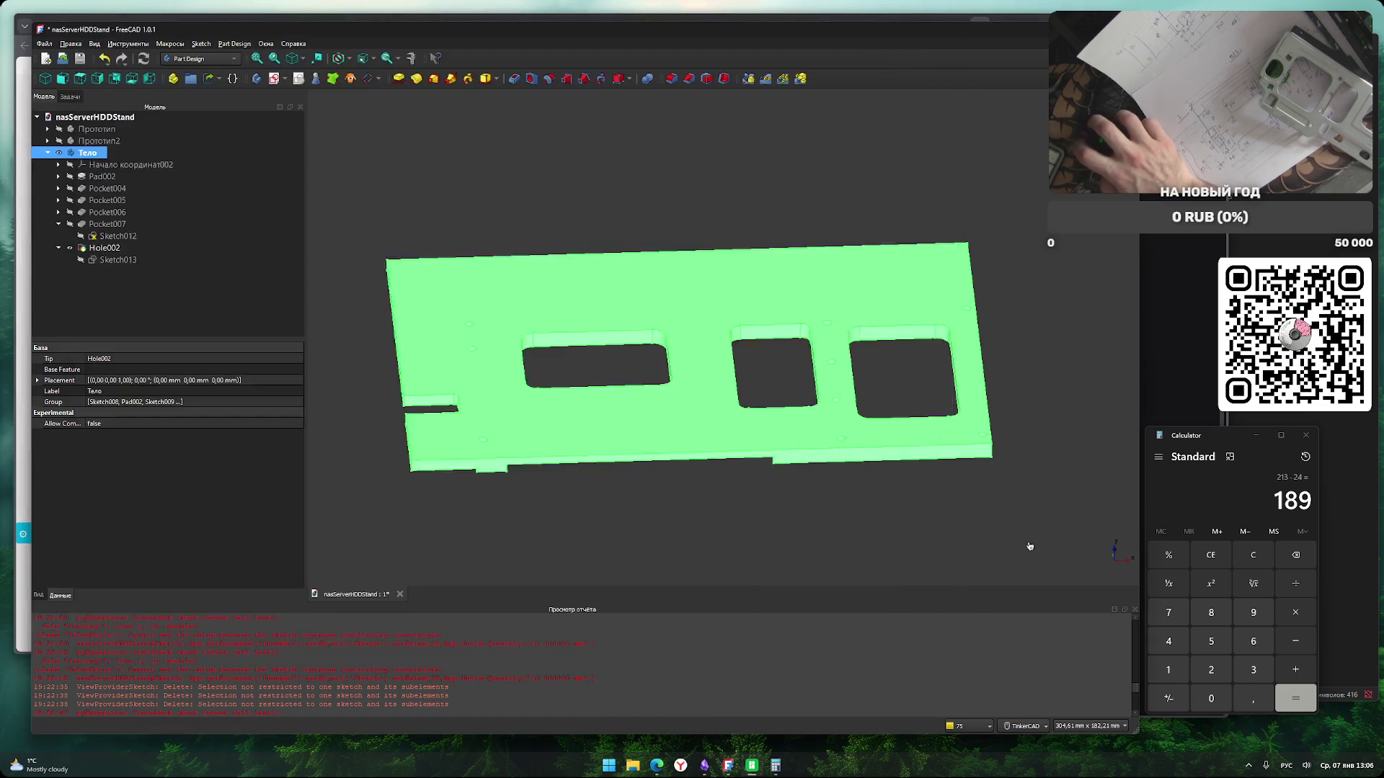
{"action": "left_click", "coordinate": [884, 529]}
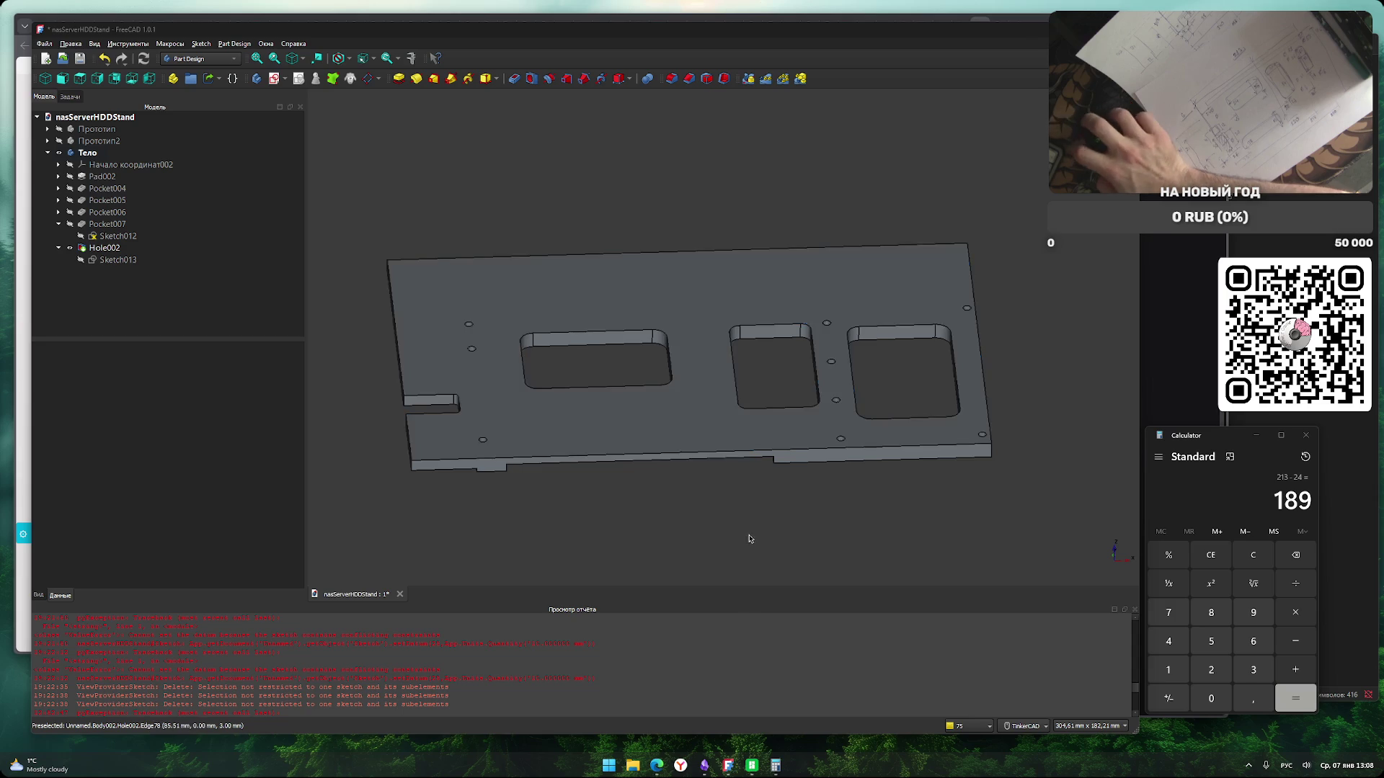
{"action": "mouse_move", "coordinate": [781, 556]}
{"action": "right_mouse_down"}
{"action": "mouse_move", "coordinate": [775, 444]}
{"action": "mouse_move", "coordinate": [781, 457]}
{"action": "mouse_move", "coordinate": [791, 439]}
{"action": "mouse_move", "coordinate": [778, 523]}
{"action": "right_mouse_up"}
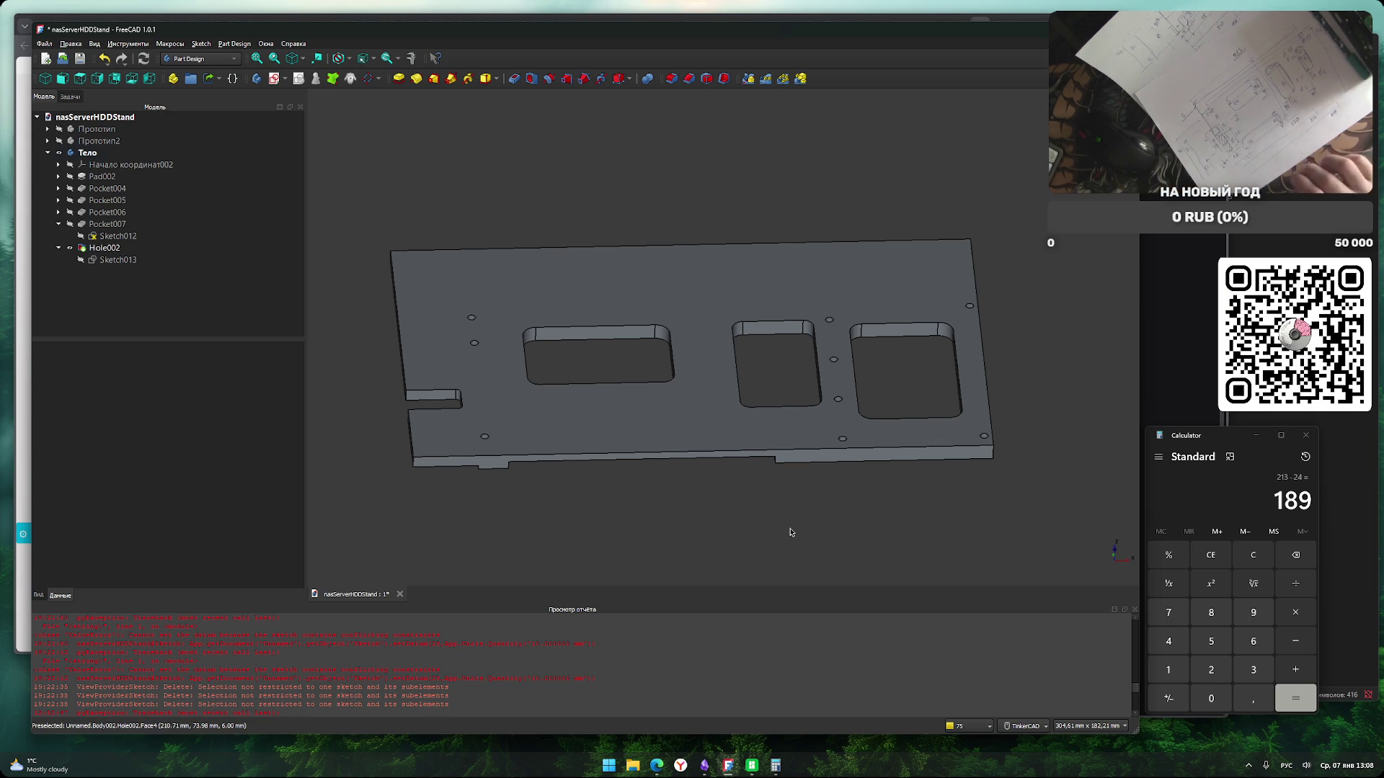
{"action": "mouse_move", "coordinate": [658, 565]}
{"action": "right_mouse_down"}
{"action": "mouse_move", "coordinate": [666, 439]}
{"action": "mouse_move", "coordinate": [666, 544]}
{"action": "right_mouse_up"}
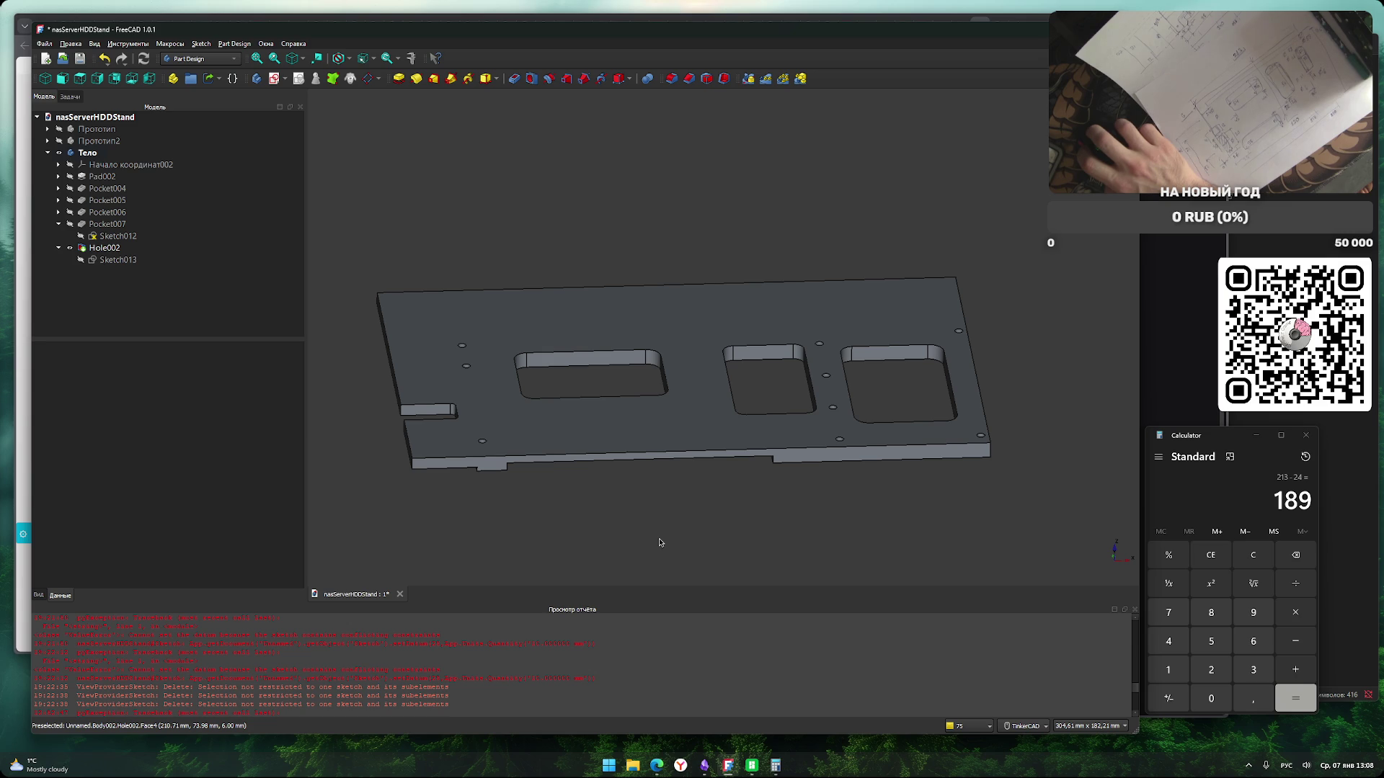
{"action": "mouse_move", "coordinate": [659, 542]}
{"action": "right_mouse_down"}
{"action": "mouse_move", "coordinate": [672, 449]}
{"action": "mouse_move", "coordinate": [680, 457]}
{"action": "mouse_move", "coordinate": [679, 297]}
{"action": "mouse_move", "coordinate": [680, 529]}
{"action": "mouse_move", "coordinate": [698, 521]}
{"action": "right_mouse_up"}
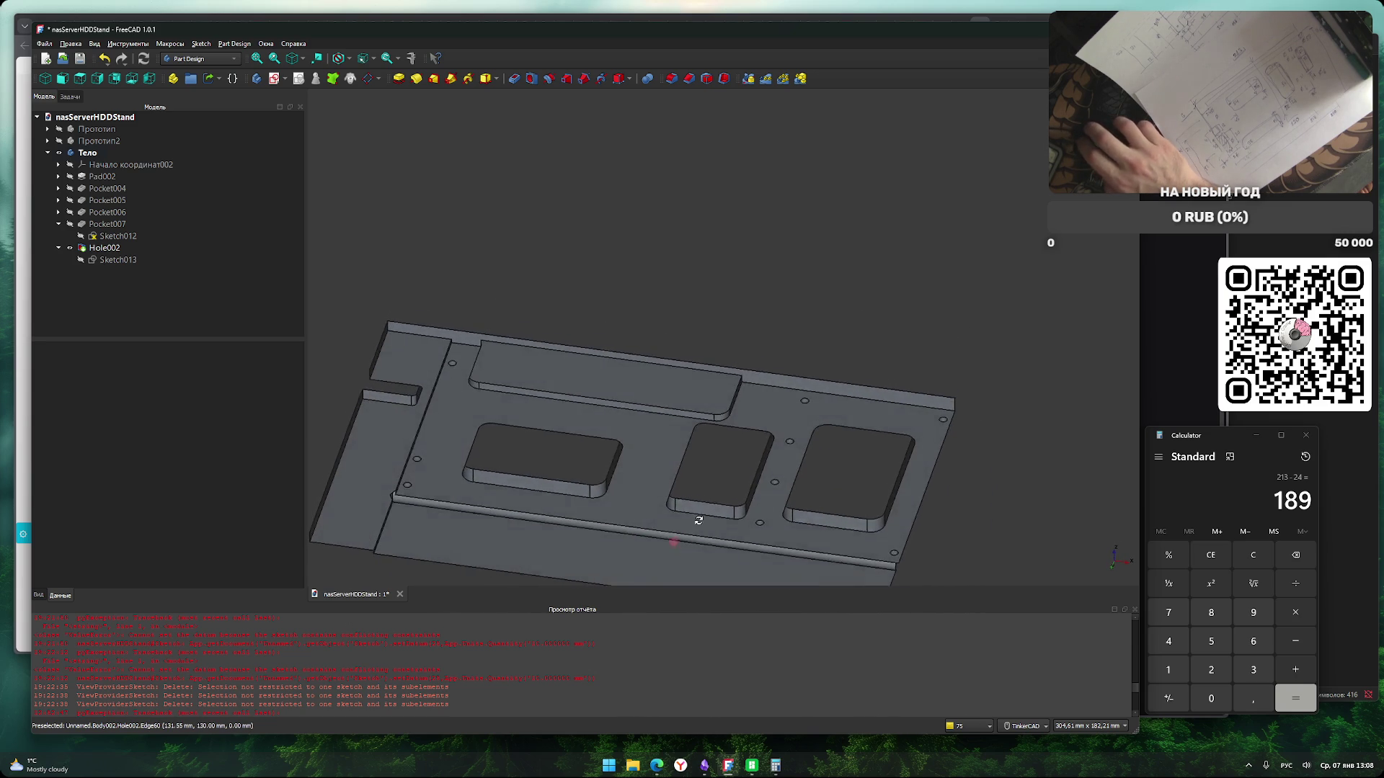
{"action": "right_click_drag", "start_coordinate": [673, 372], "coordinate": [674, 476]}
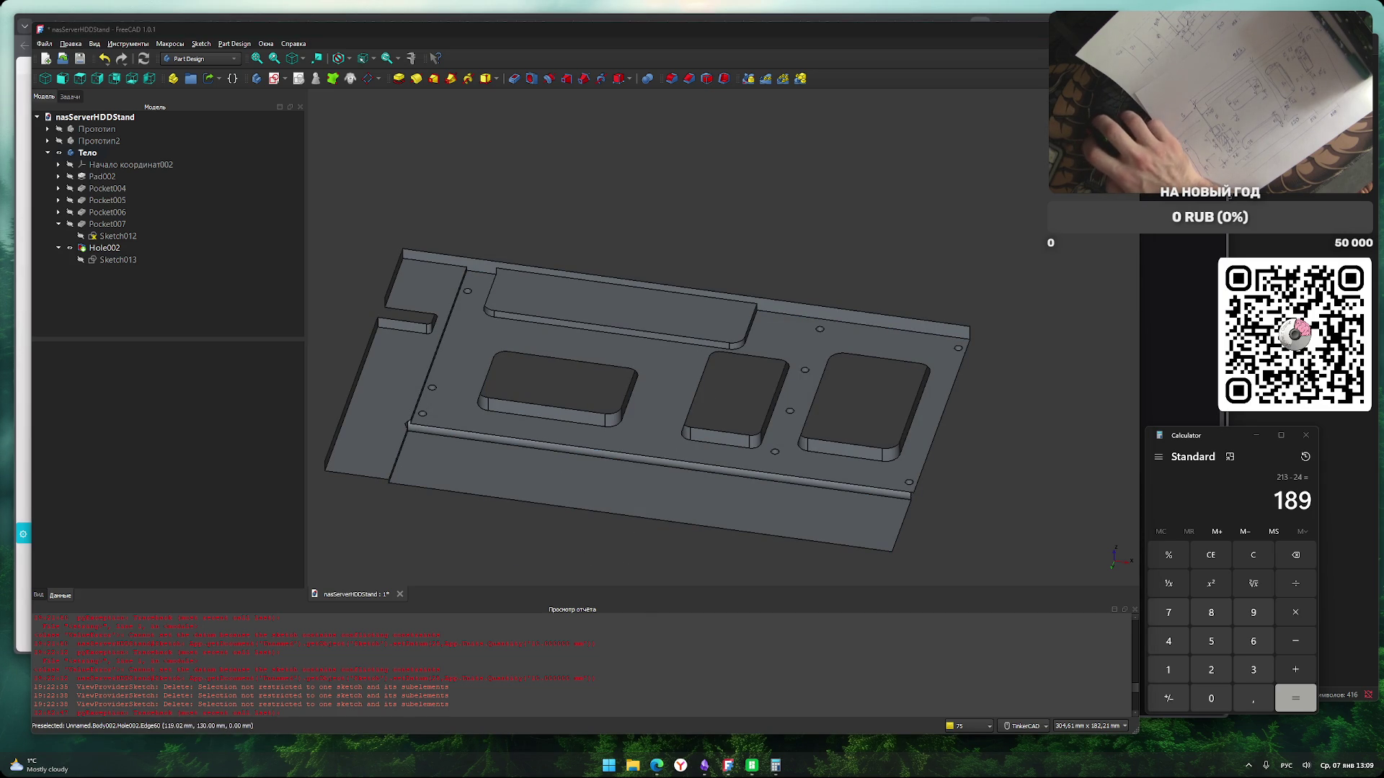
{"action": "middle_click_drag", "start_coordinate": [613, 217], "coordinate": [652, 161]}
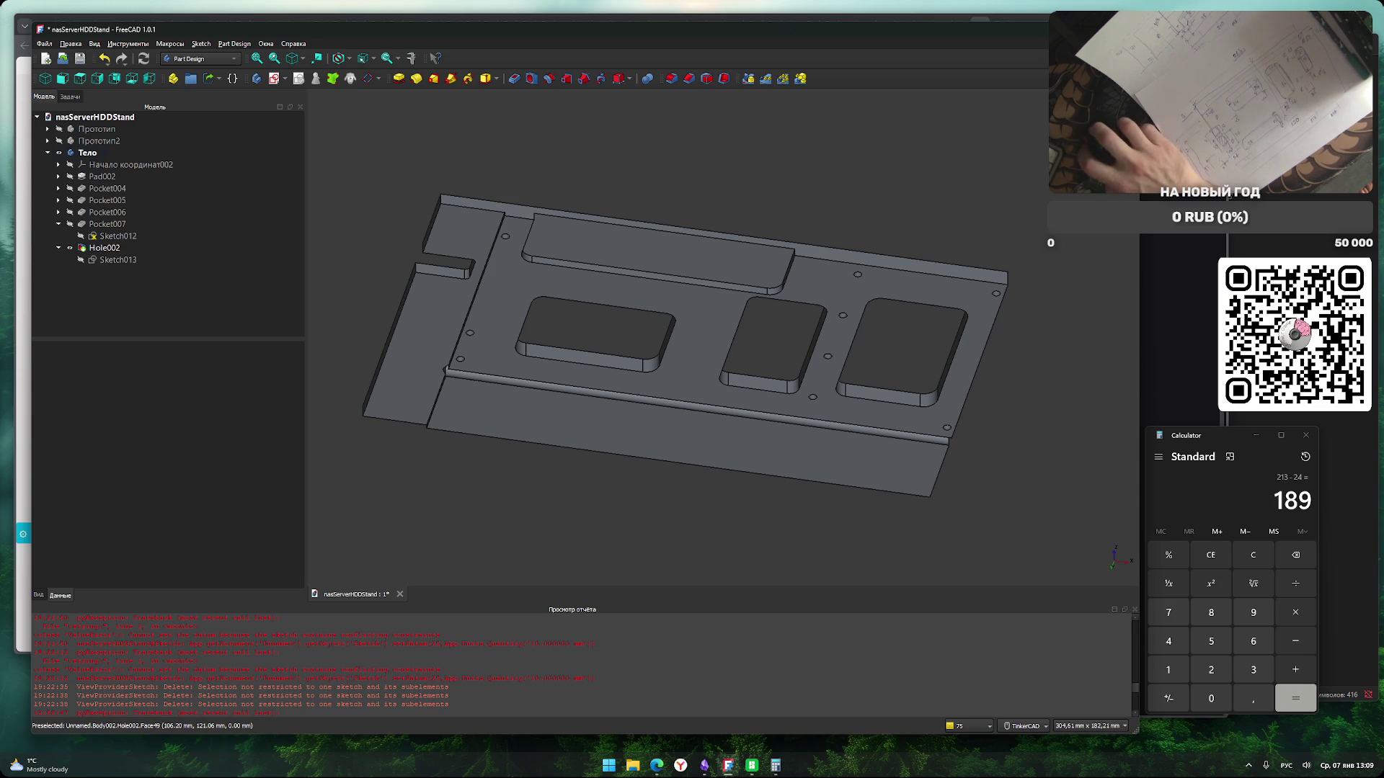
{"action": "left_click", "coordinate": [571, 522]}
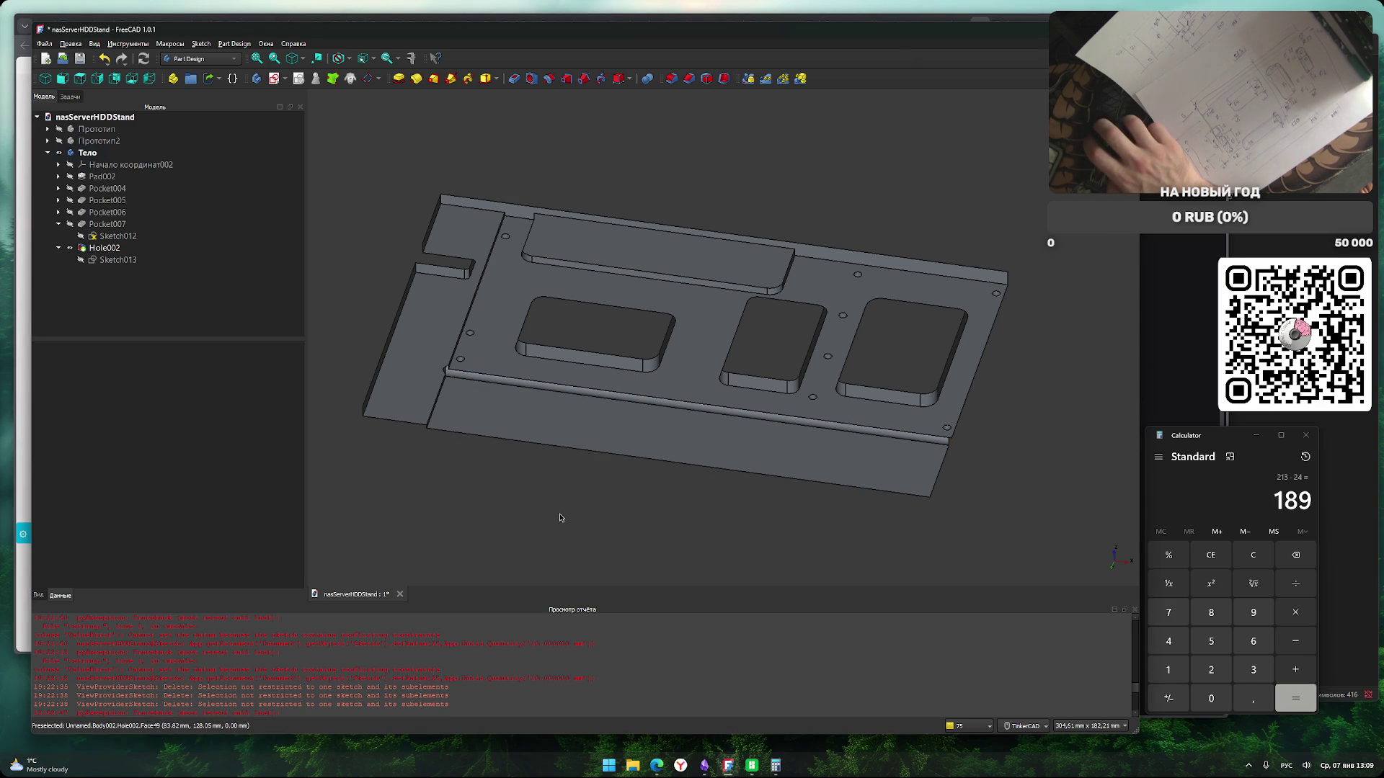